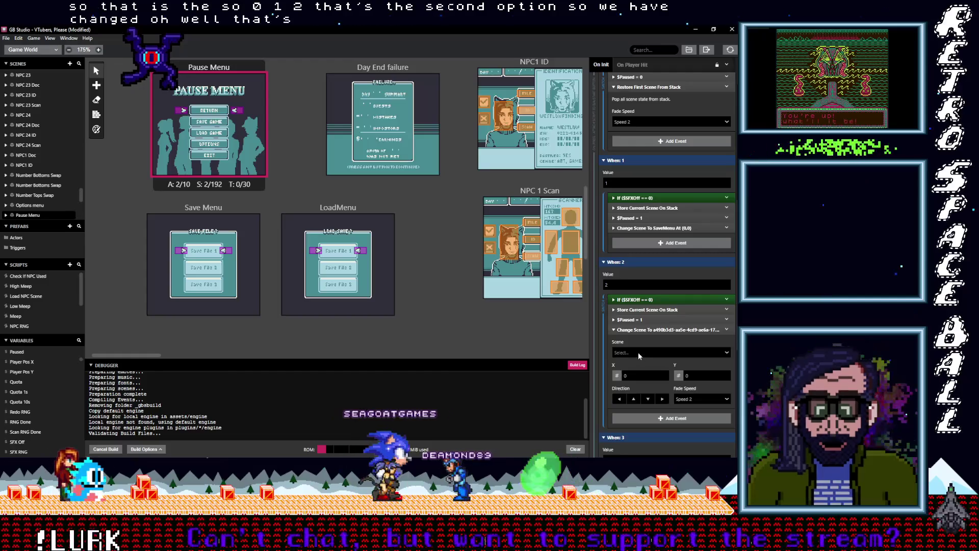
Step: Set the When: 2 branch's Change Scene destination to LoadMenu, then collapse the event
left_click(638, 351)
left_click(644, 352)
type("lo")
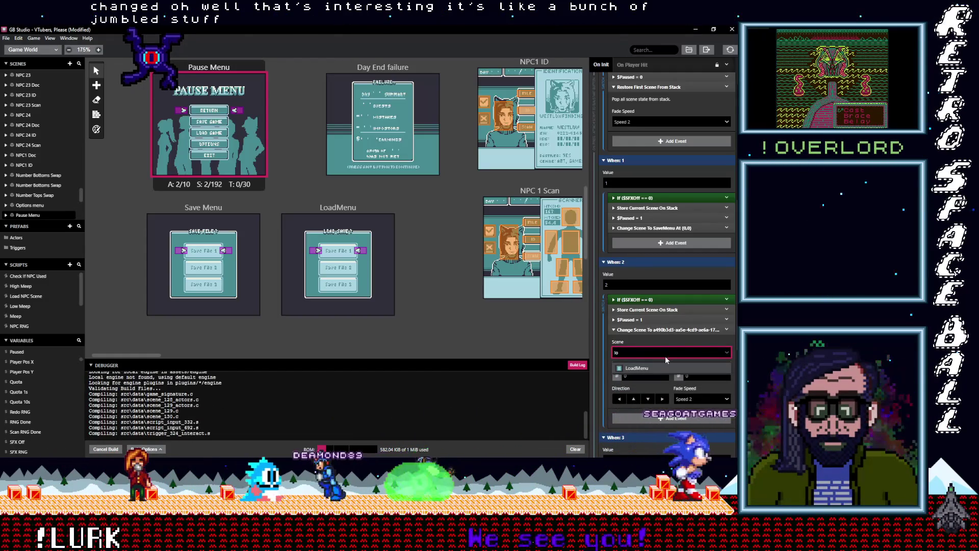
left_click(660, 366)
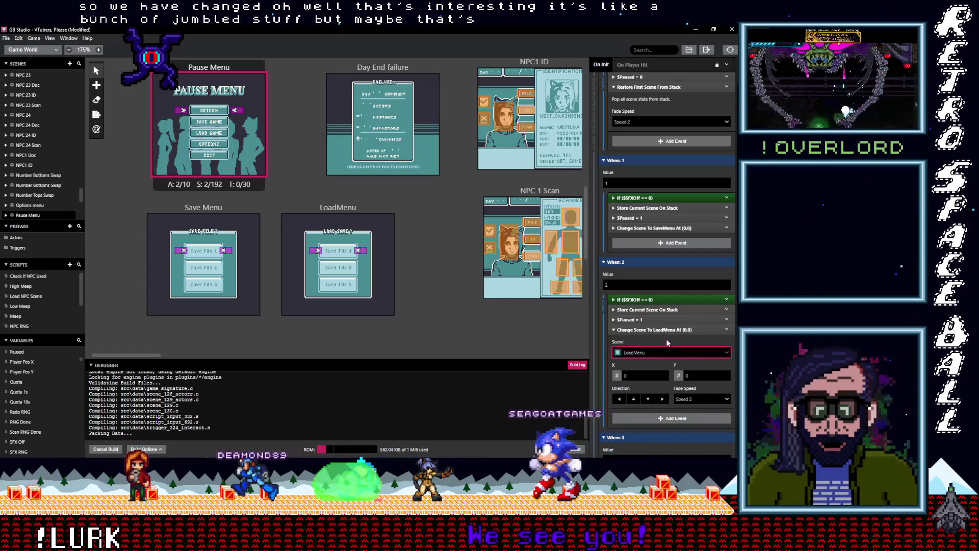
left_click(656, 329)
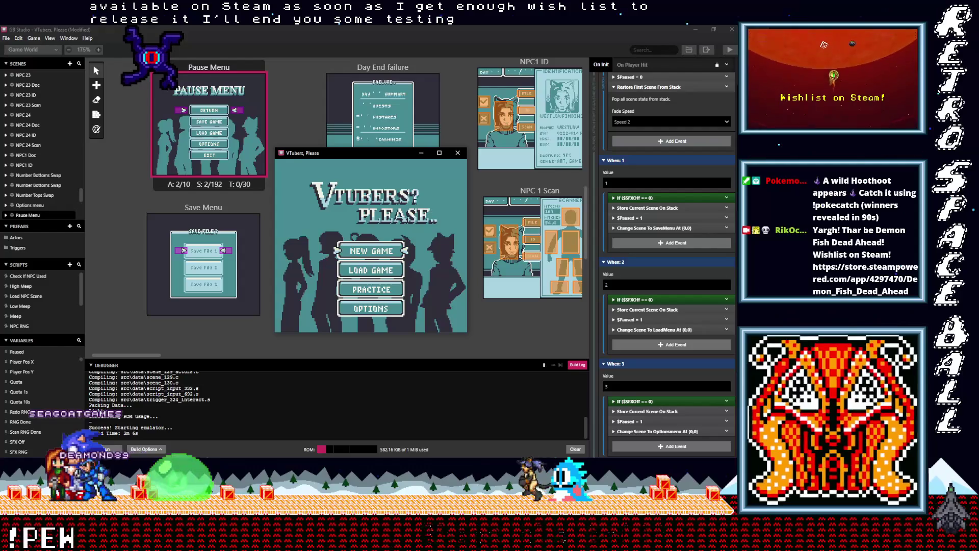
key("Down")
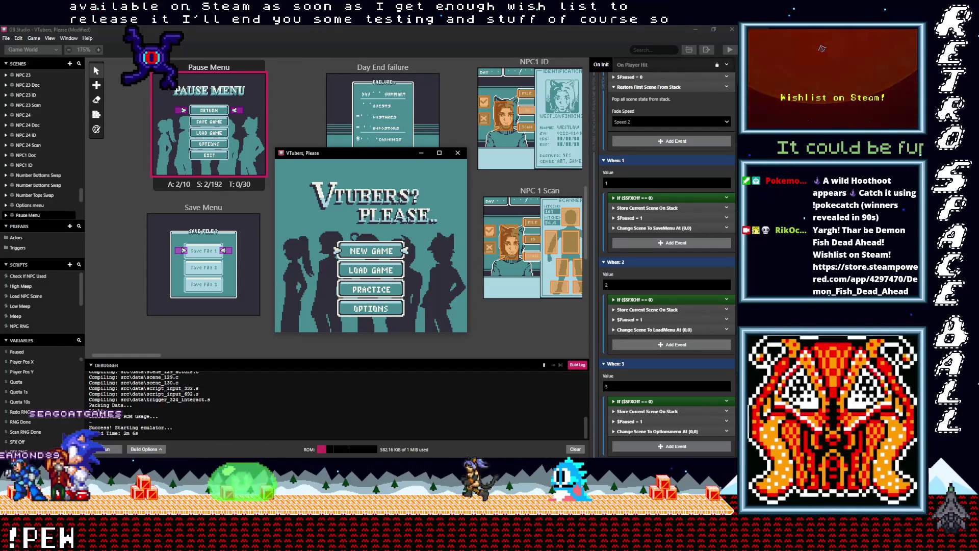
key("Down")
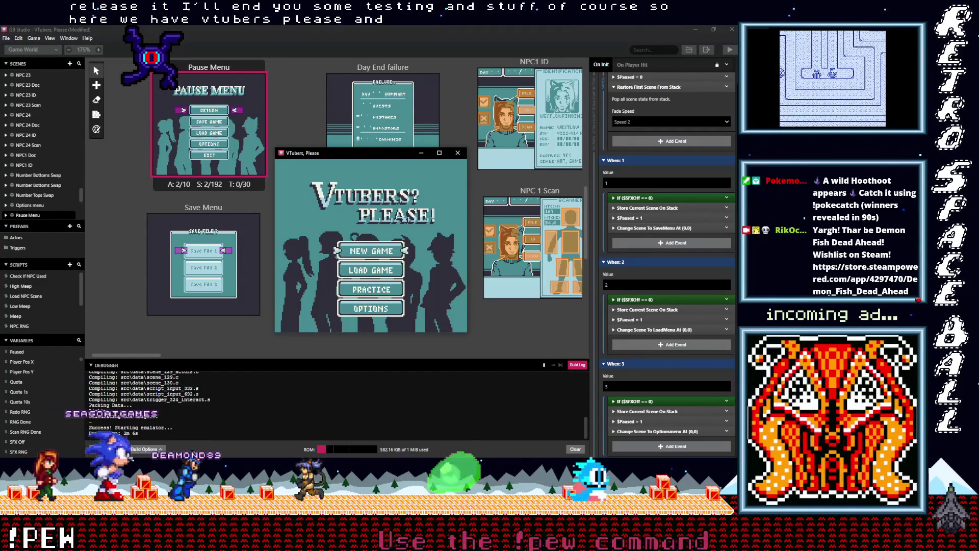
key("Up")
key("z")
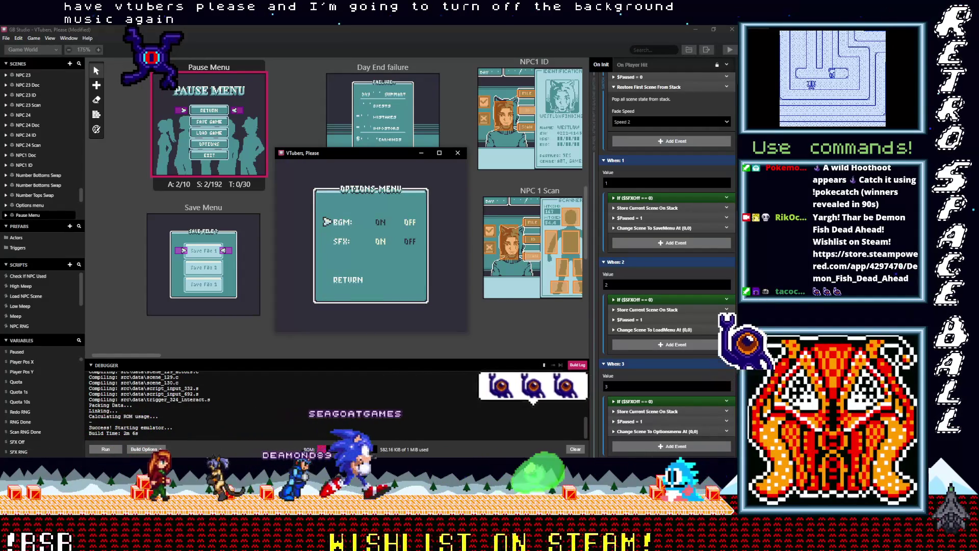
key("x")
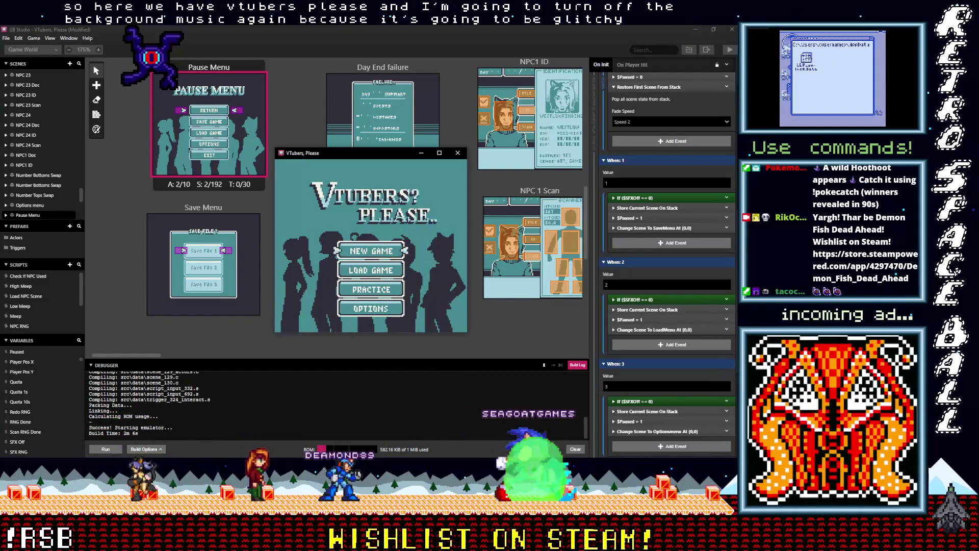
key("Down")
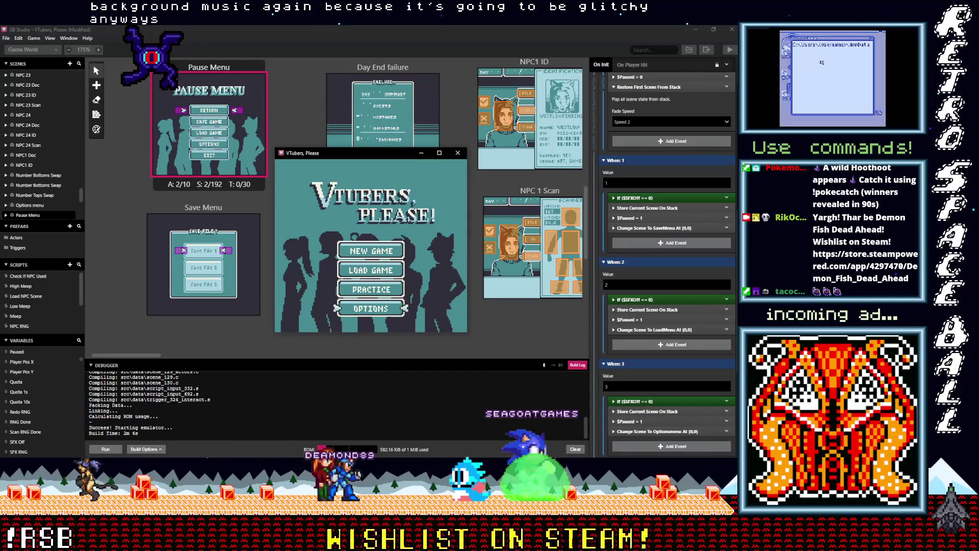
Step: Cycle the title menu through New Game, Load Game, Practice and Options, ending on New Game
key("Up")
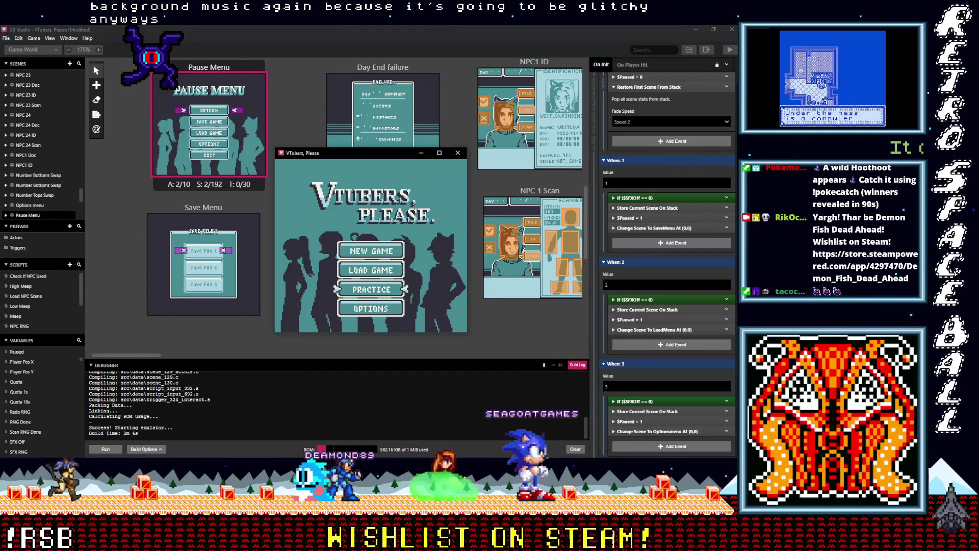
key("Up")
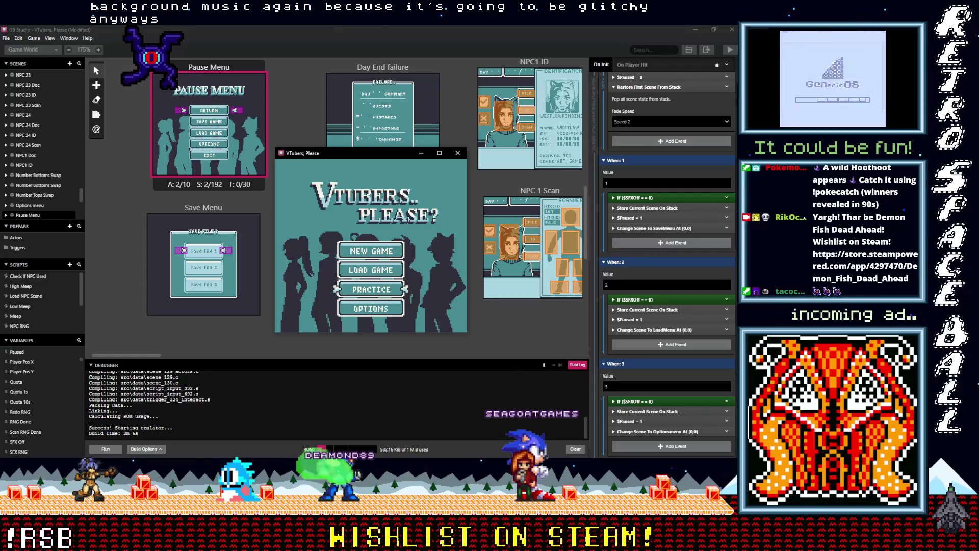
key("Up")
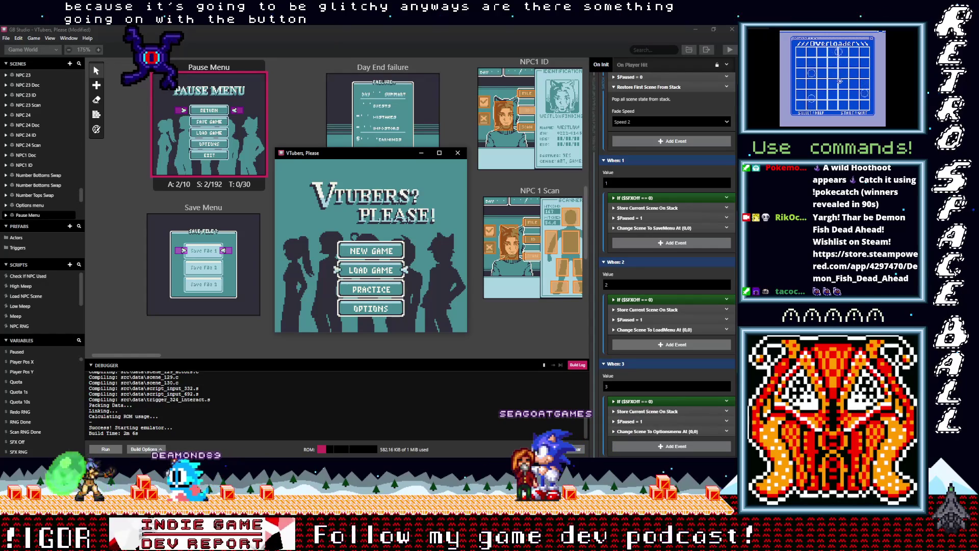
key("Down")
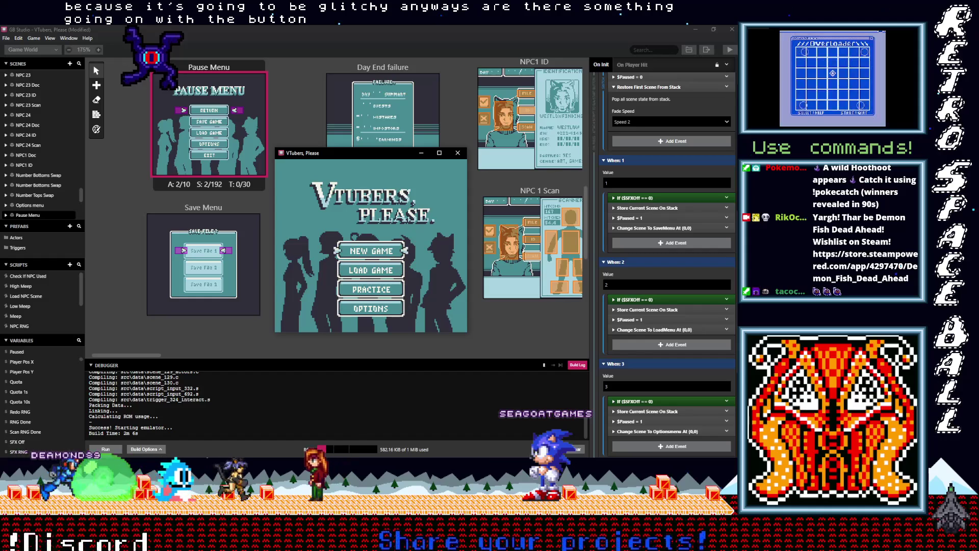
key("Up")
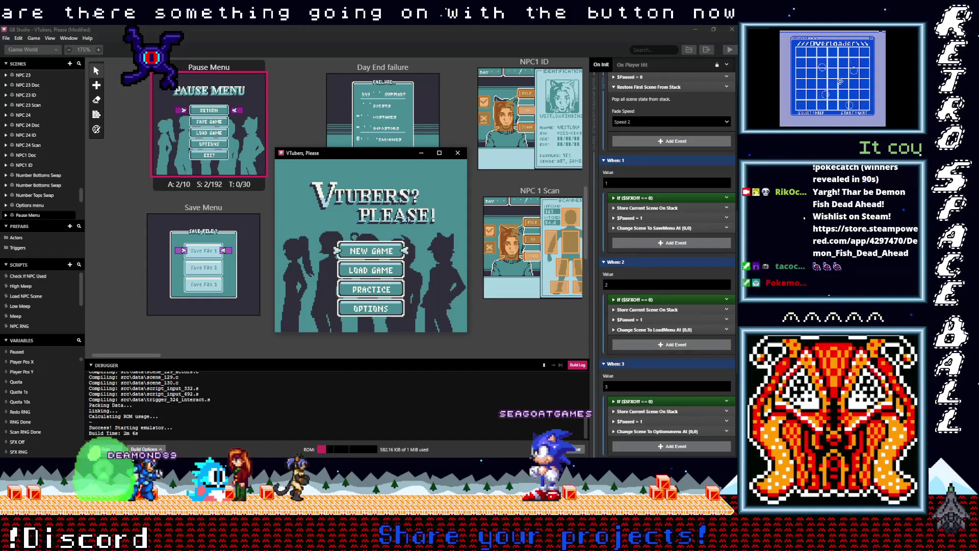
key("Up")
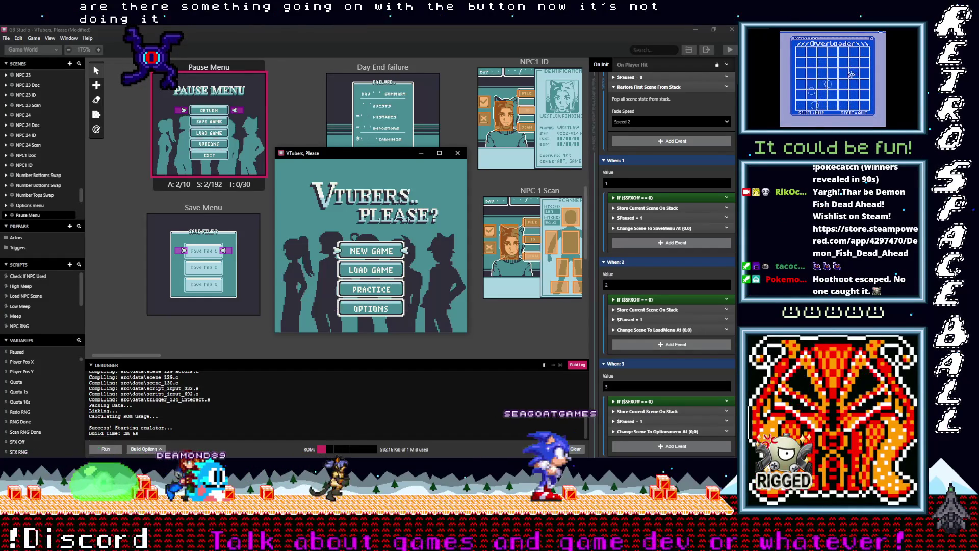
key("Down")
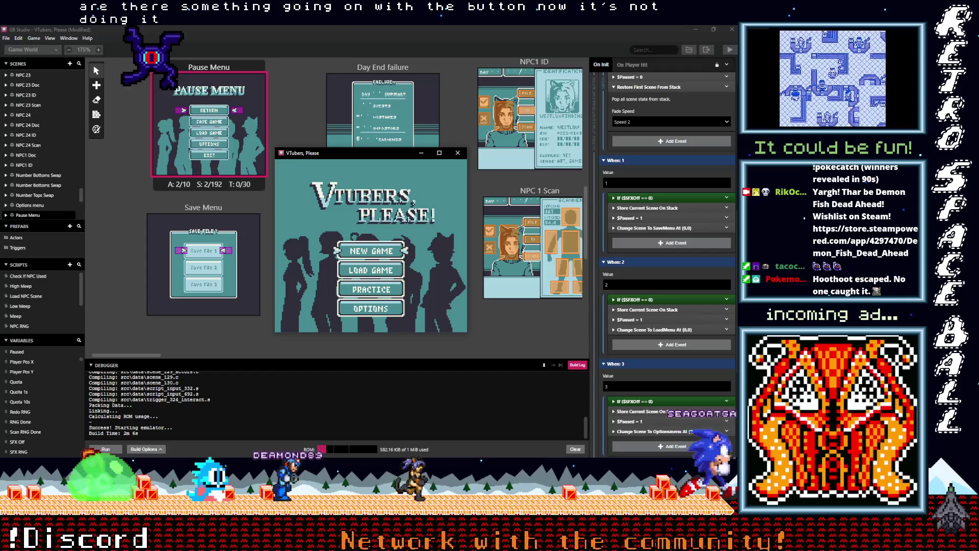
key("Up")
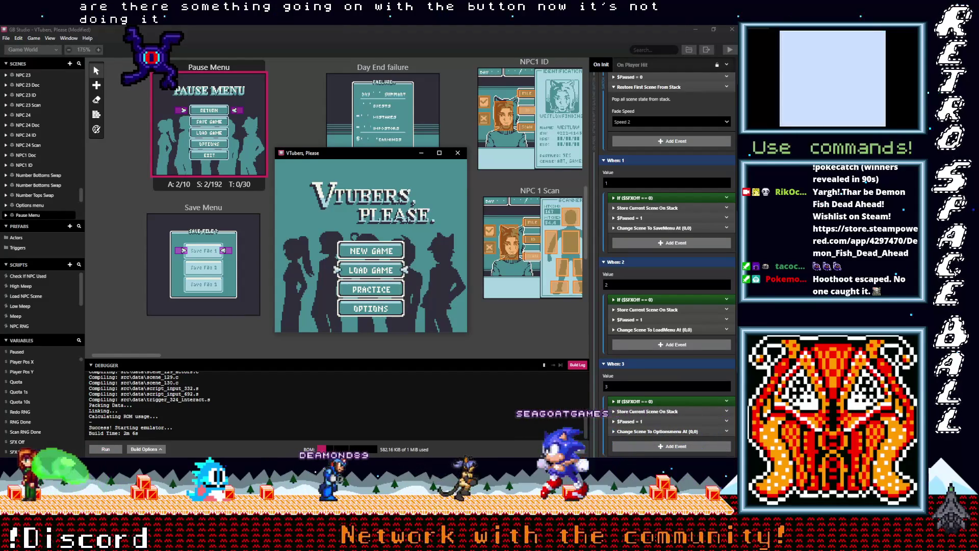
key("Down")
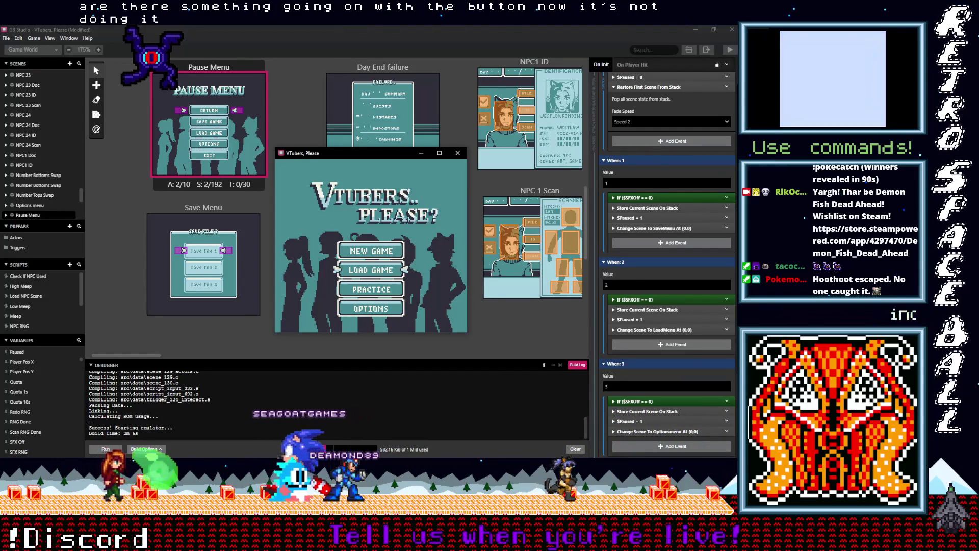
key("Down")
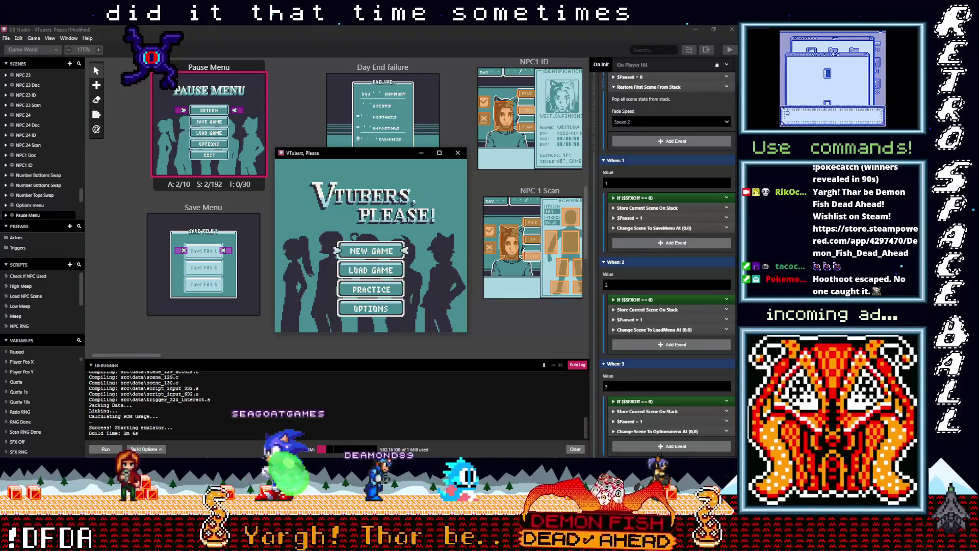
key("Down")
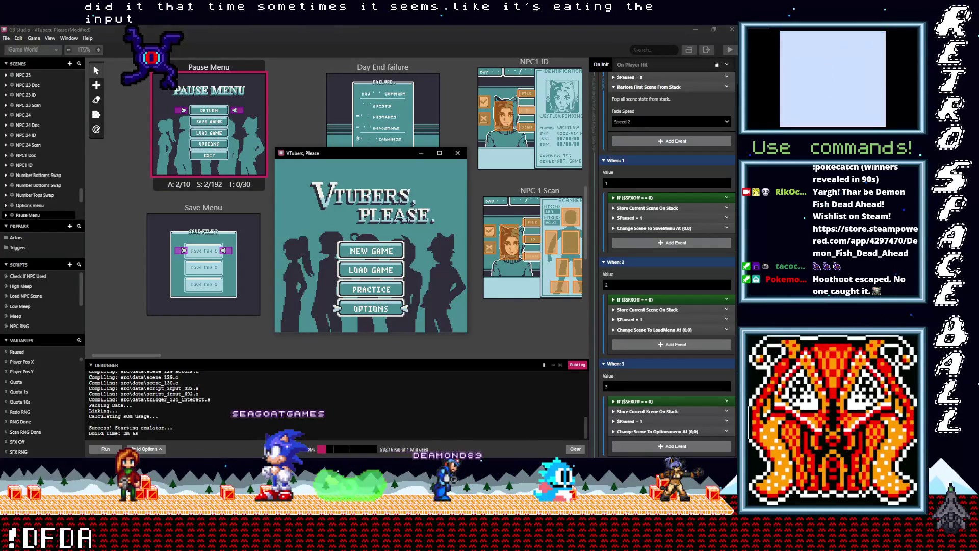
key("Up")
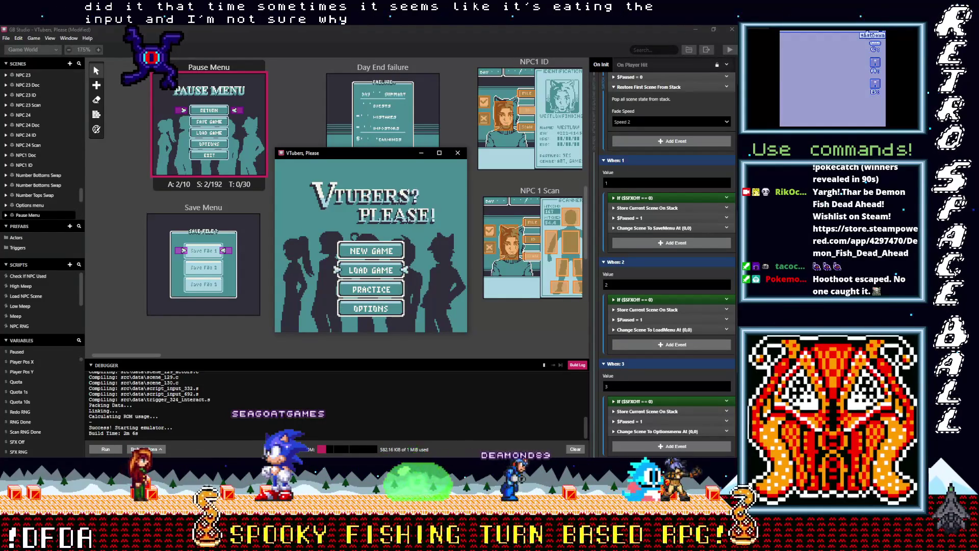
key("Down")
key("Down")
key("Down")
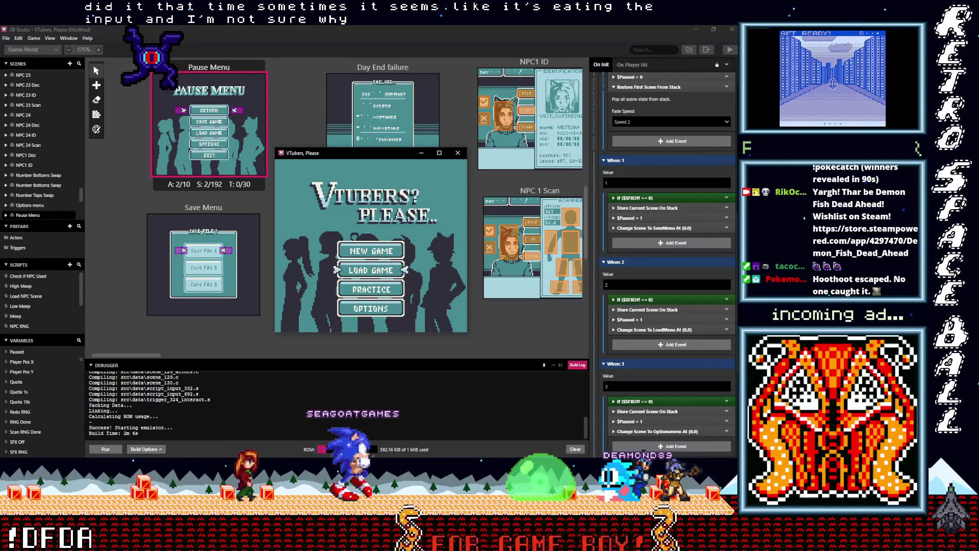
key("Up")
key("Up")
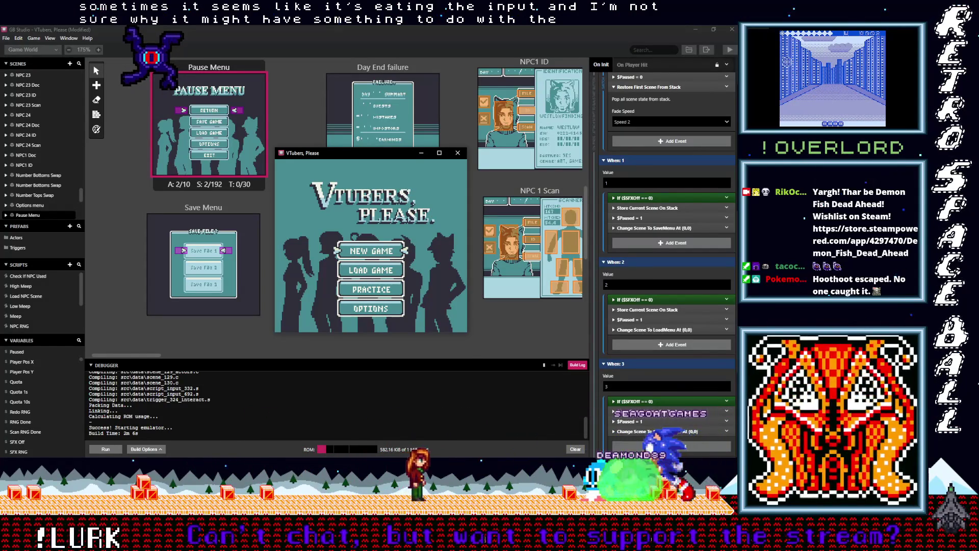
key("Up")
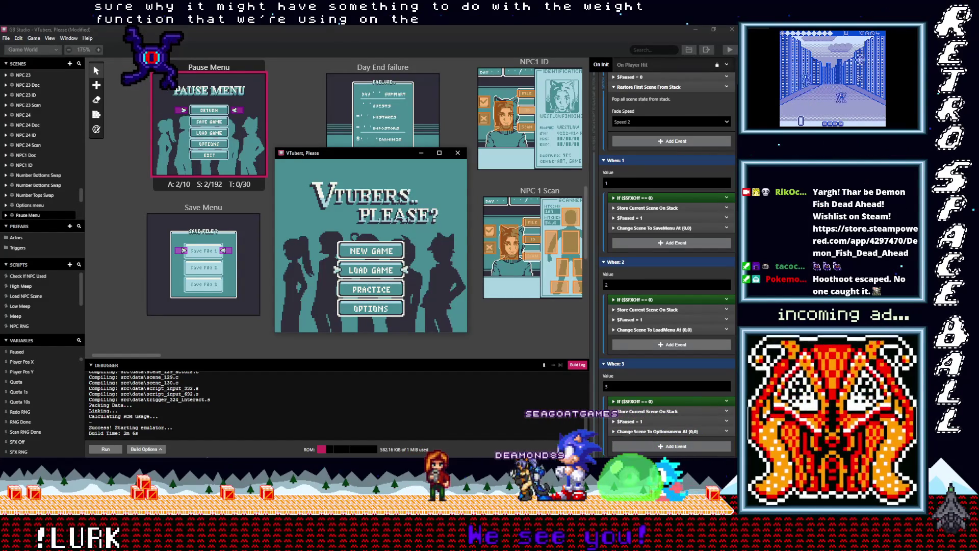
key("Up")
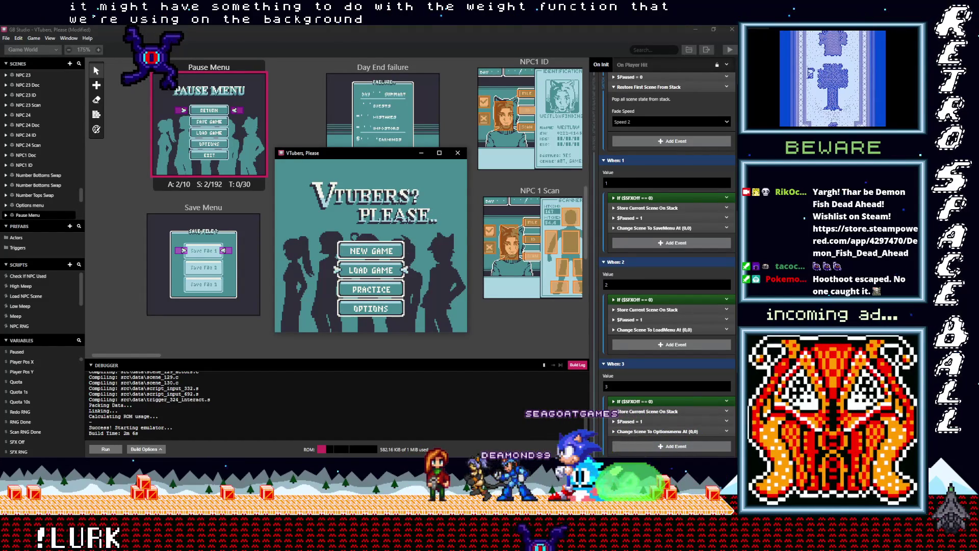
key("Down")
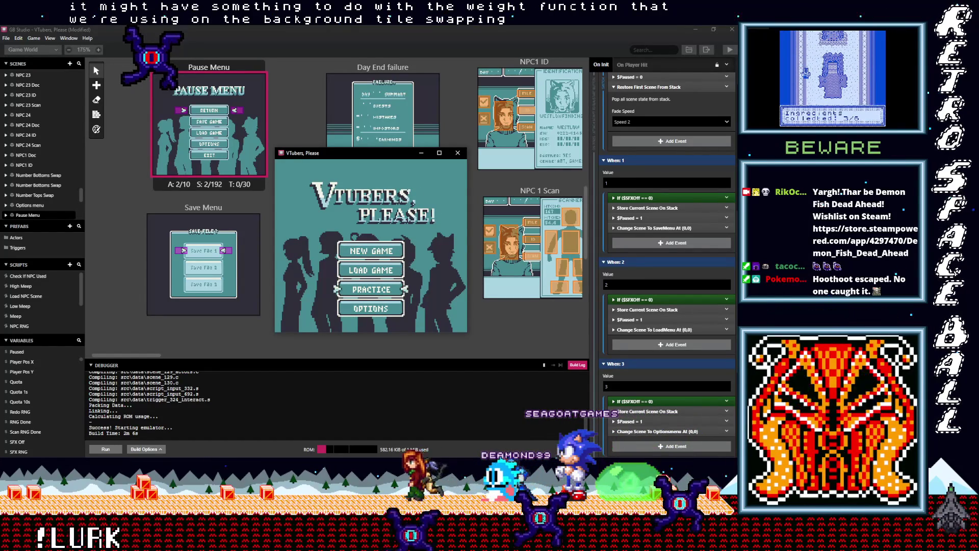
key("Up")
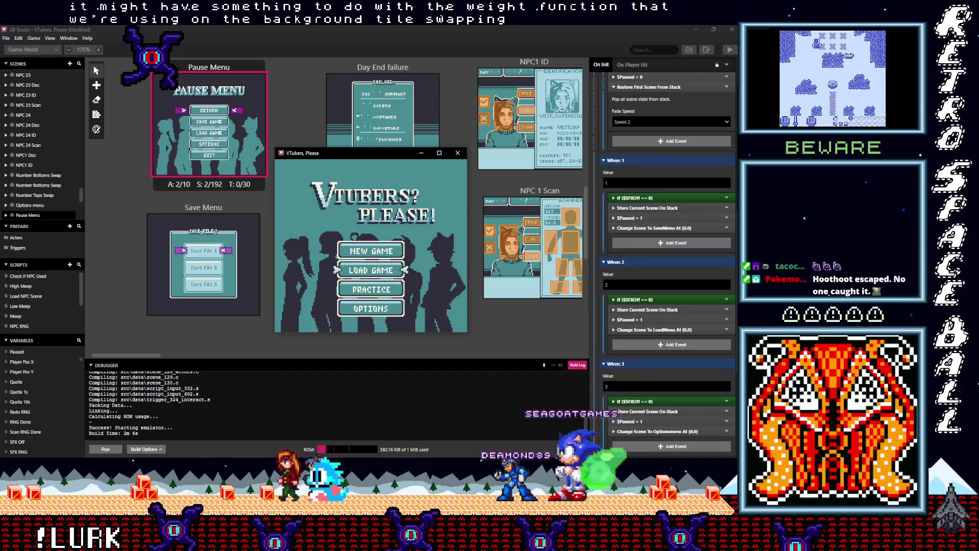
key("Up")
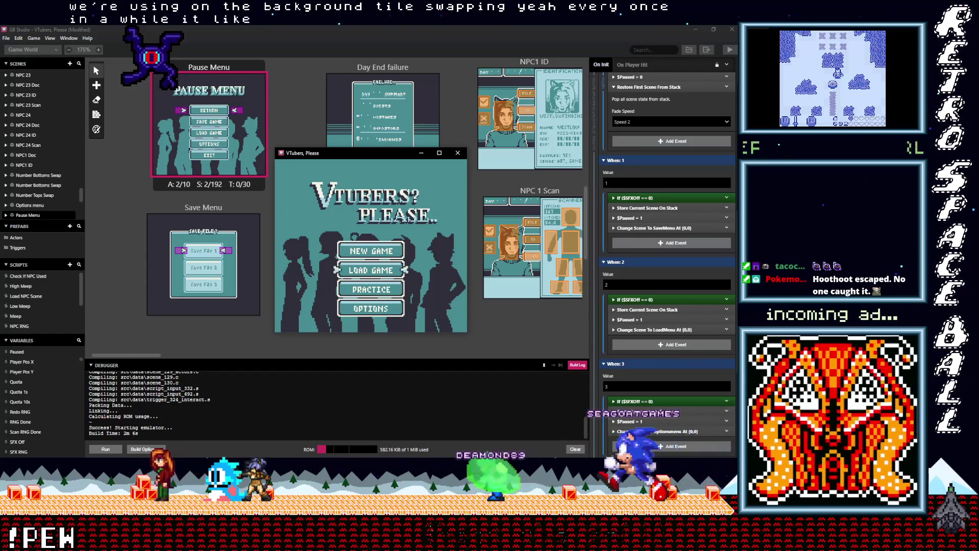
key("Down")
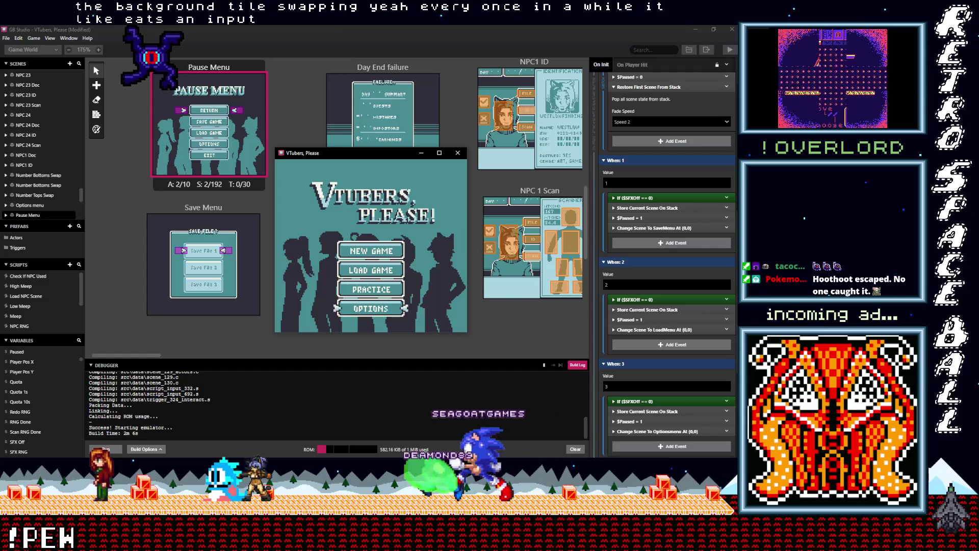
key("Down")
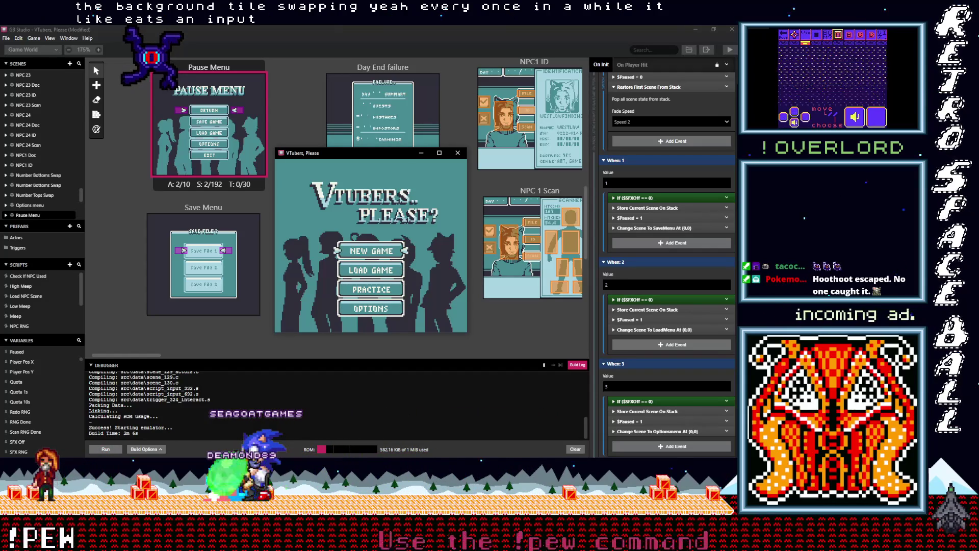
key("Up")
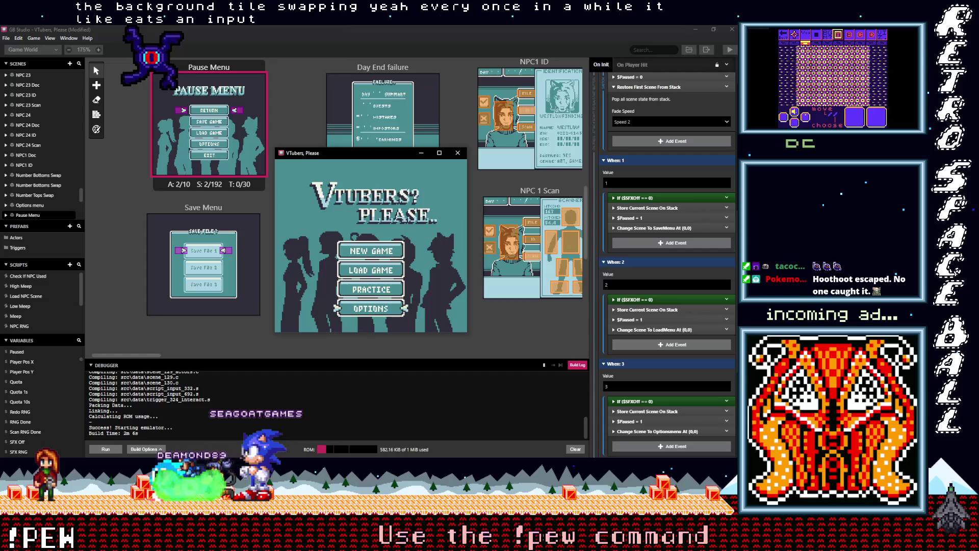
key("Up")
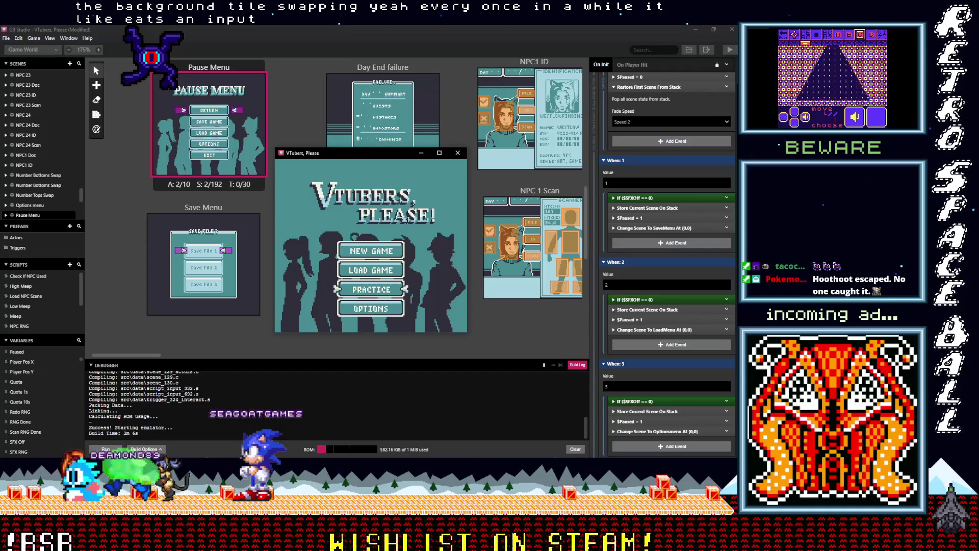
key("Up")
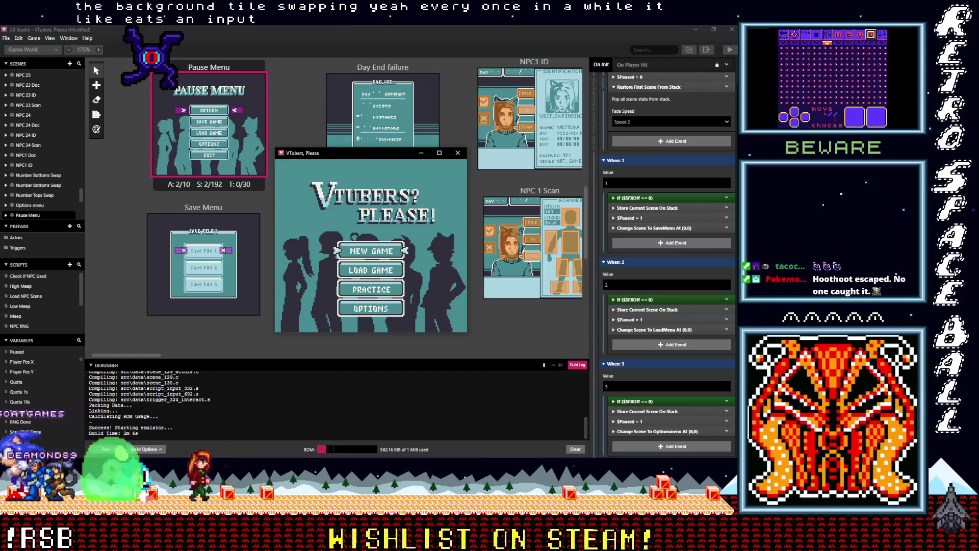
key("Up")
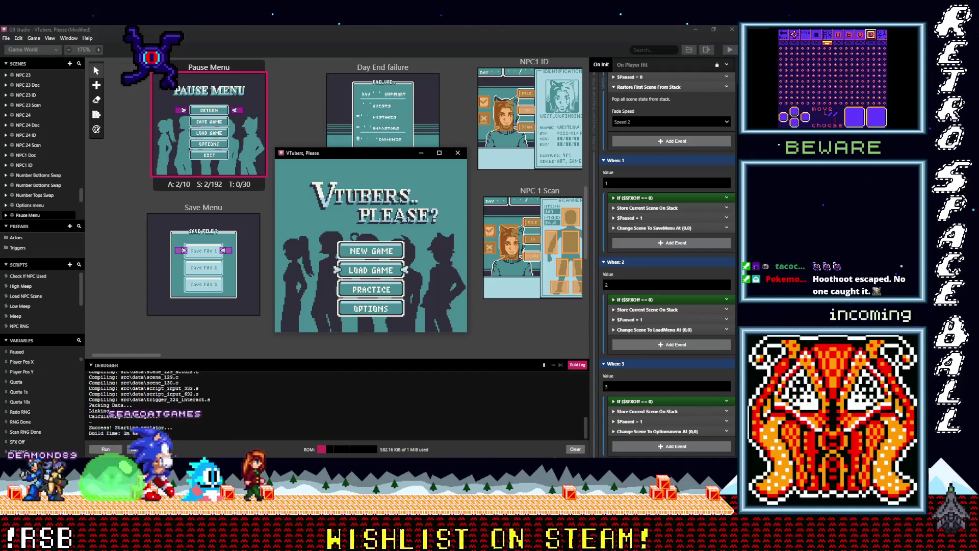
key("Up")
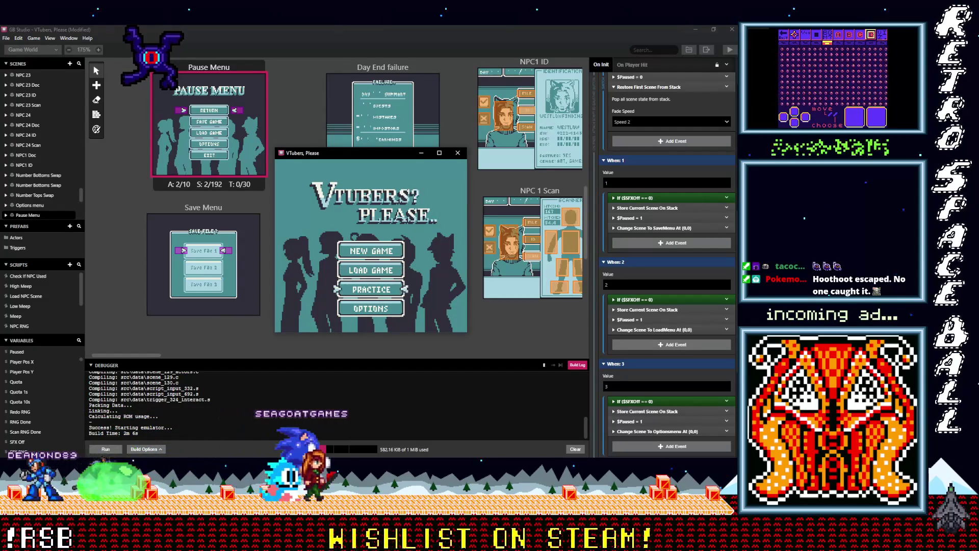
Step: Start a new game, get past the Day 01 briefing, and pause and resume the game twice
key("Return")
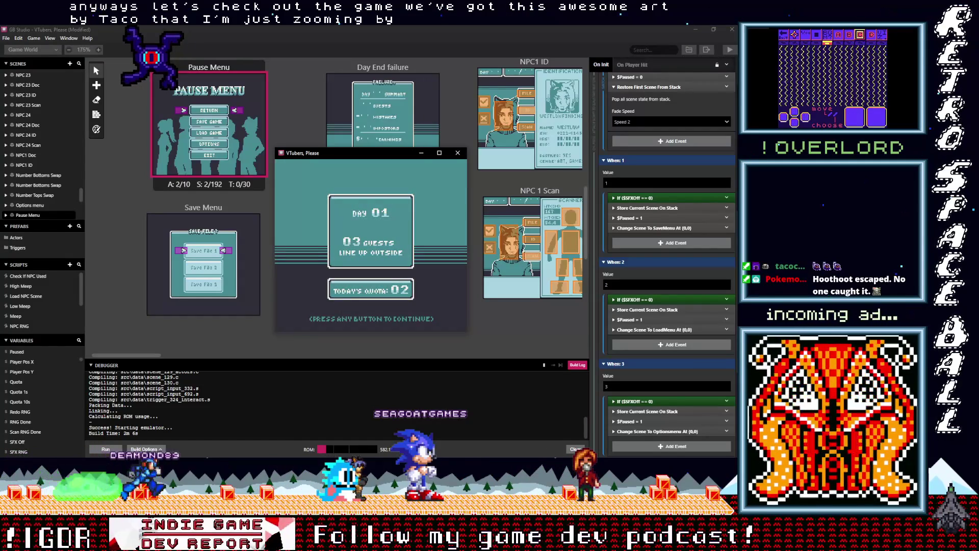
key("Return")
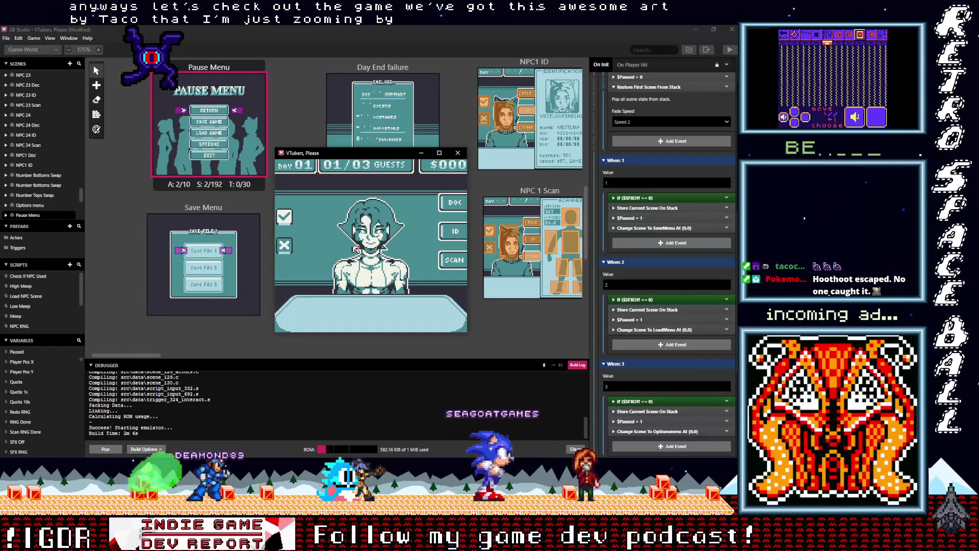
key("Return")
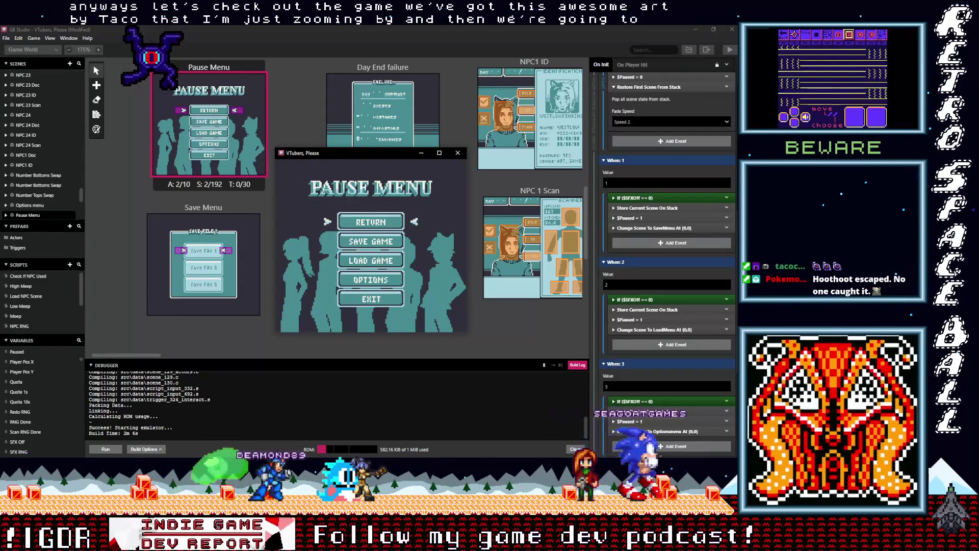
key("Down")
key("Down")
key("Up")
key("Up")
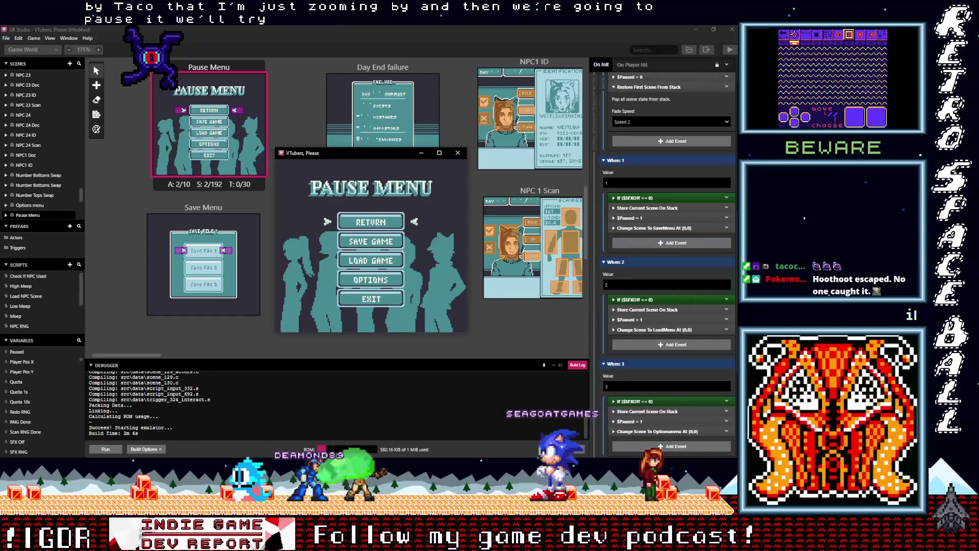
key("z")
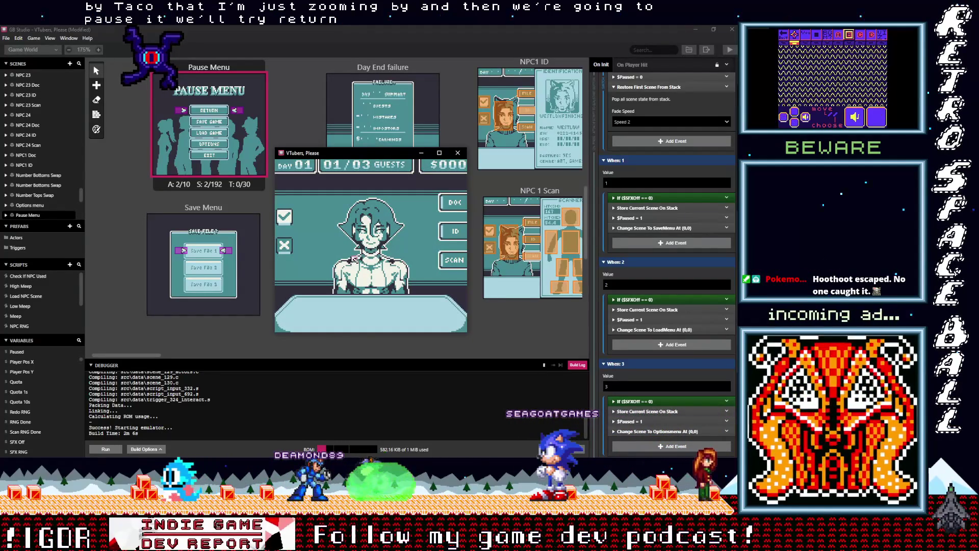
key("Return")
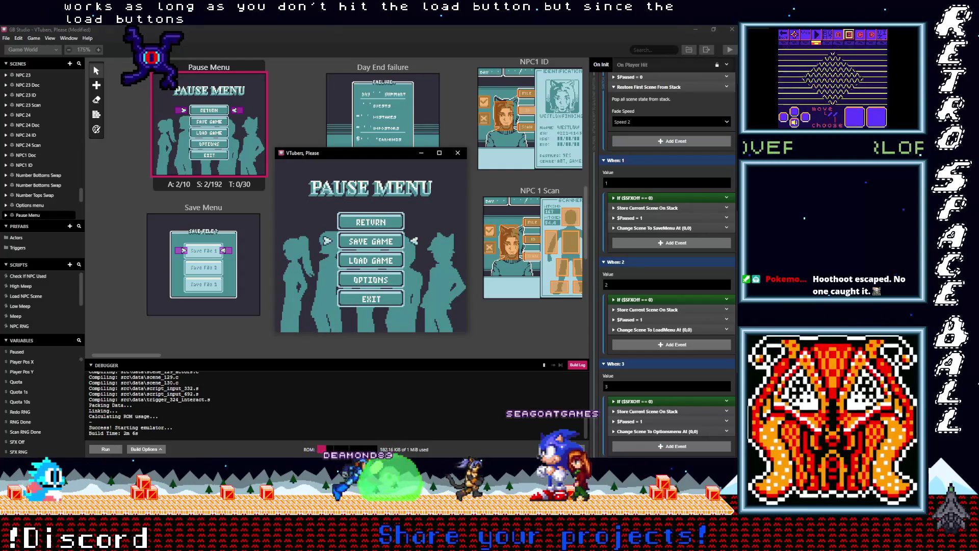
key("z")
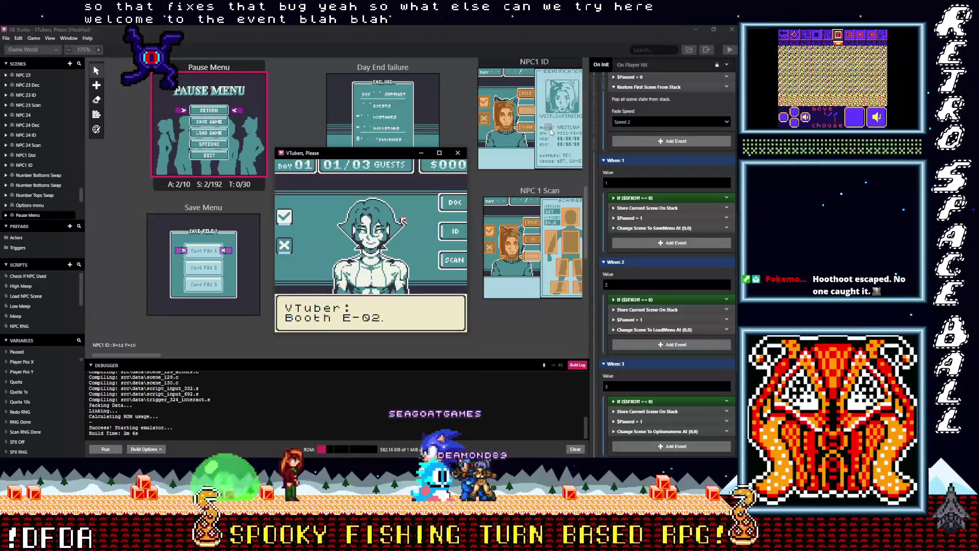
Step: Pause at the booth, save to Save File 2, then back out and choose to quit
key("Return")
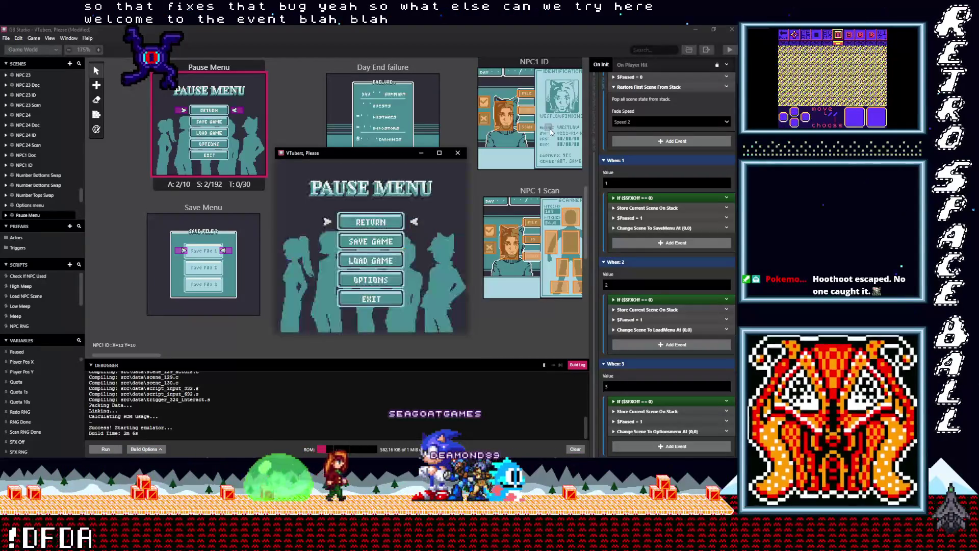
key("z")
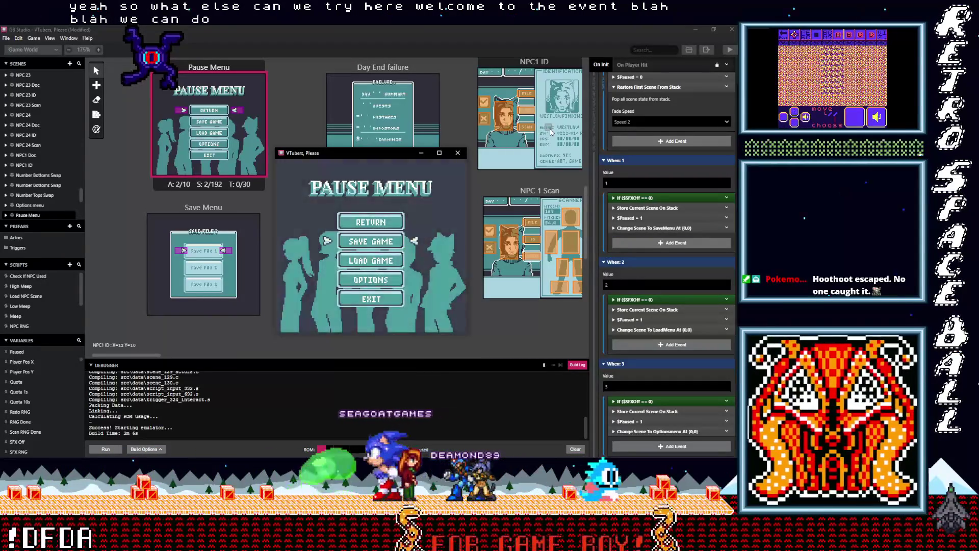
key("Down")
key("z")
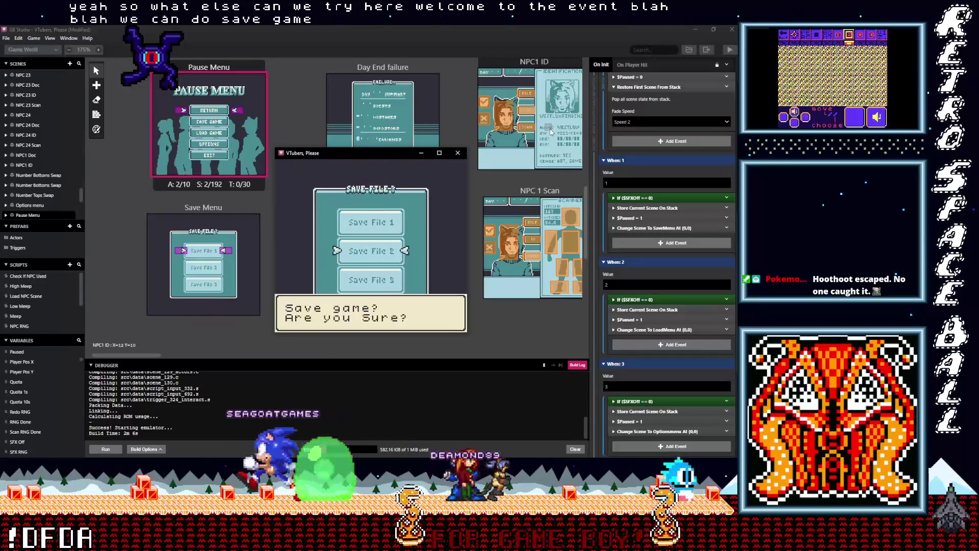
key("z")
key("z")
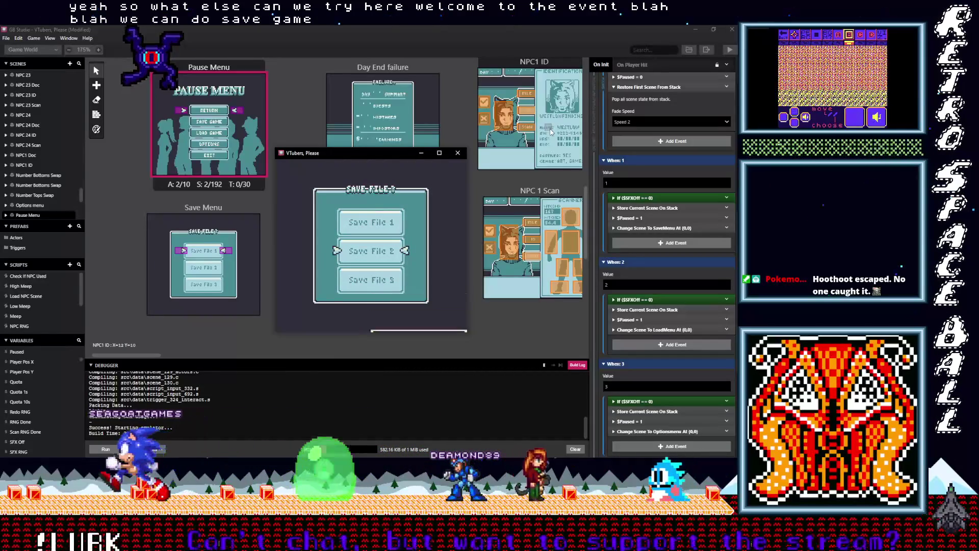
key("z")
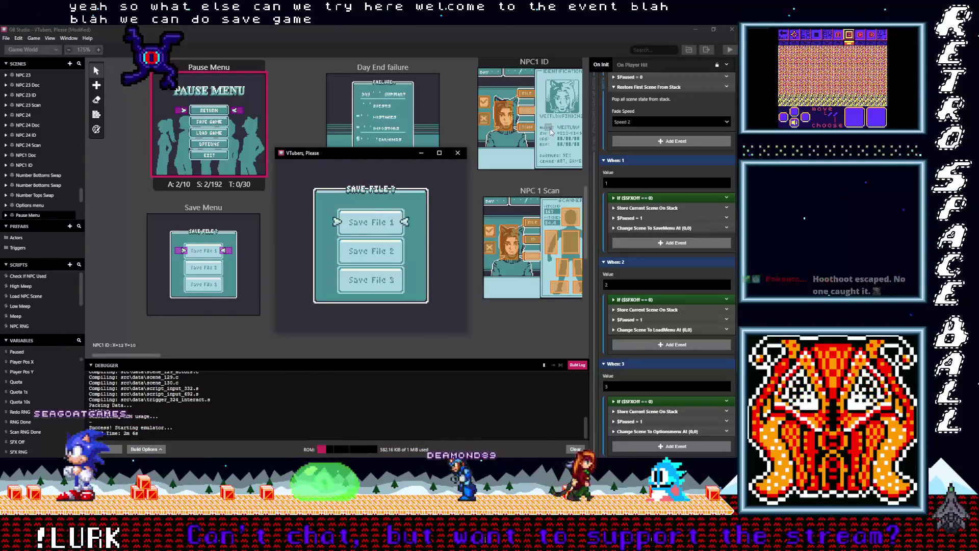
key("z")
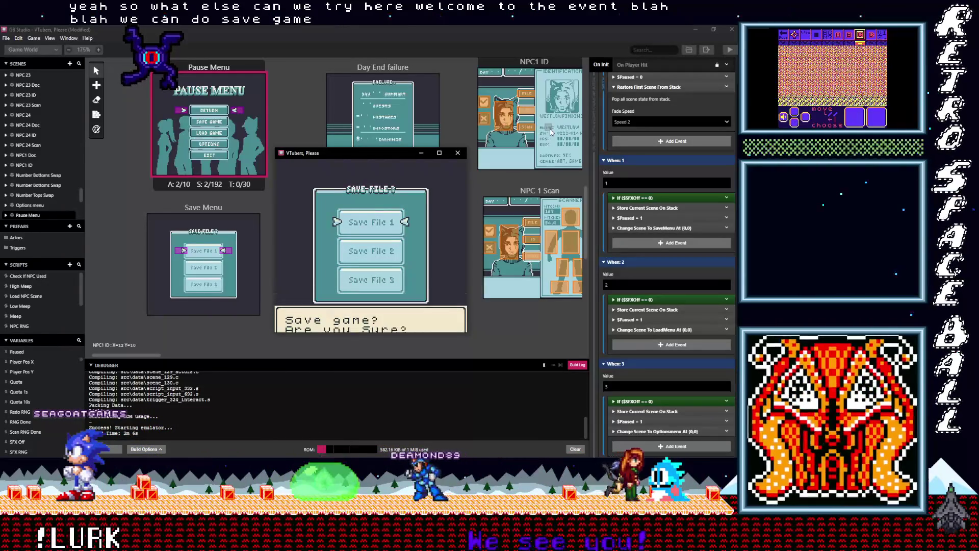
key("z")
key("z")
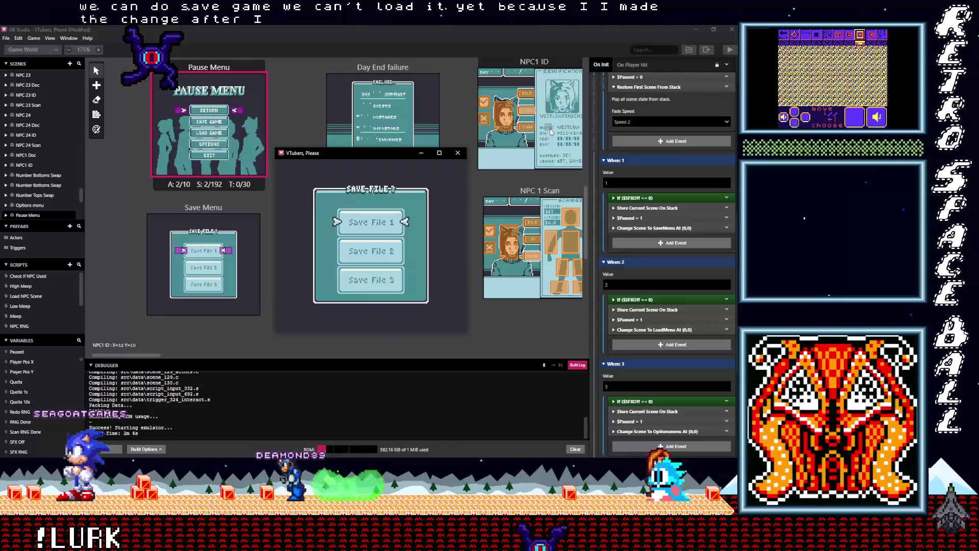
key("x")
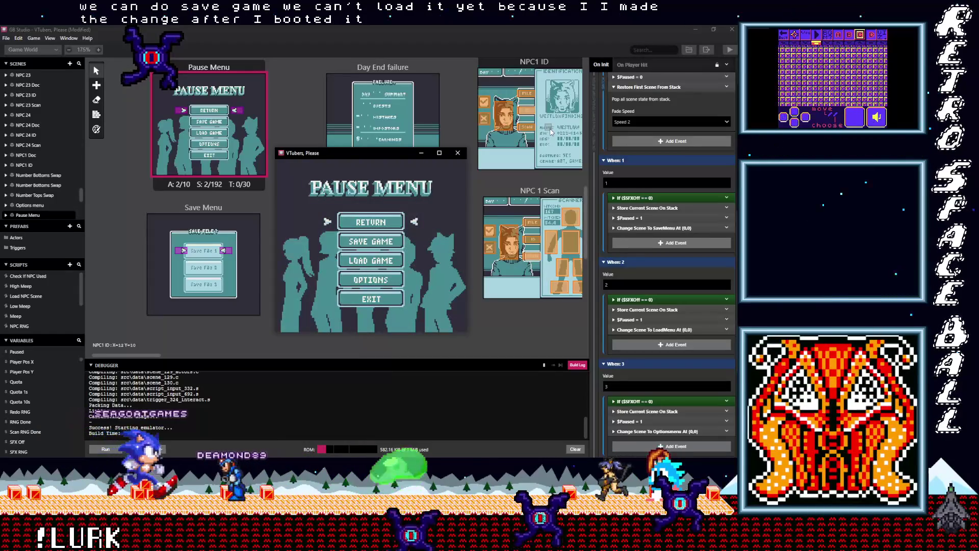
key("Down")
key("z")
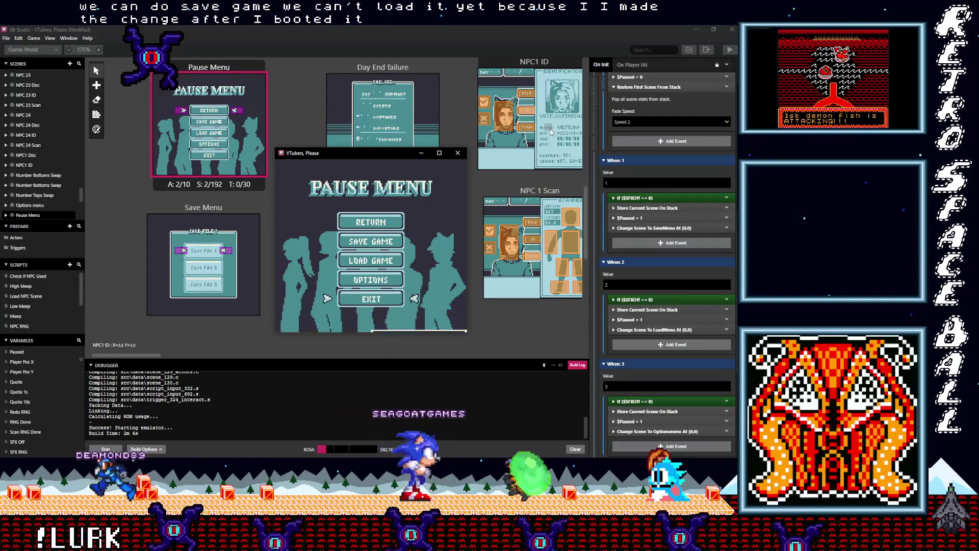
Step: Confirm quitting to the title screen, then open the Options menu and leave it
key("x")
key("z")
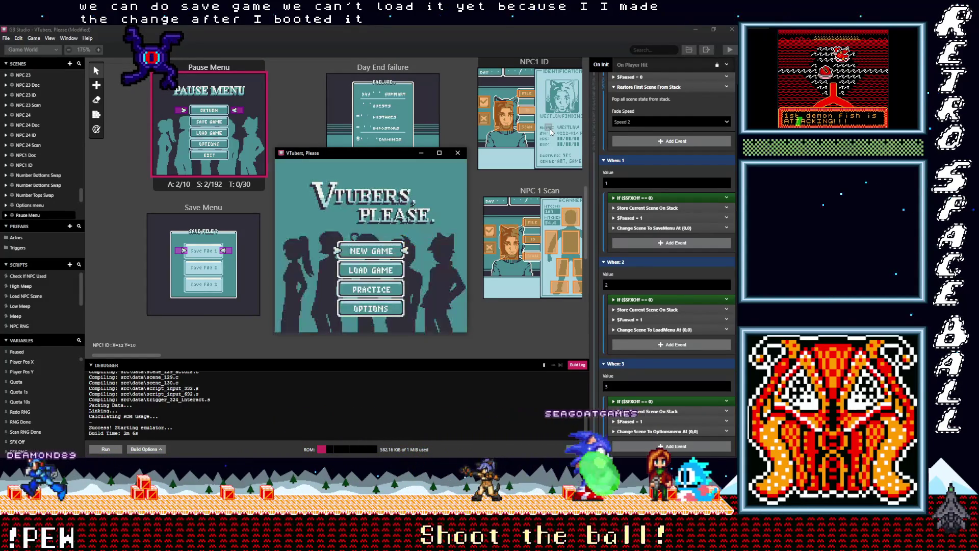
key("Down")
key("Down")
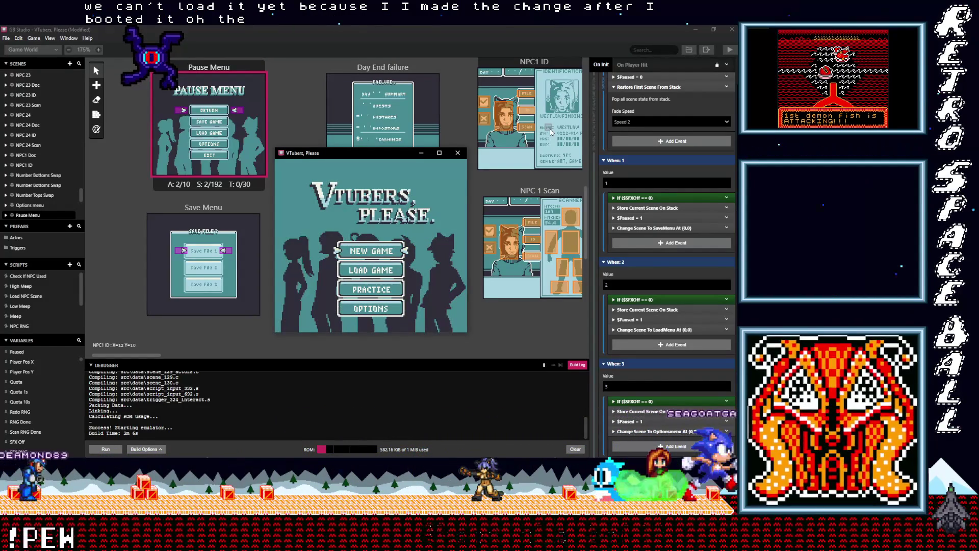
key("Down")
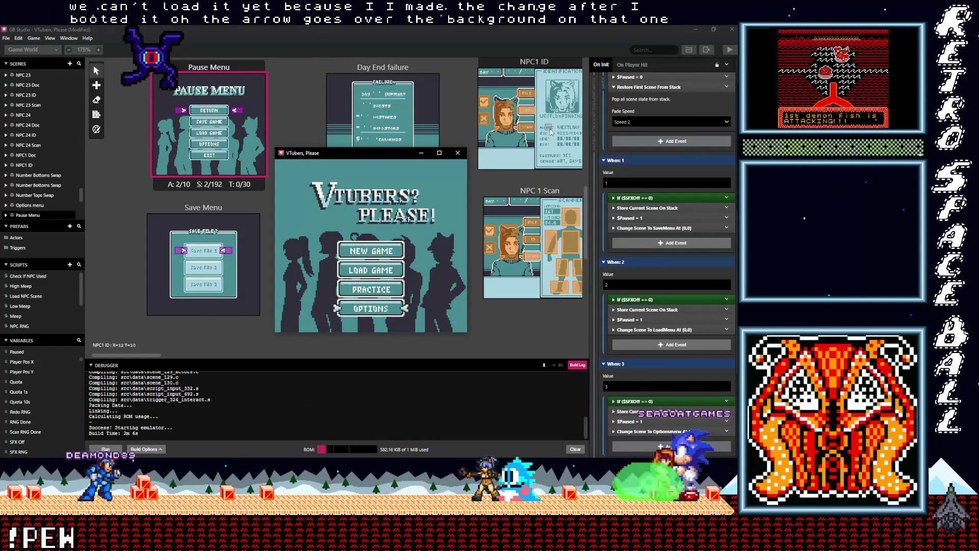
key("z")
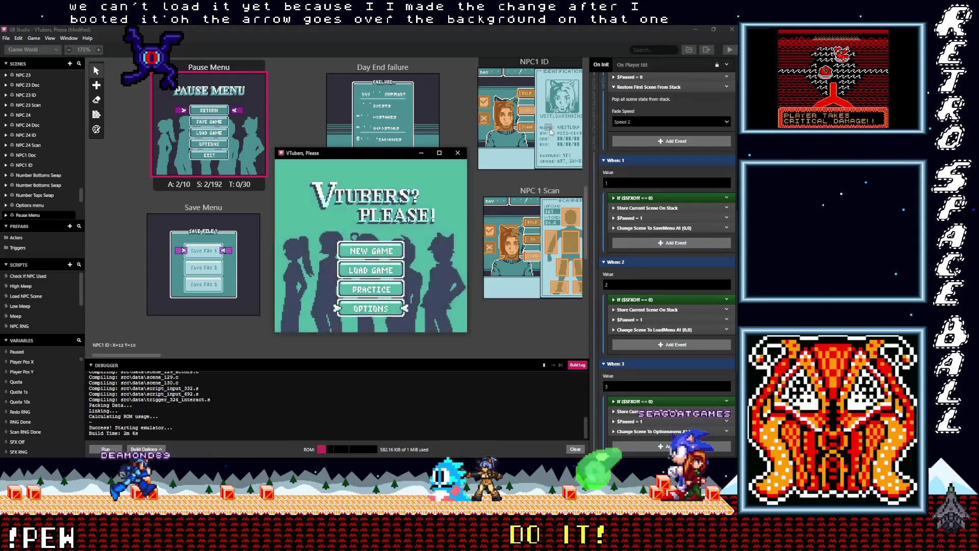
key("Down")
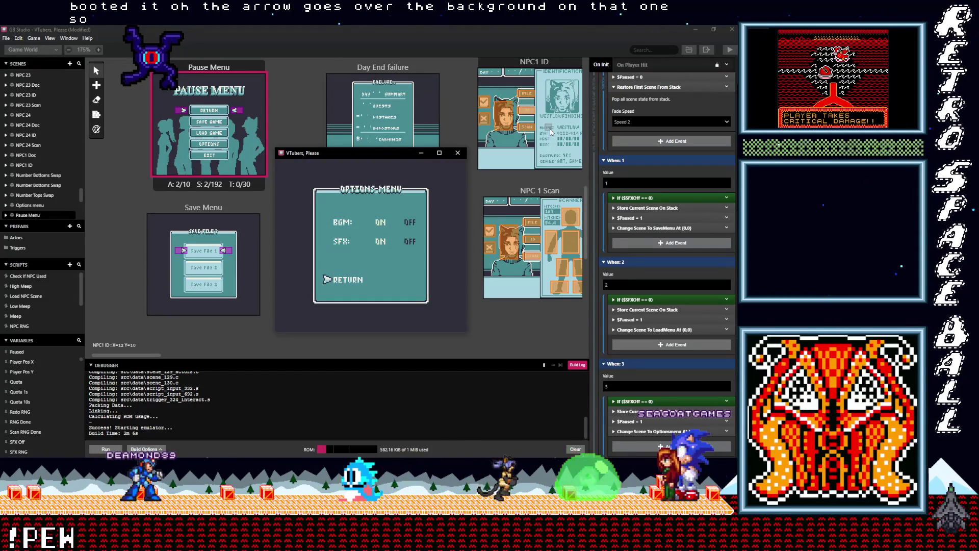
key("z")
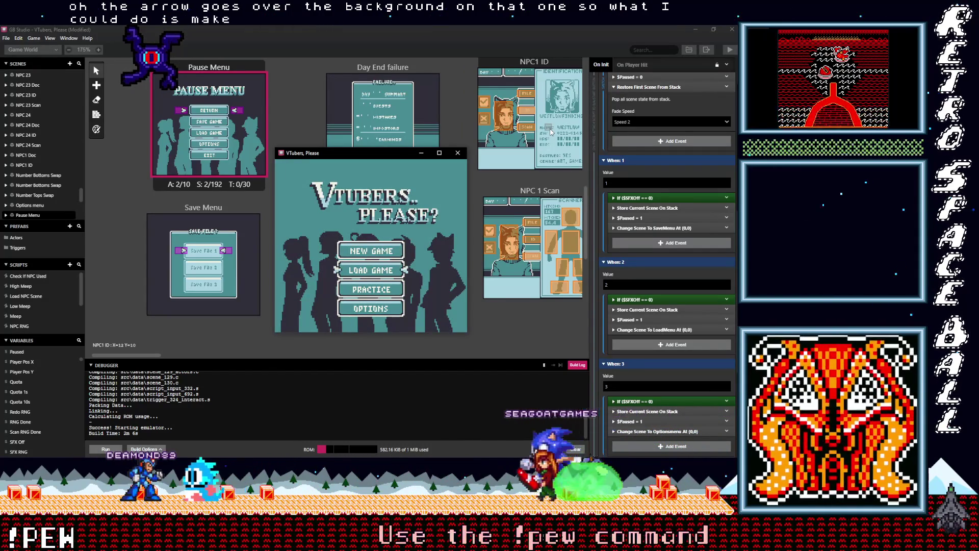
Step: Try Load Game (No saved data!), revisit Options, then start a New Game
key("z")
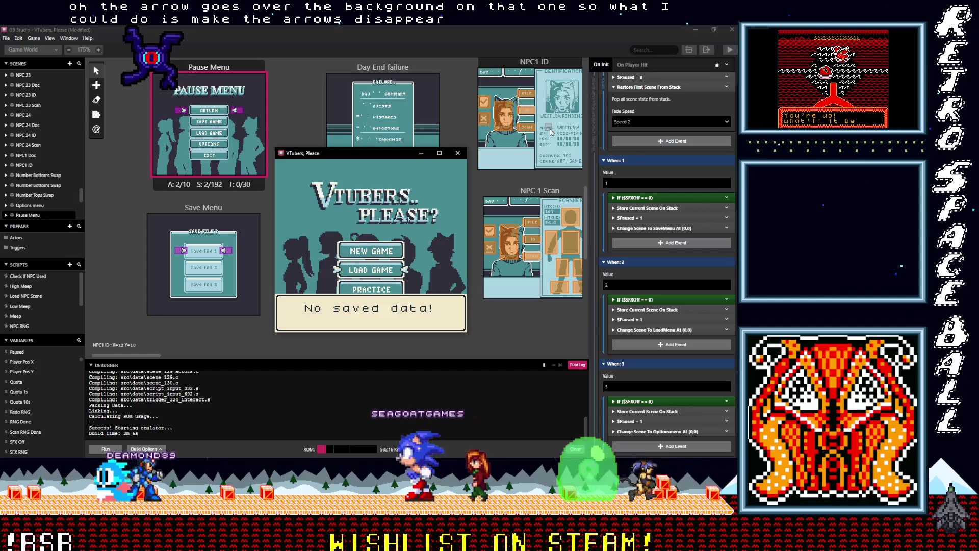
key("z")
key("Down")
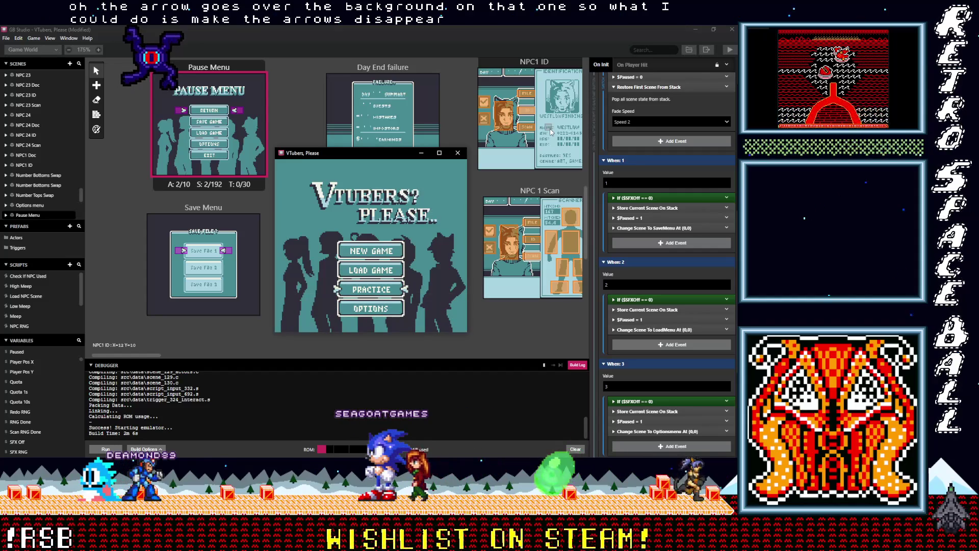
key("z")
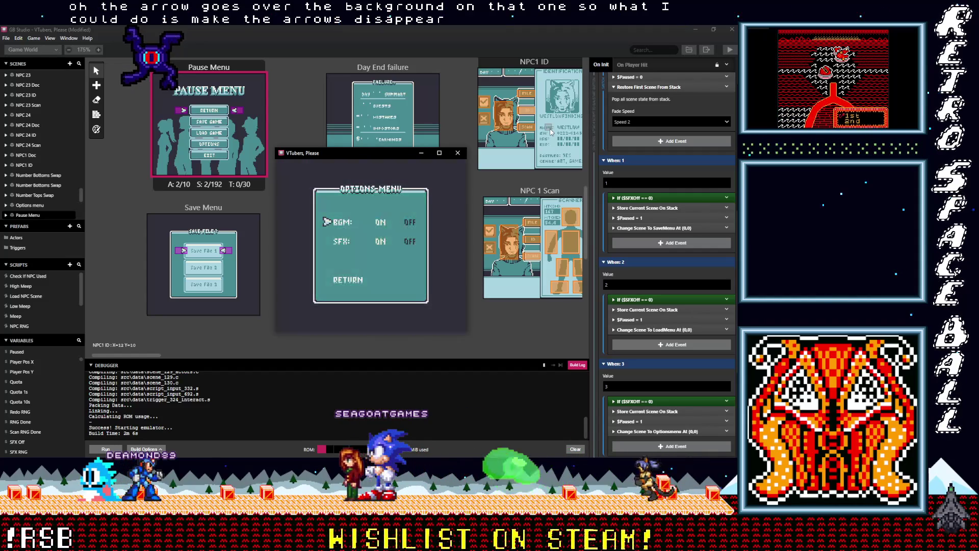
key("z")
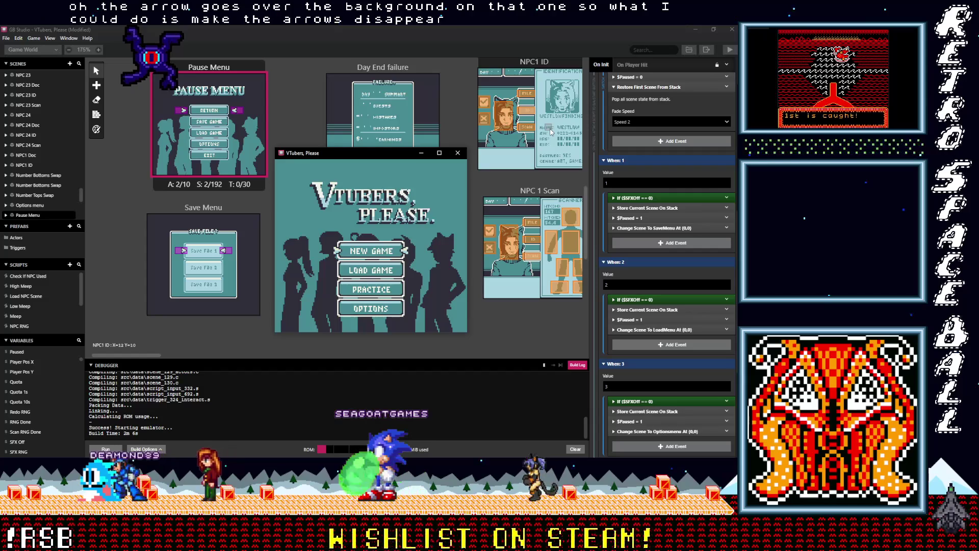
key("z")
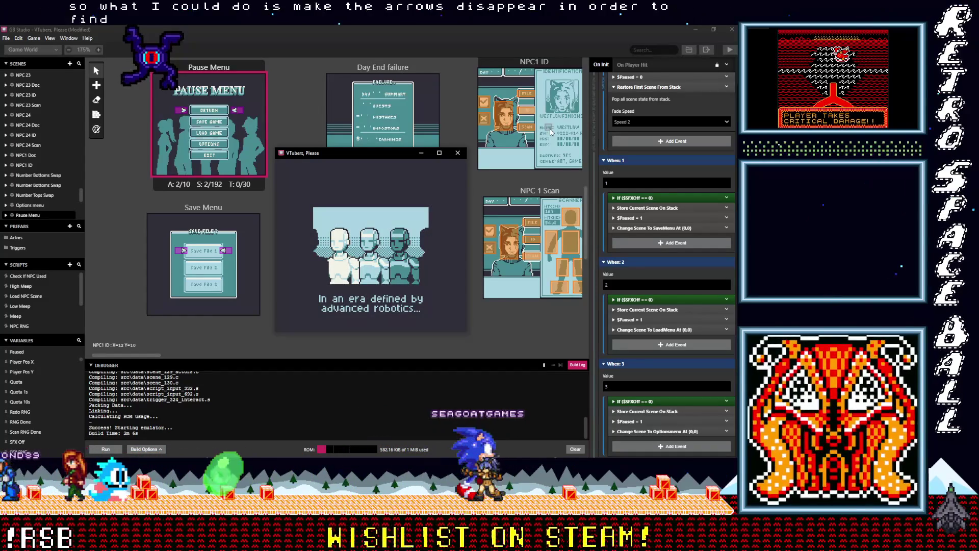
Step: Advance the 'In an era defined by advanced robotics...' intro through the security detail scene to Day 01
key("z")
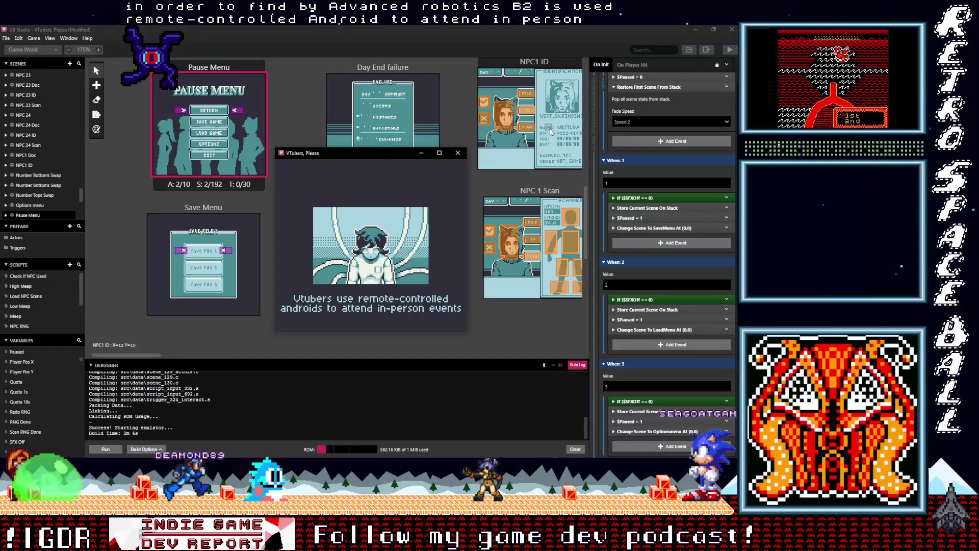
key("z")
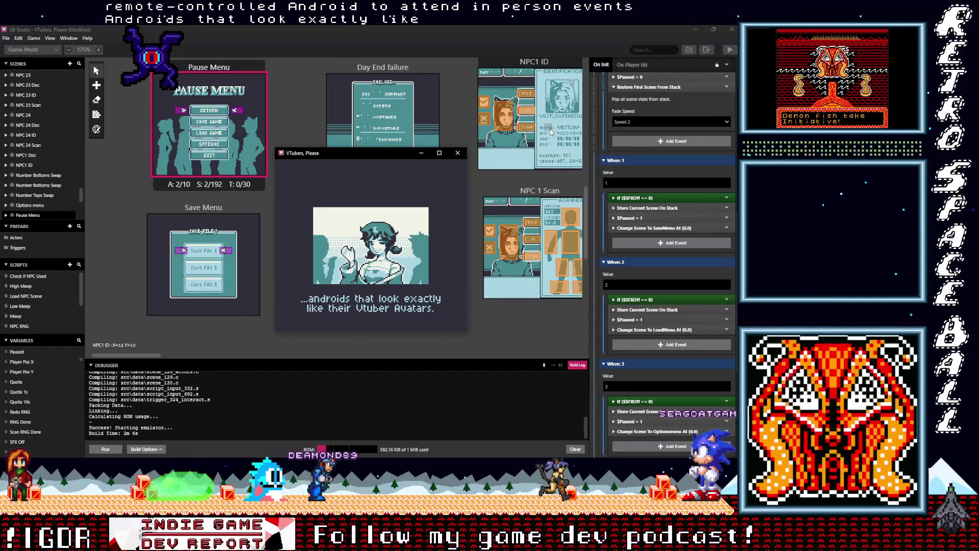
key("z")
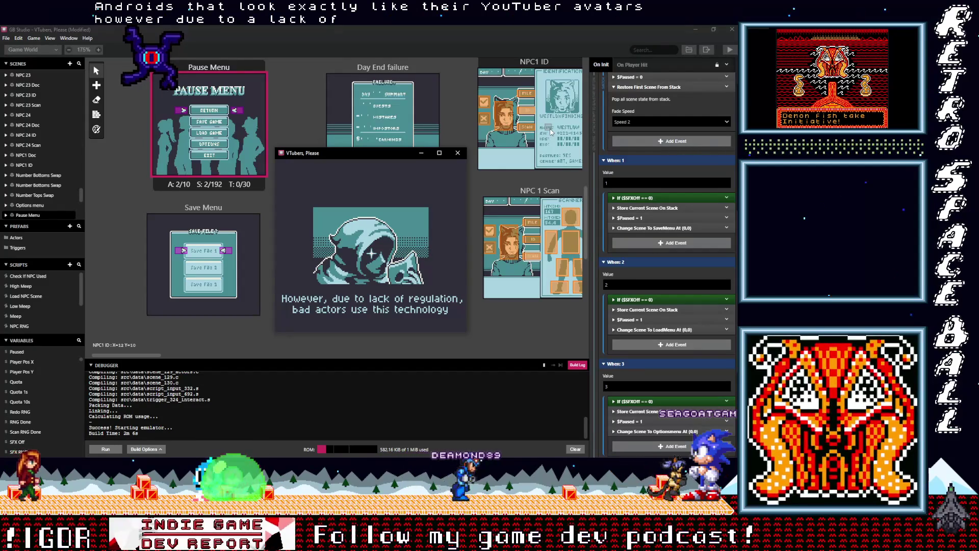
key("z")
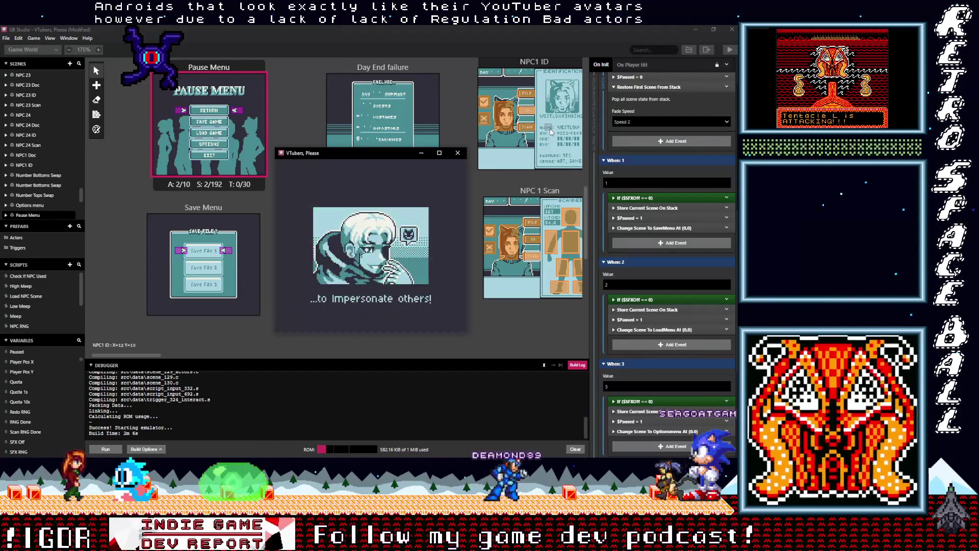
key("z")
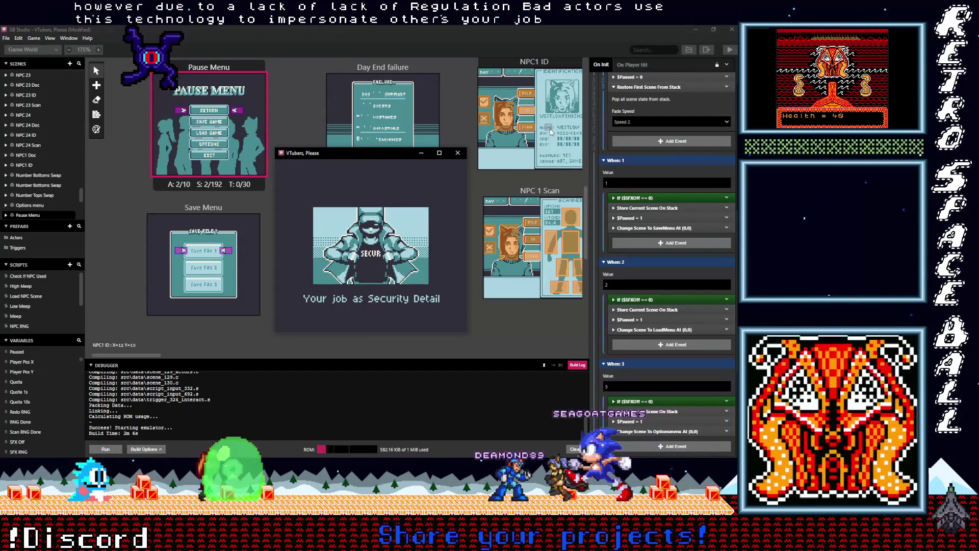
key("z")
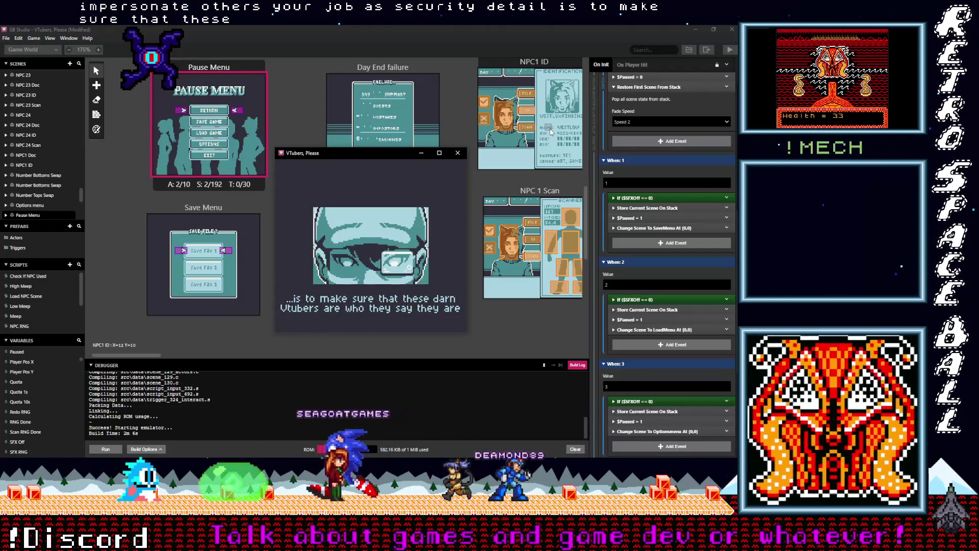
key("z")
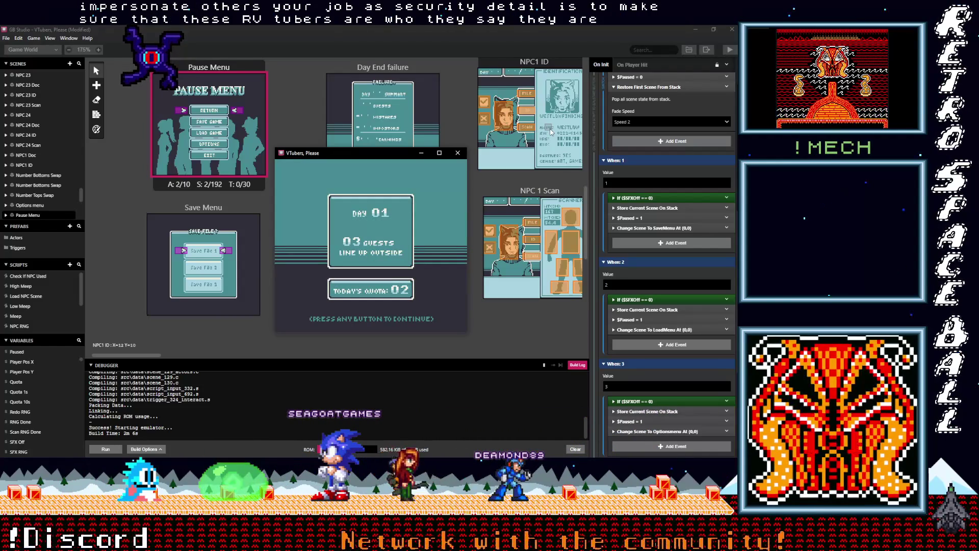
Step: Start the day, scan the first guest's body and height/weight, deny him, and continue
key("z")
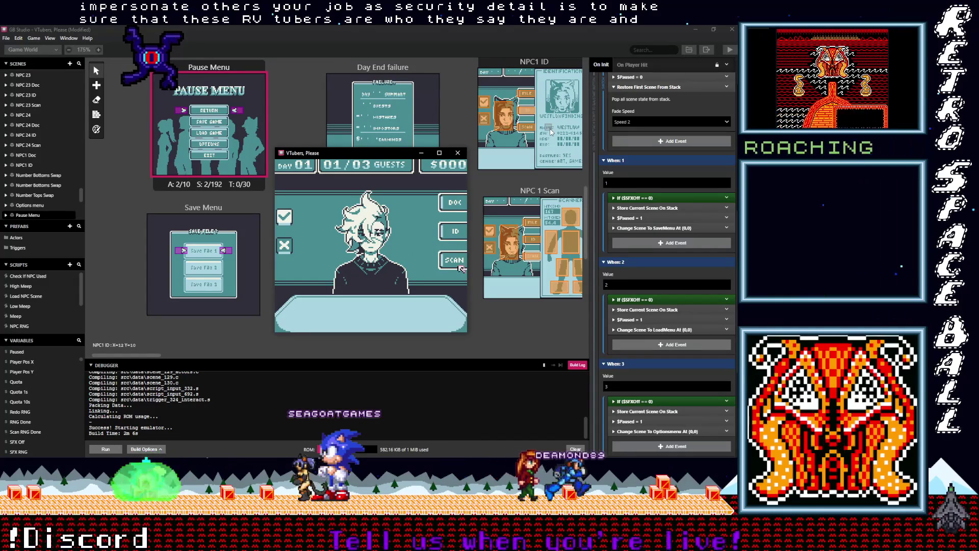
key("z")
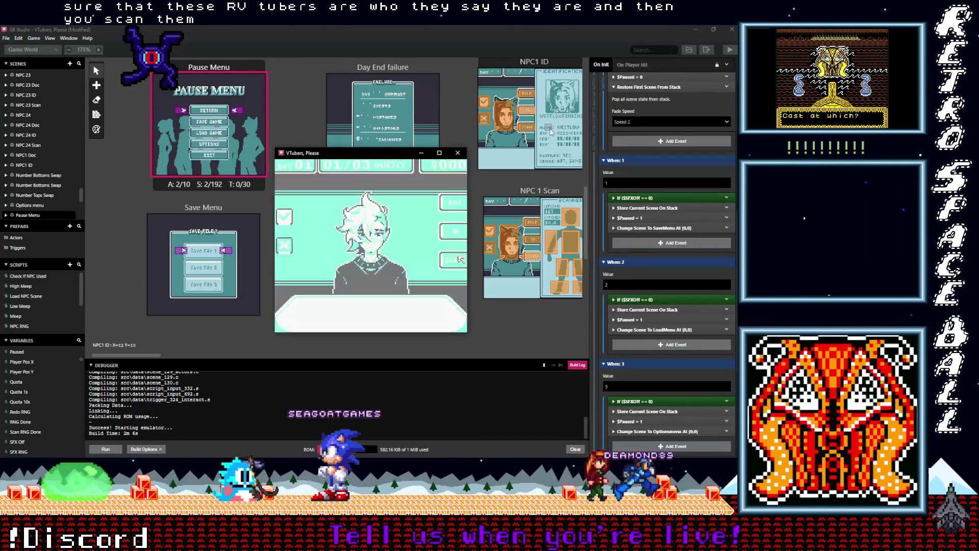
key("Left")
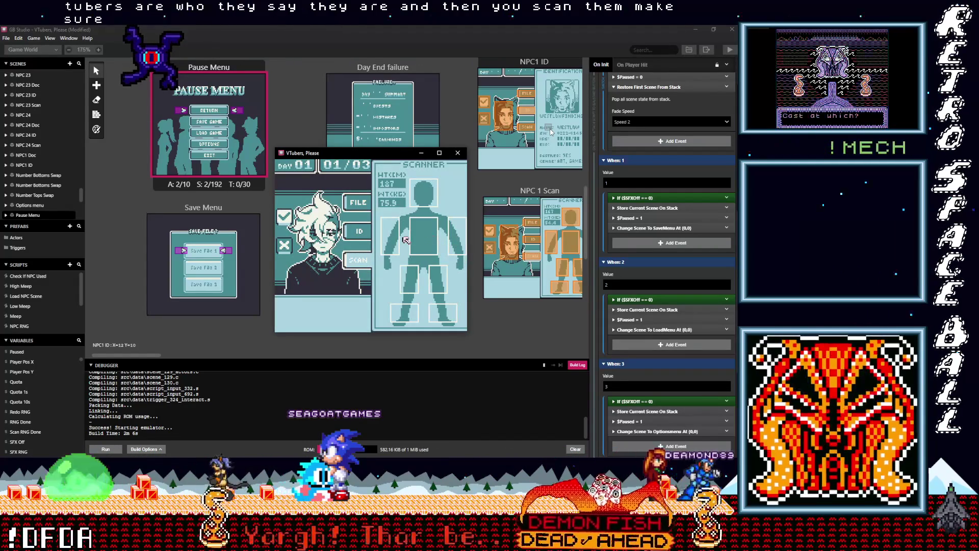
key("Up")
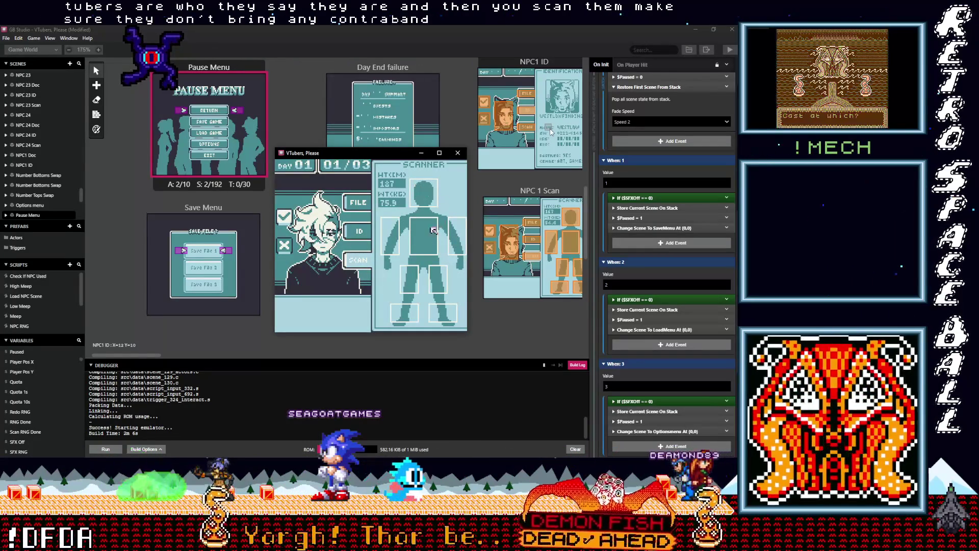
key("Left")
key("Left")
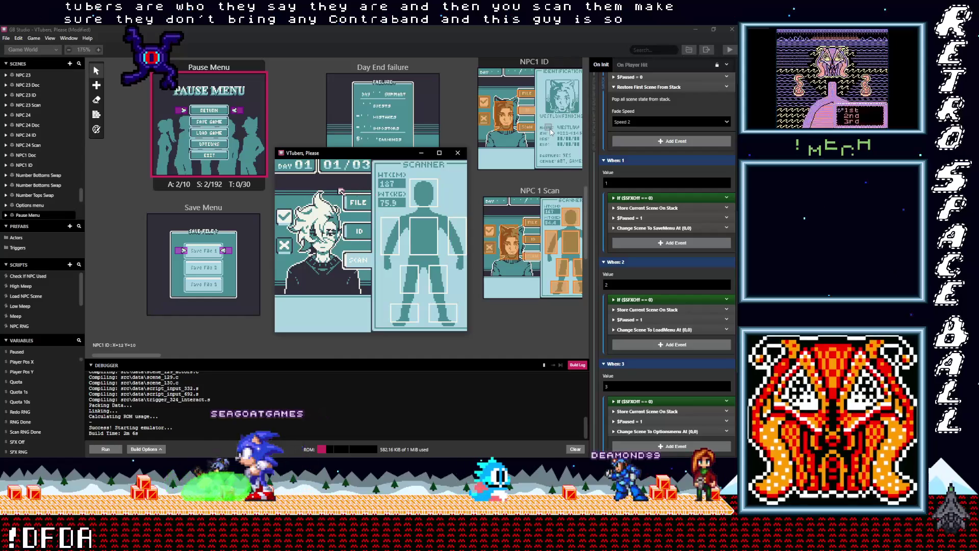
key("Left")
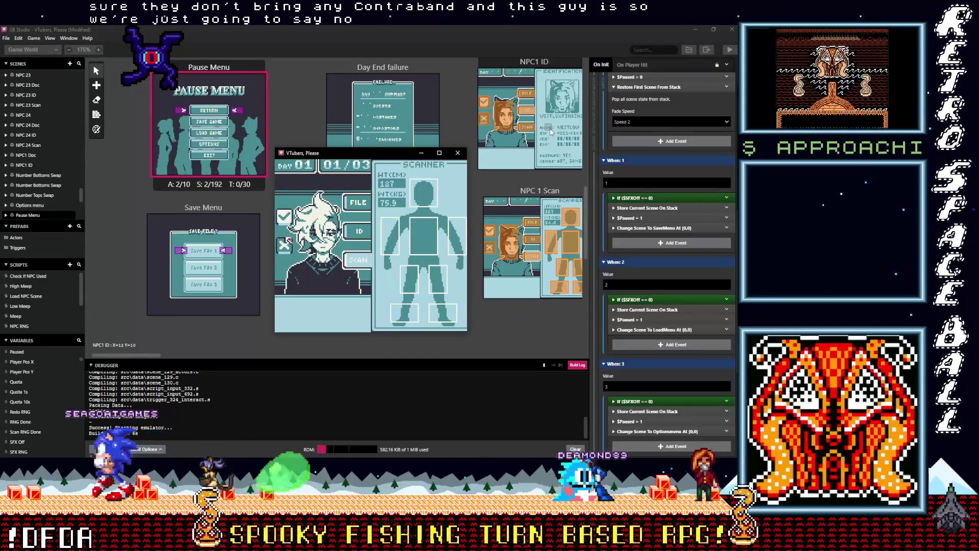
key("Down")
key("z")
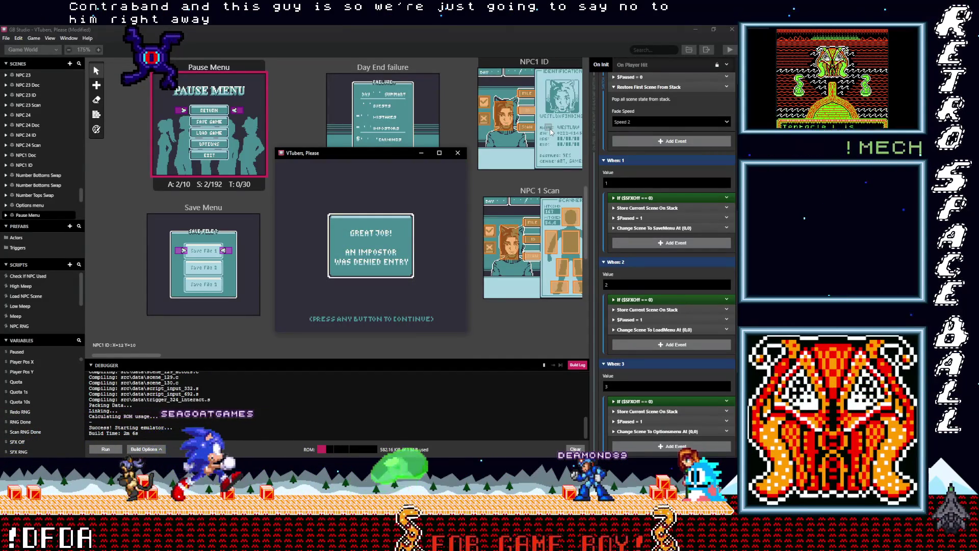
key("z")
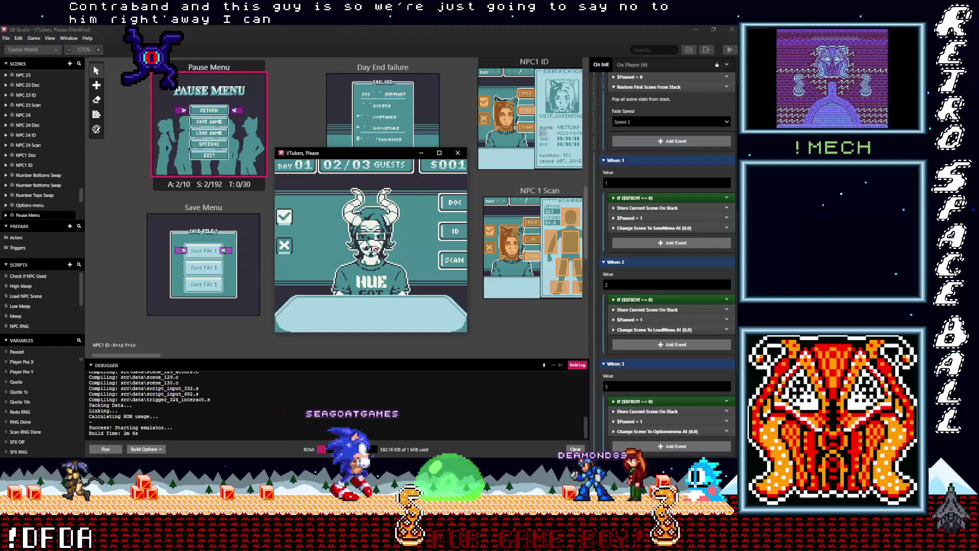
Step: Maximize the game window and inspect the second guest's ID card
left_click(439, 153)
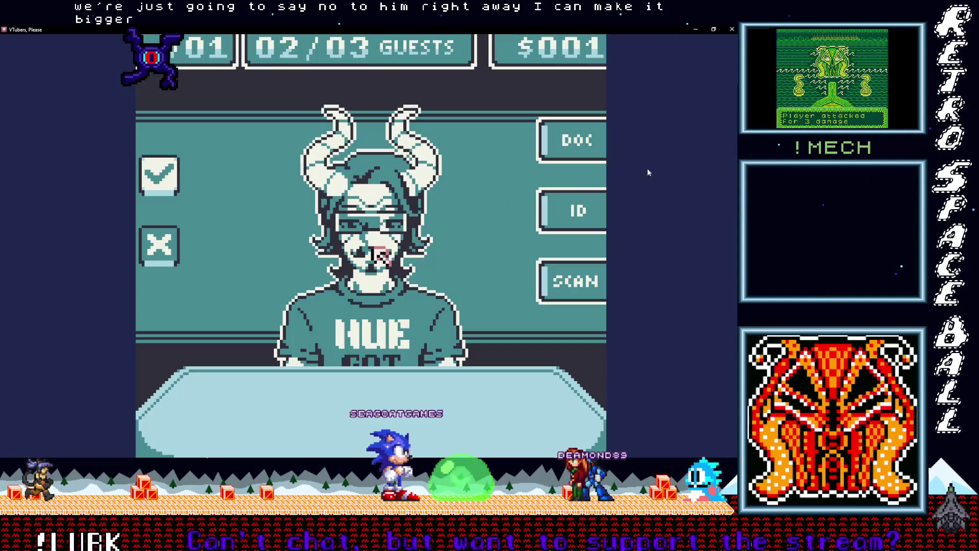
key("Right")
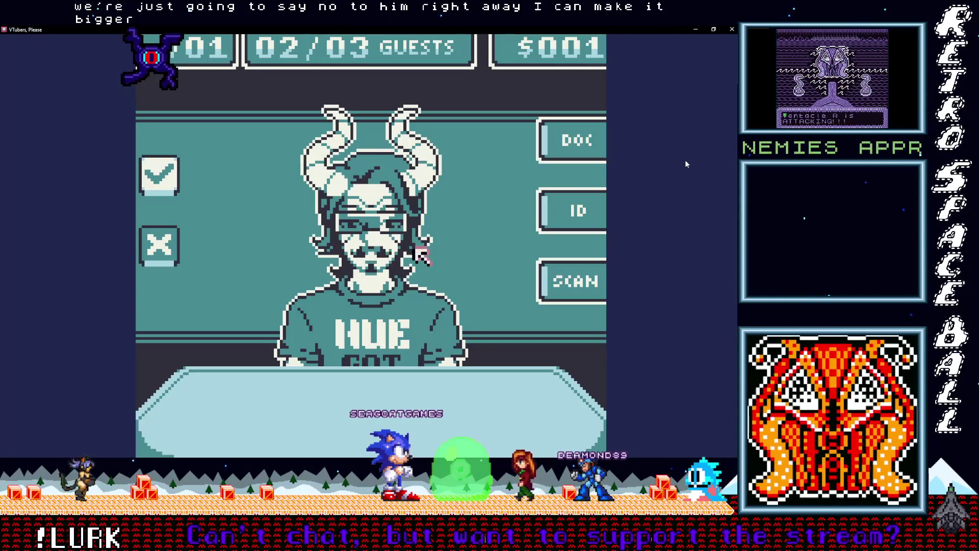
key("Up")
key("Right")
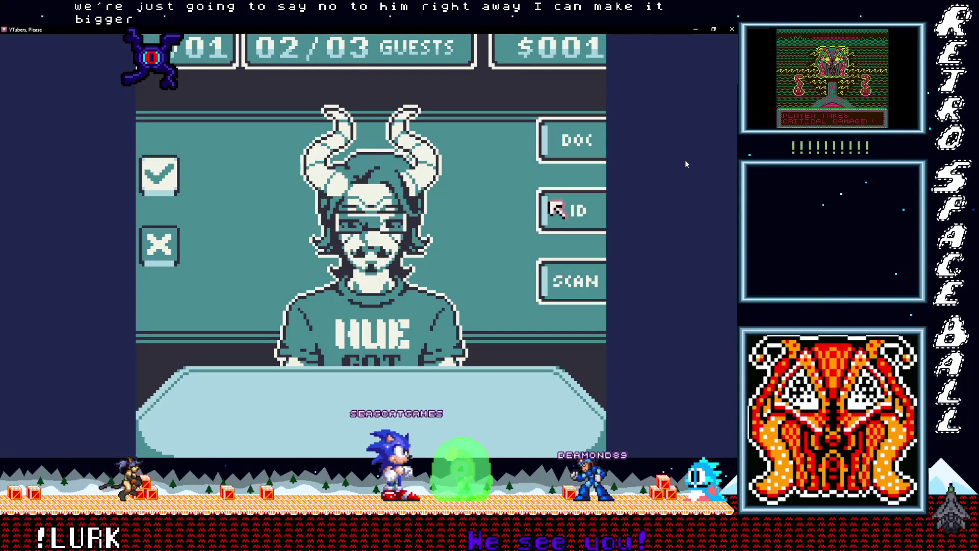
key("z")
key("Left")
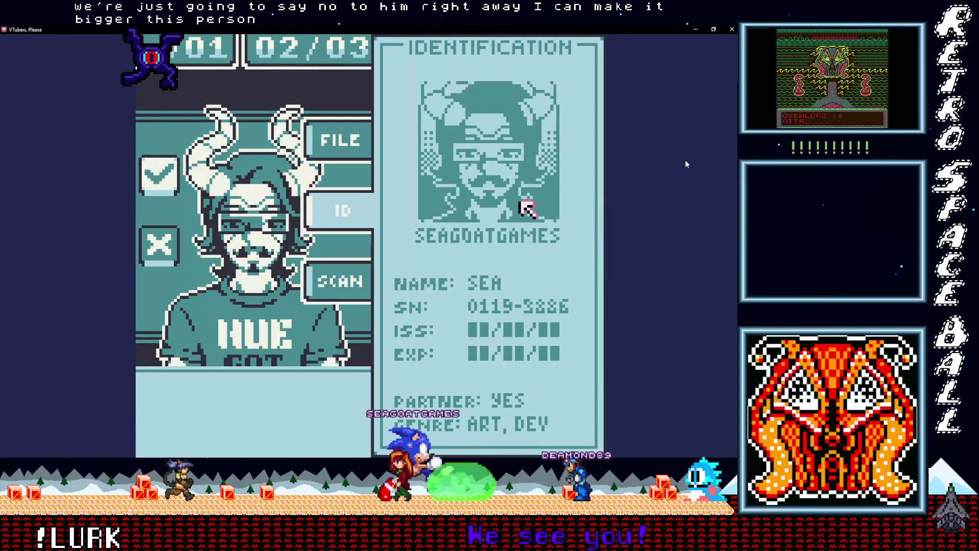
key("Down")
key("Down")
key("Left")
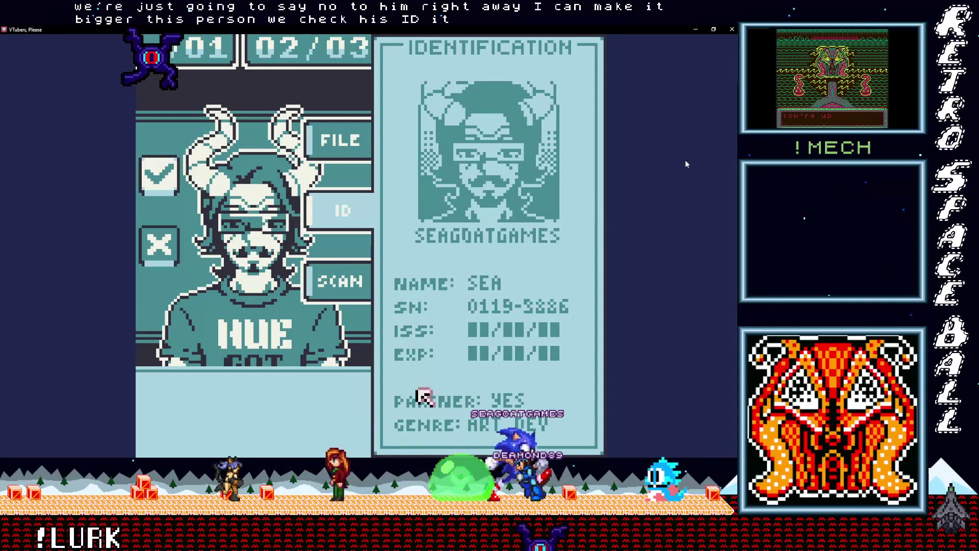
key("Up")
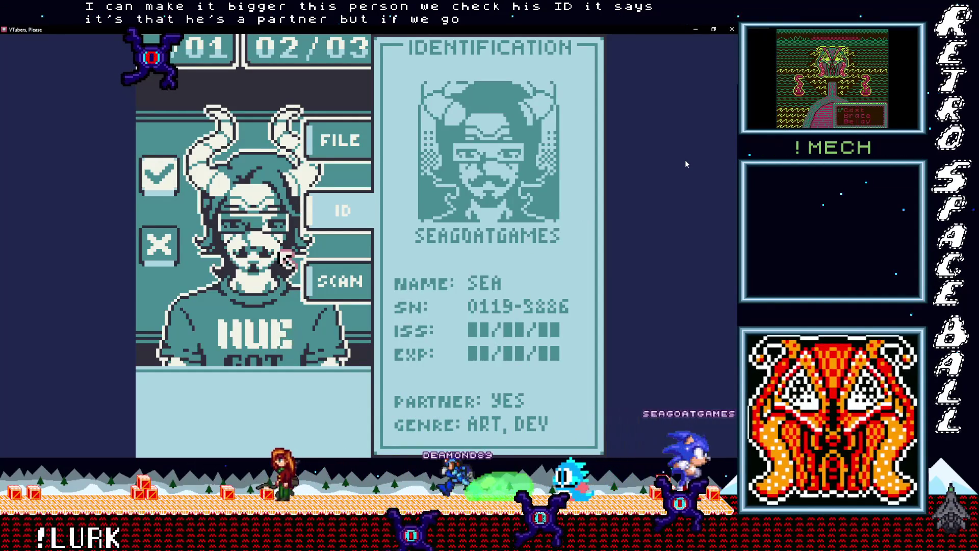
Step: Check the guest's on-file record, then close it to talk to the guest
key("Return")
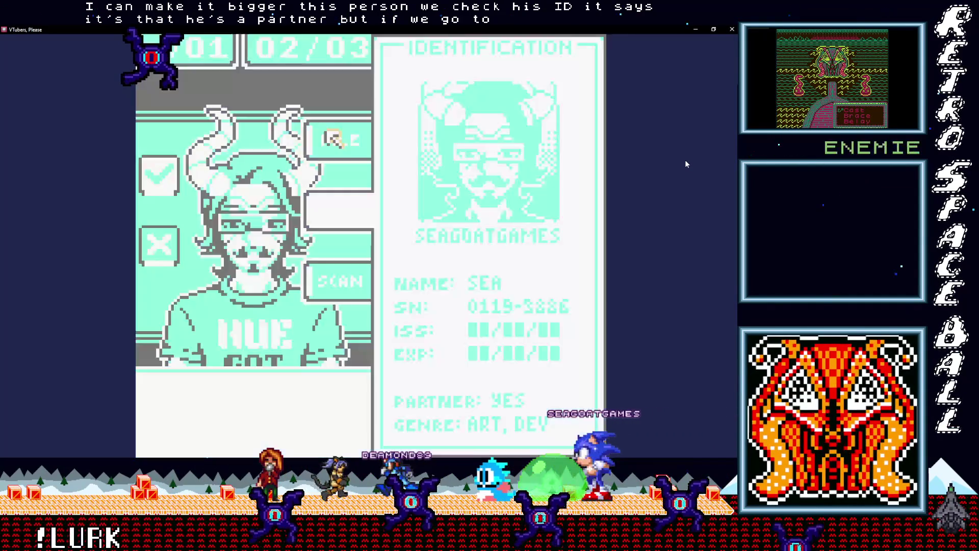
key("Right")
key("Down")
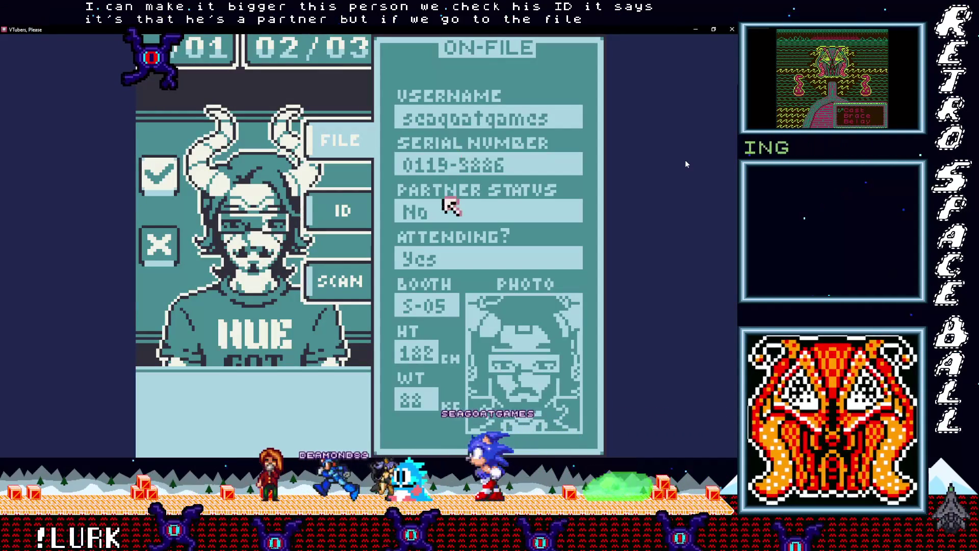
key("Left")
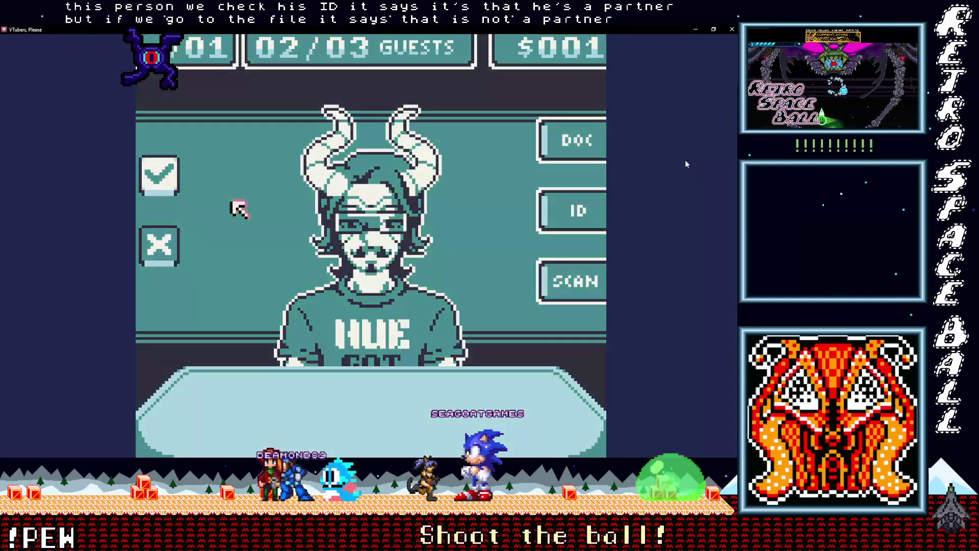
key("Right")
key("Return")
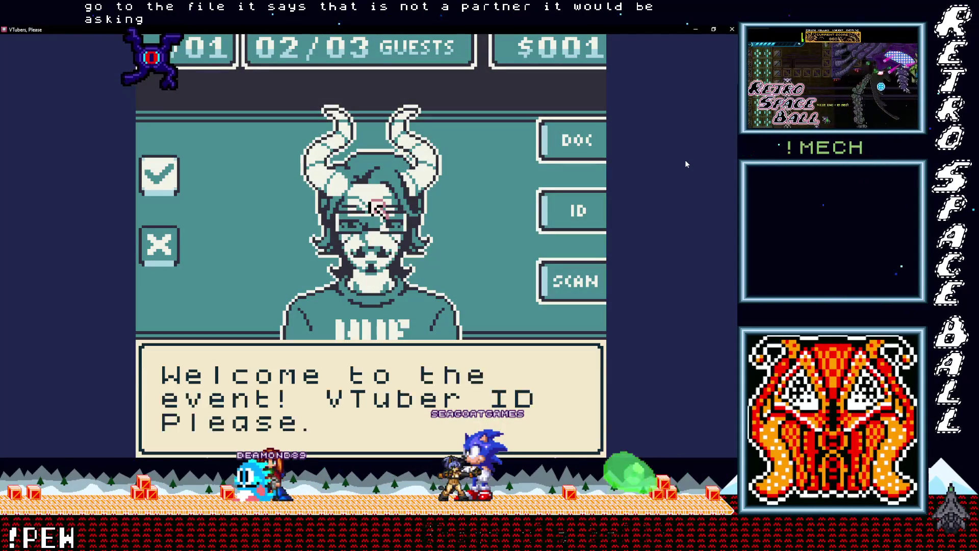
Step: Ask the guest 'Partner status?' and deny him entry as an impostor
key("Return")
key("Down")
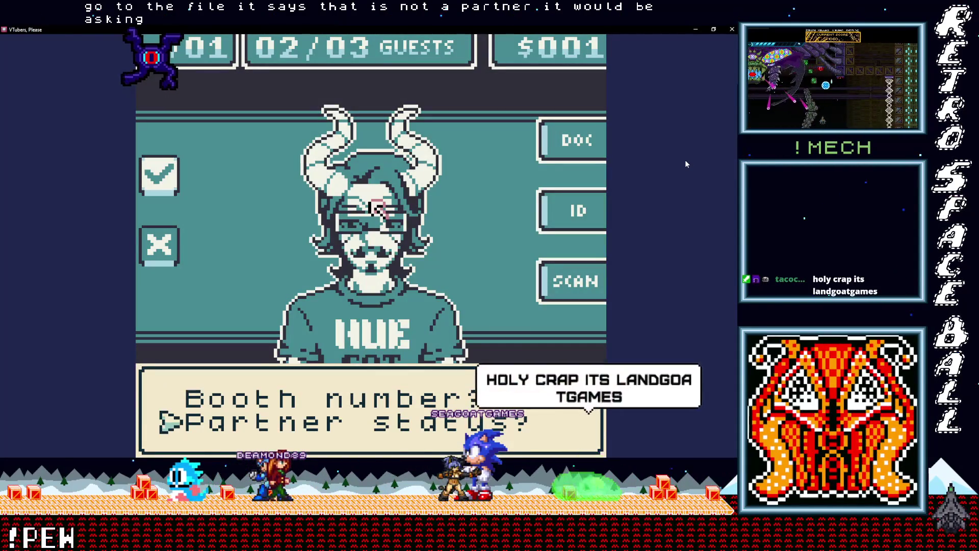
key("Return")
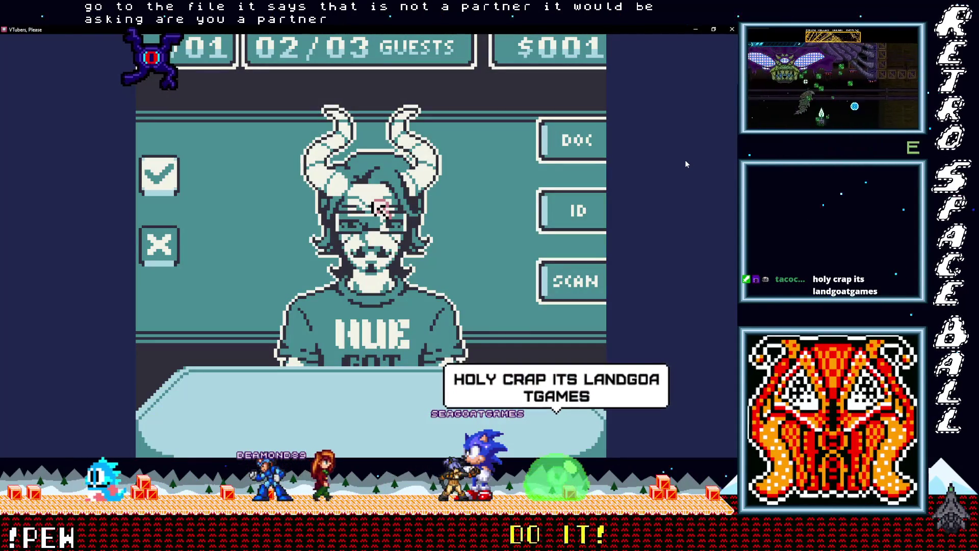
key("Left")
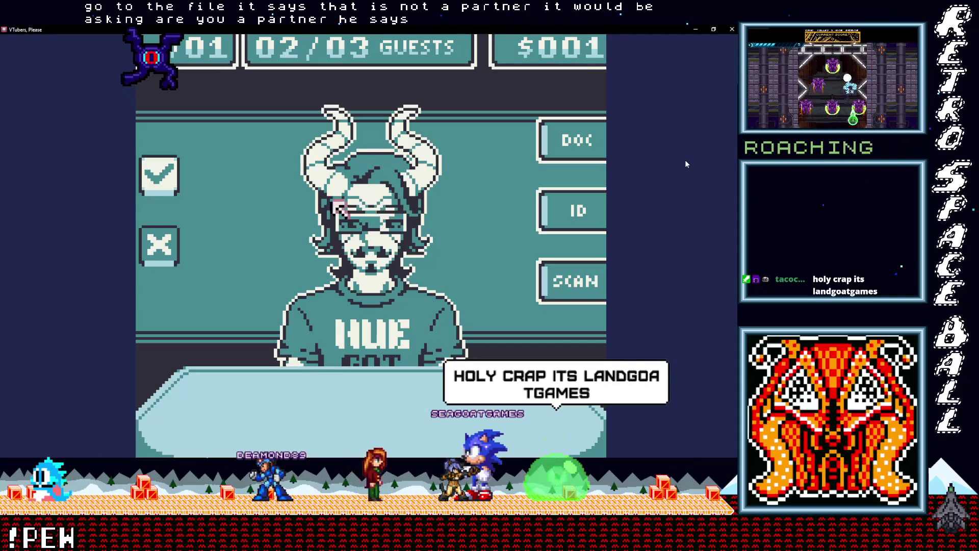
key("Down")
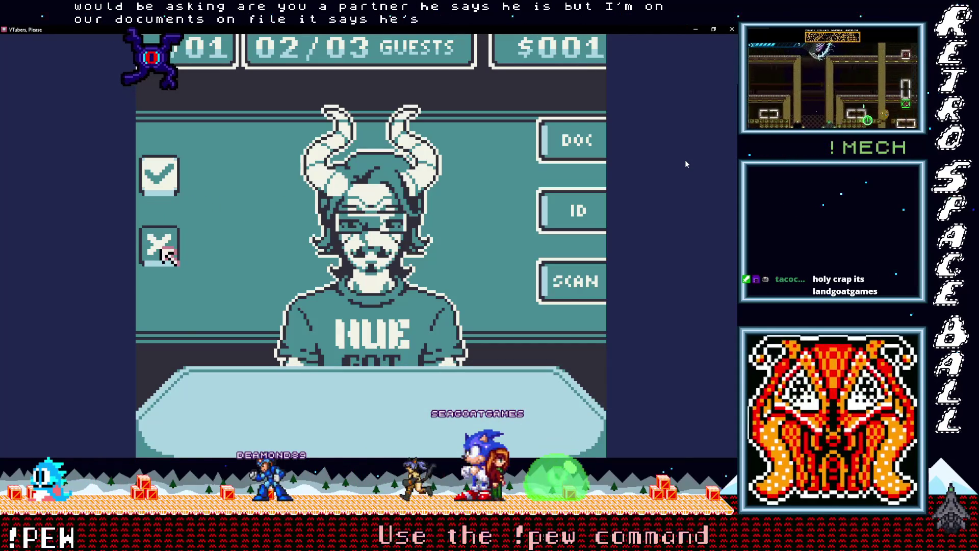
key("z")
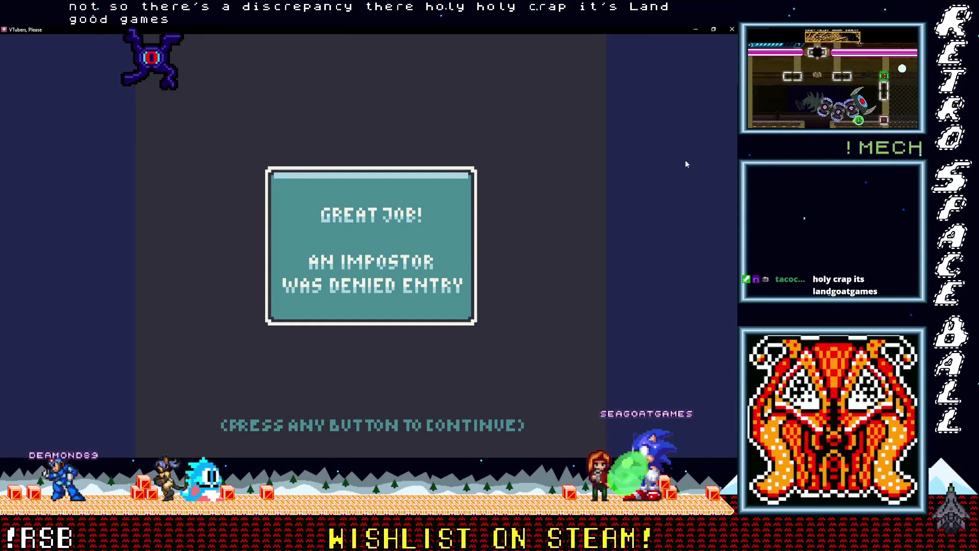
Step: Continue past the result screen and scan the next guest's body
key("space")
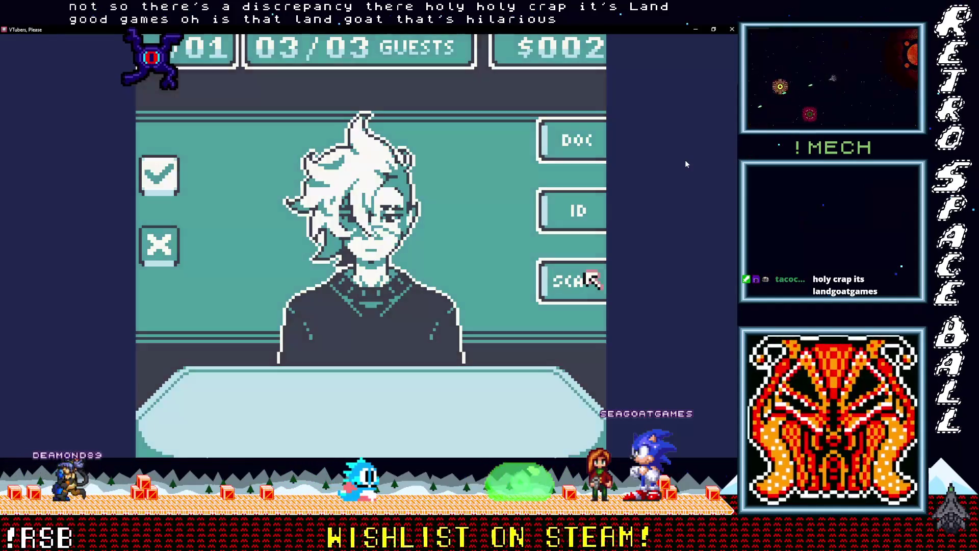
left_click(591, 278)
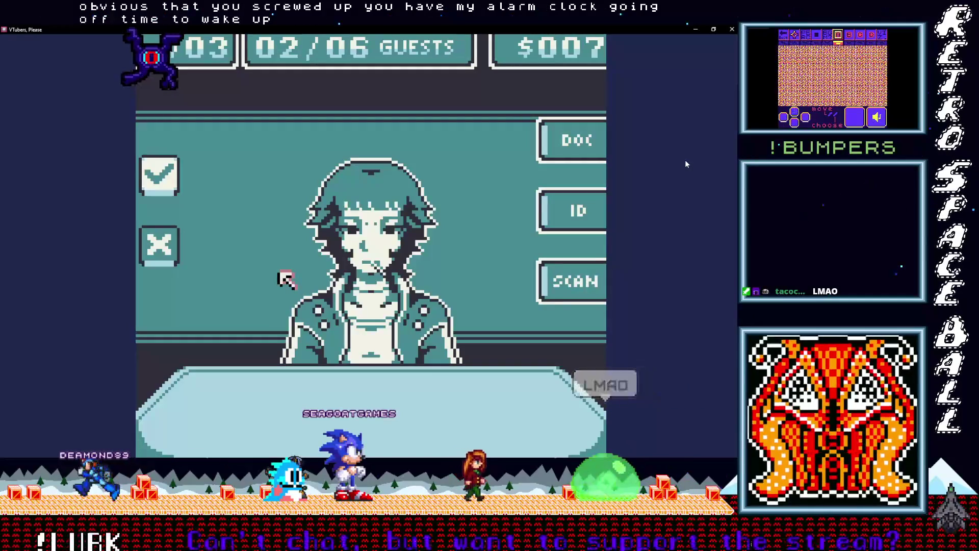
left_click(731, 29)
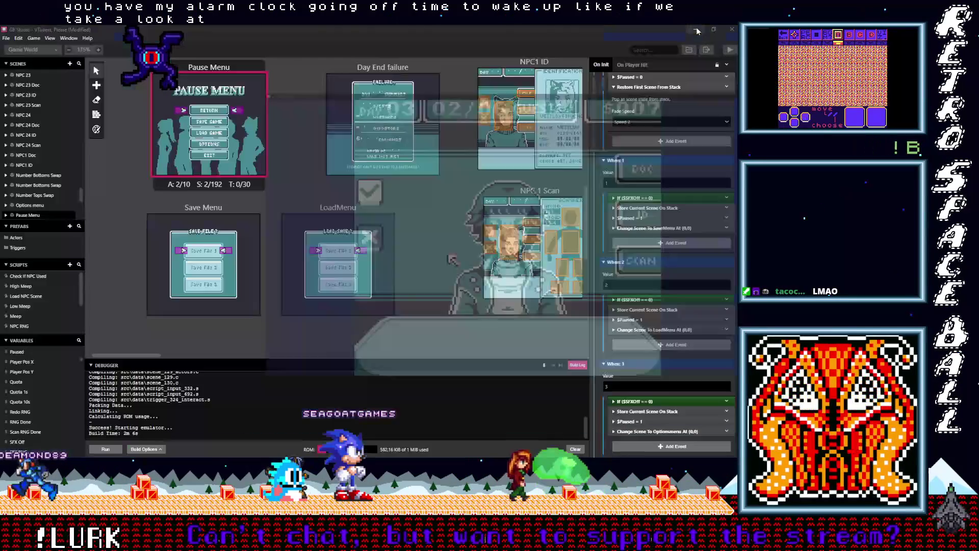
scroll(481, 189, "up", 5)
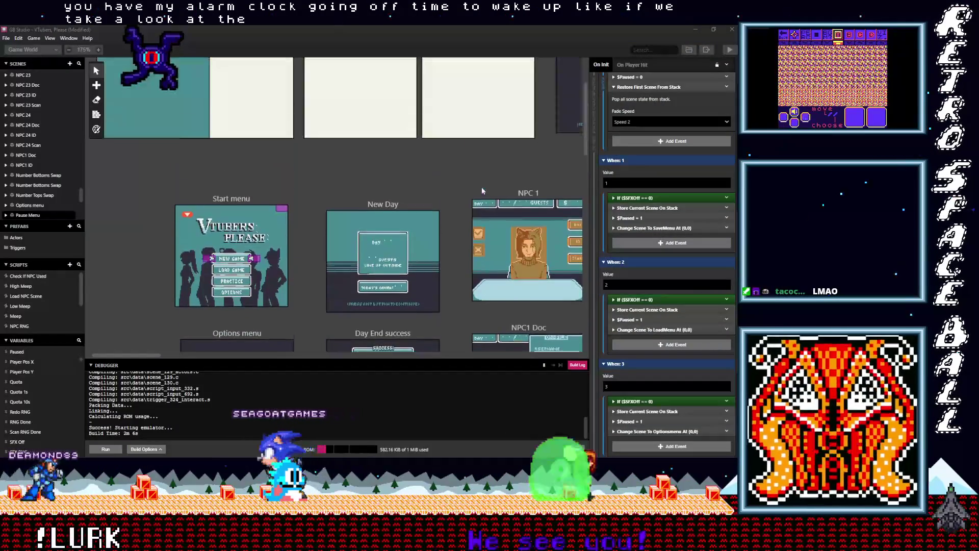
left_click_drag(142, 354, 208, 354)
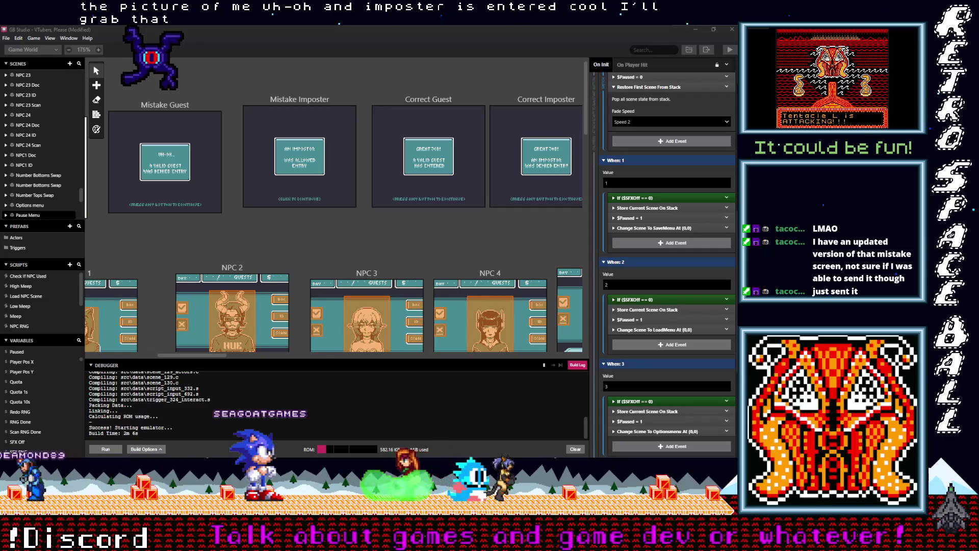
Step: Go up to the project's assets folder and close the DemonFishDeadAhead window
key("alt+Tab")
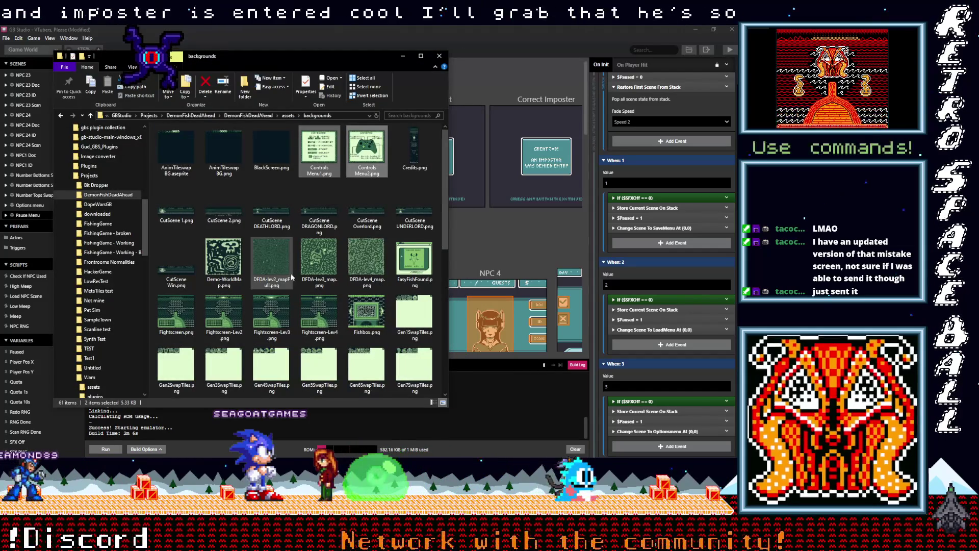
scroll(290, 276, "up", 5)
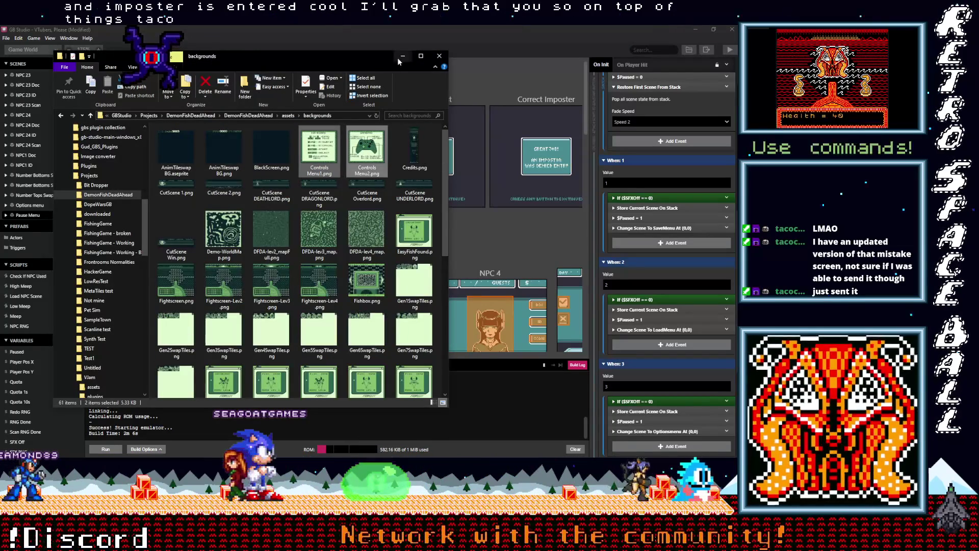
left_click(90, 116)
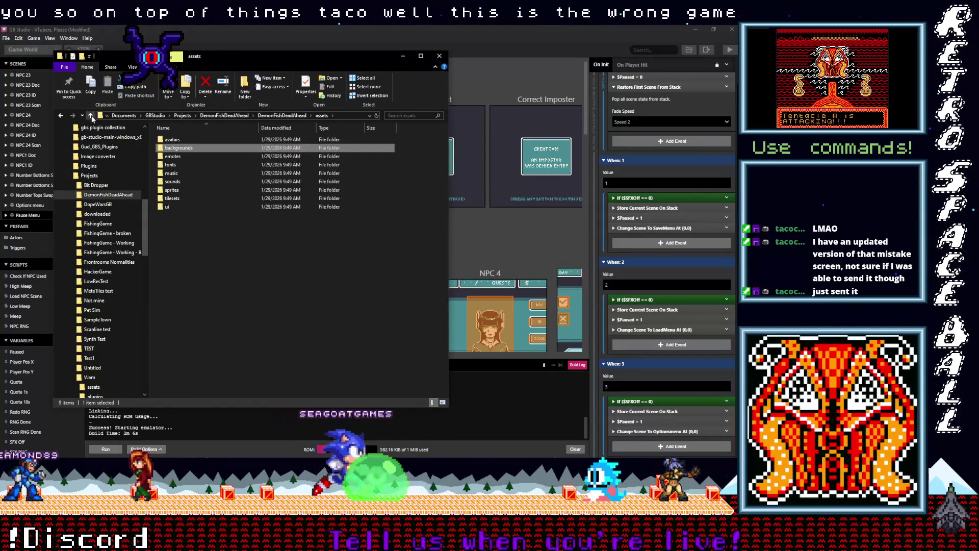
left_click(402, 55)
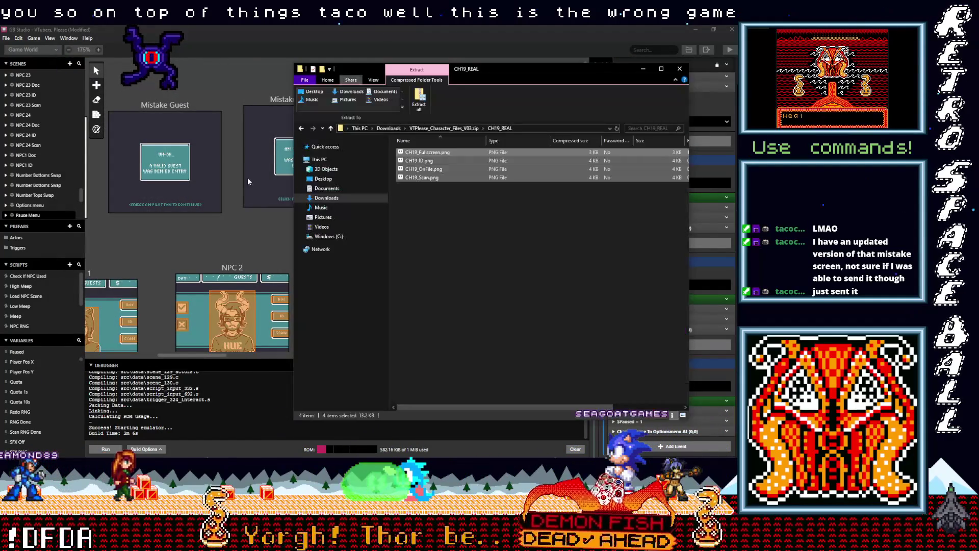
Step: Go up from CH19_REAL through the zip to Downloads, then switch to Documents
left_click(331, 129)
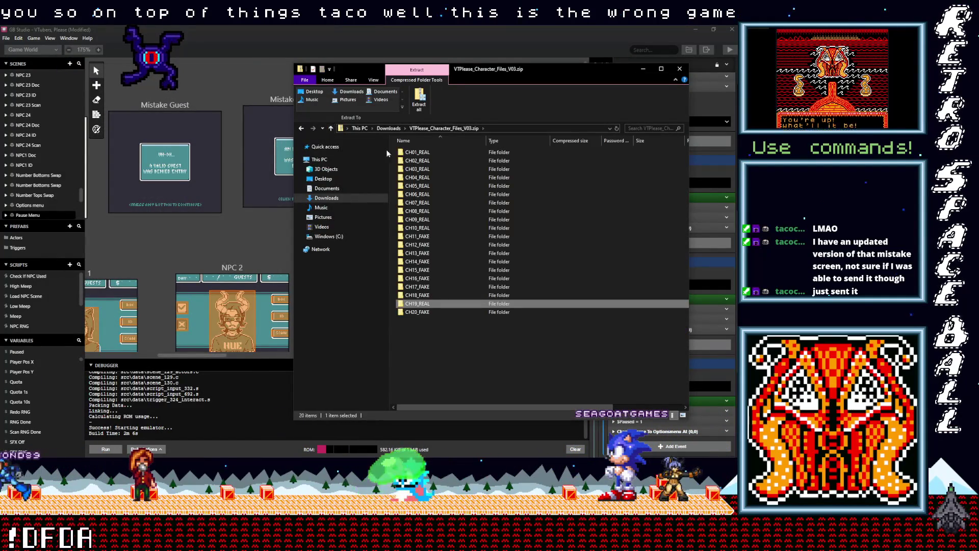
left_click(330, 129)
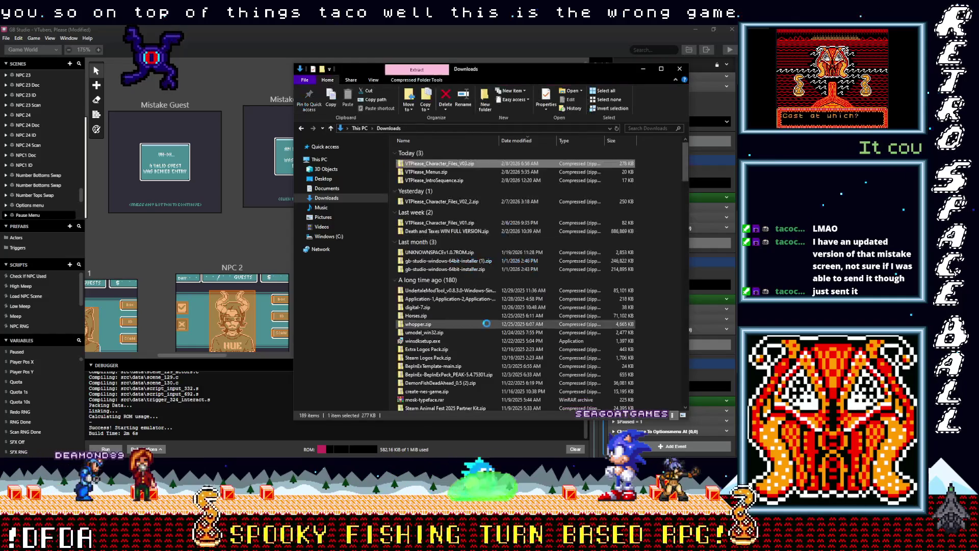
scroll(484, 332, "down", 5)
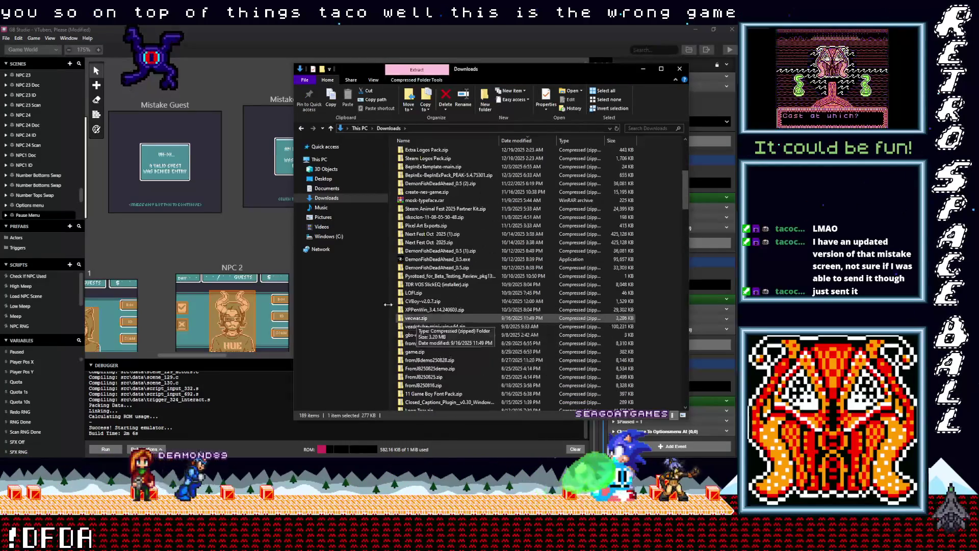
left_click(331, 188)
scroll(459, 305, "down", 8)
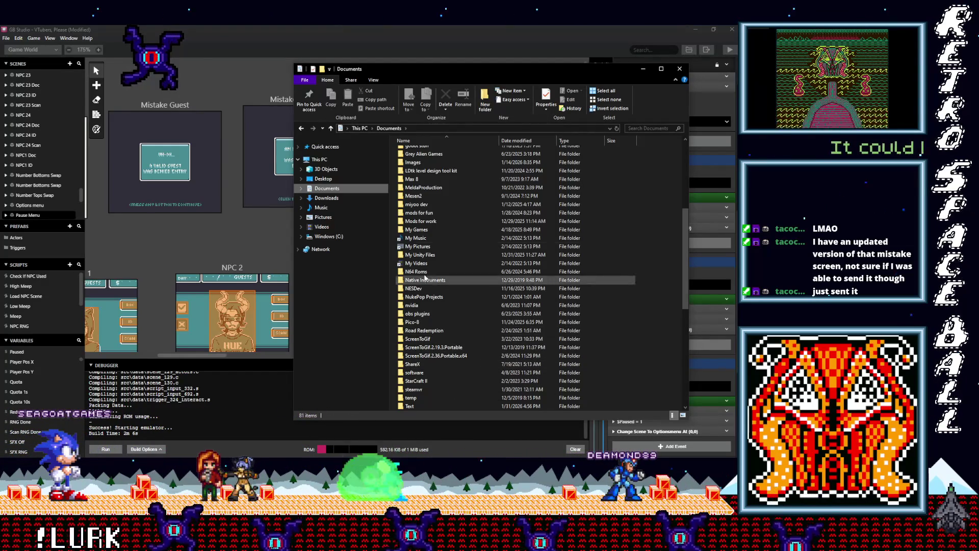
Step: Go to Images > Aseprite > non RSB > GB Studio Art > VJam > from Taco and preview Mistake Imposter.png in Aseprite
double_click(414, 163)
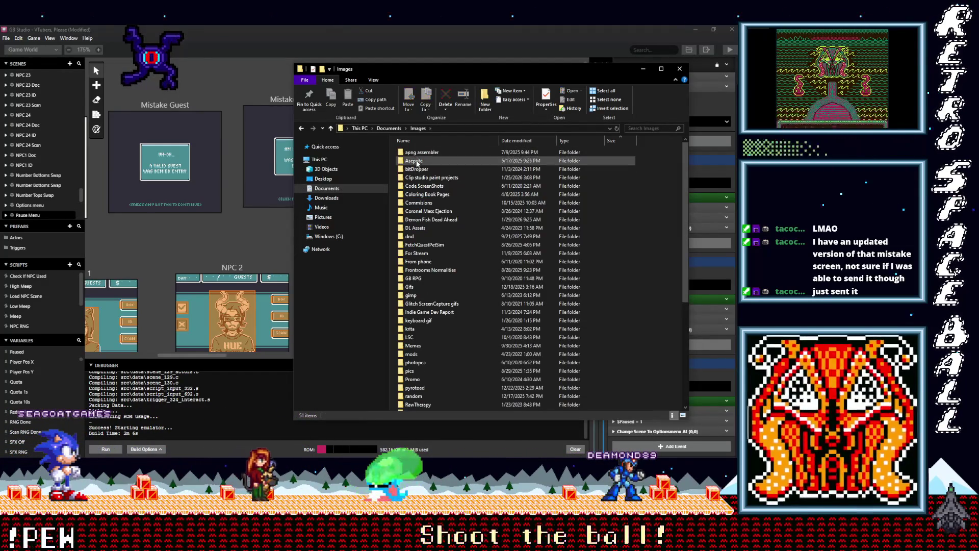
double_click(415, 161)
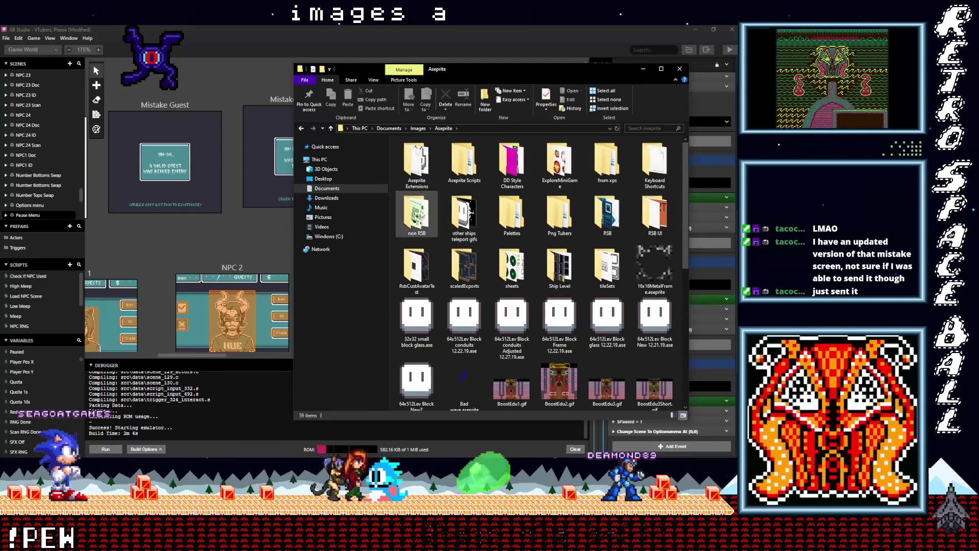
double_click(417, 214)
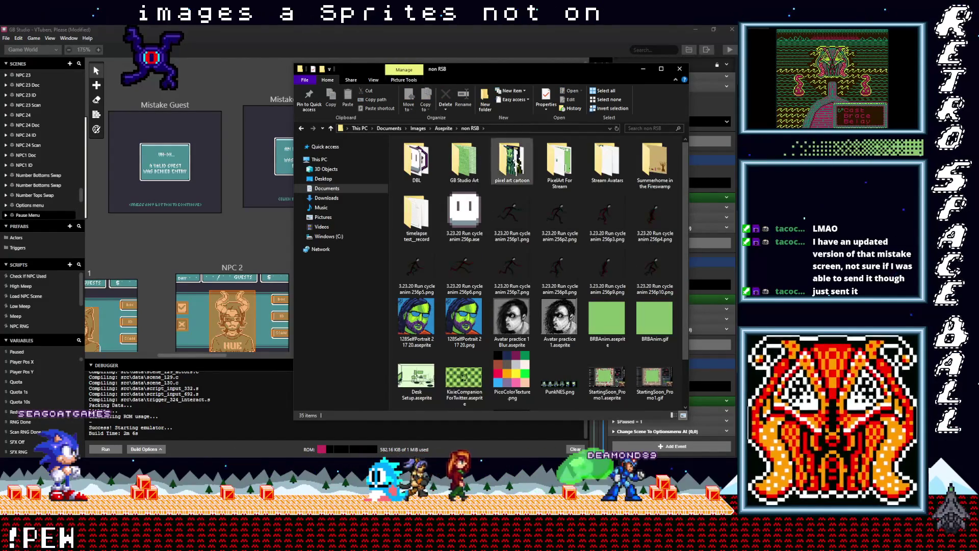
double_click(465, 162)
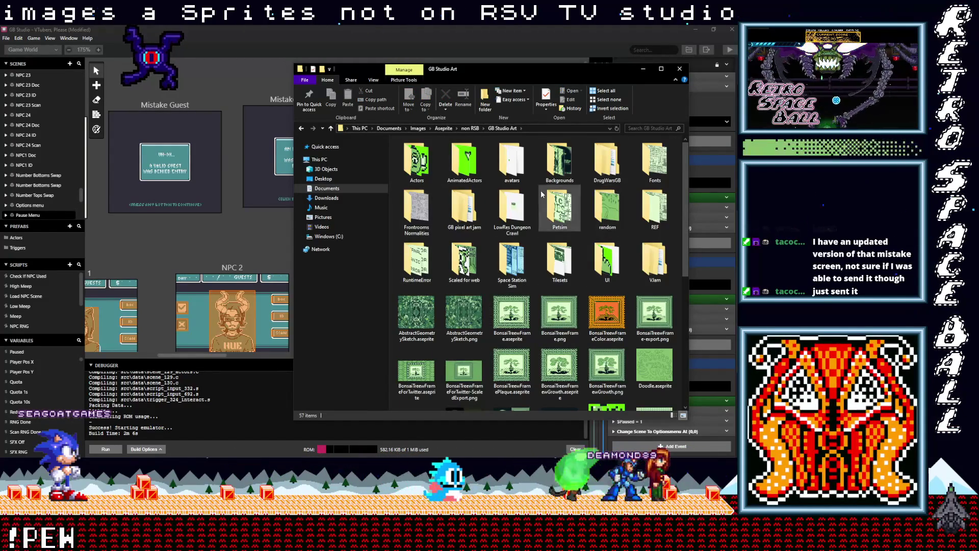
double_click(658, 252)
double_click(412, 172)
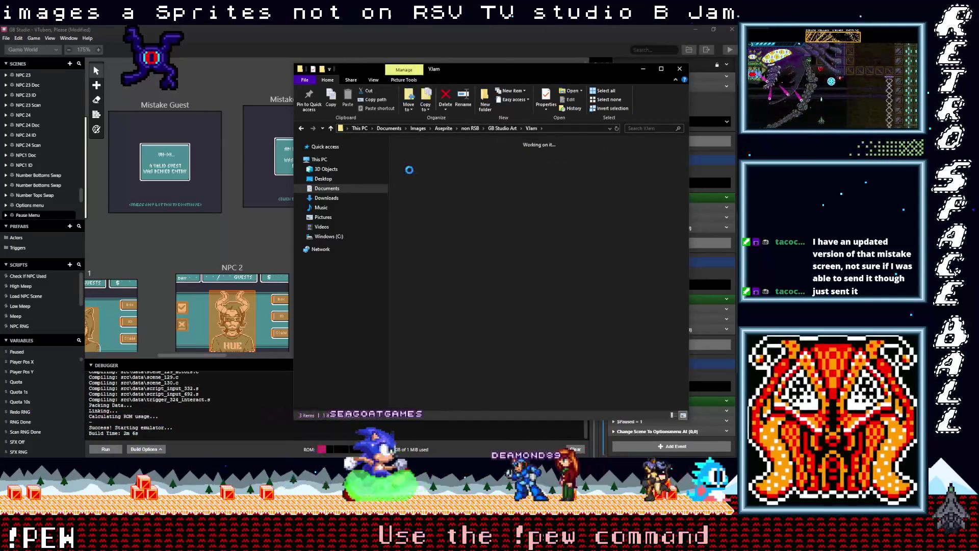
scroll(604, 339, "down", 3)
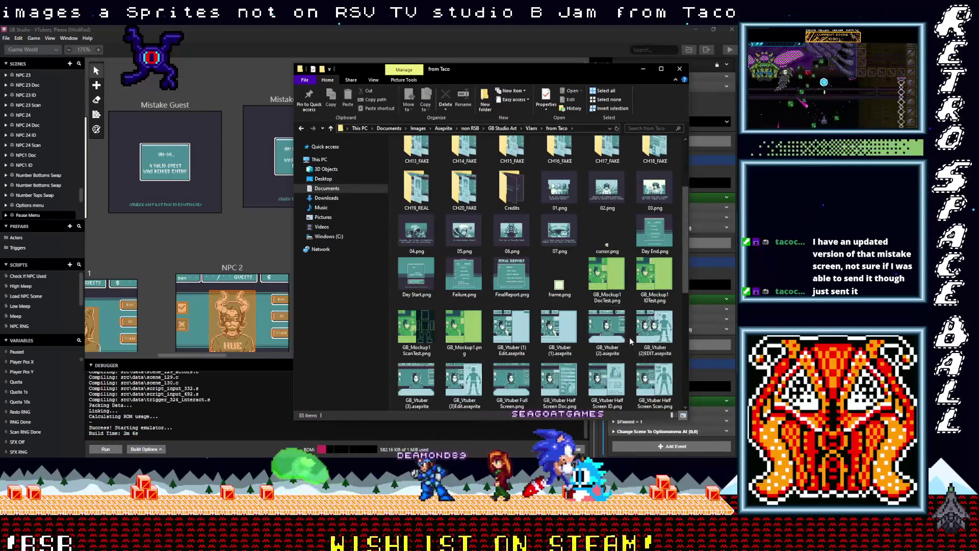
scroll(629, 337, "down", 5)
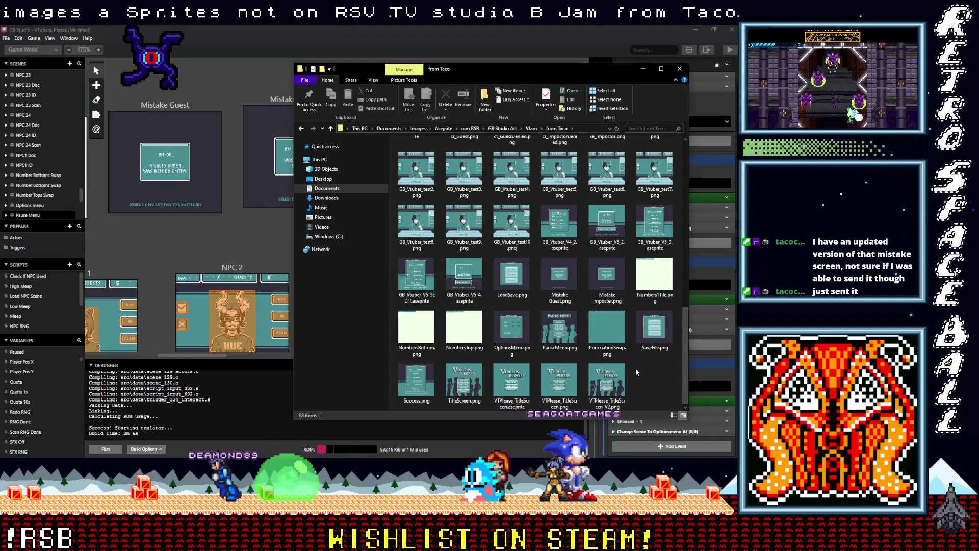
double_click(607, 276)
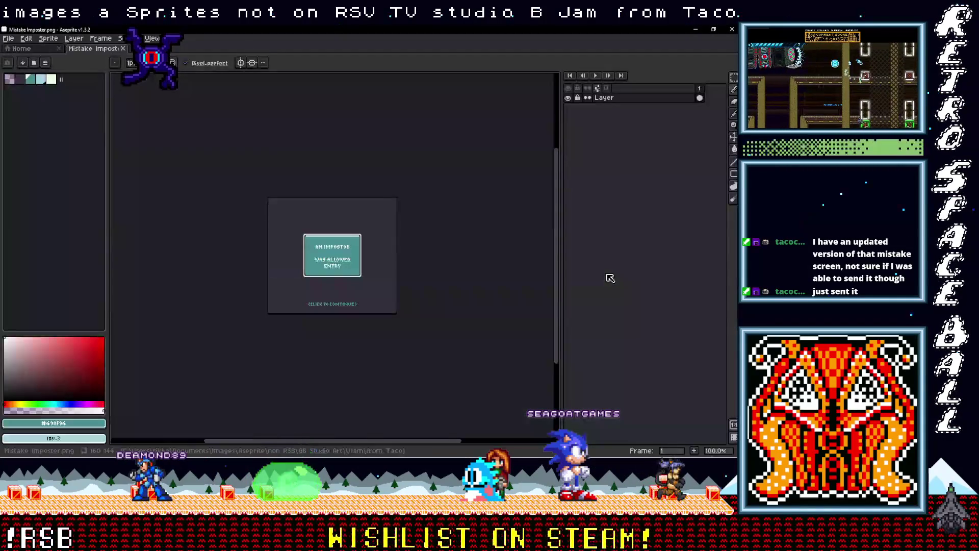
left_click(695, 29)
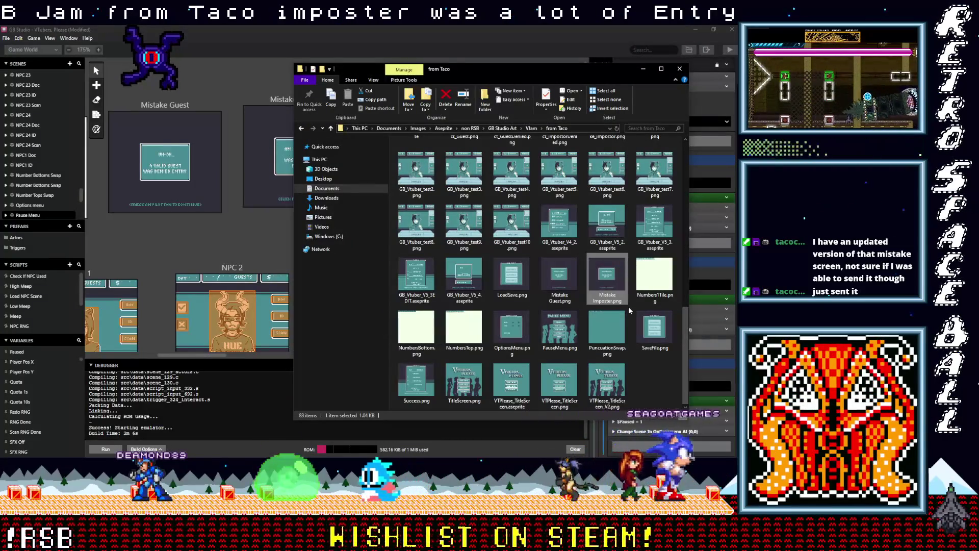
Step: Copy GB_Vtuber_Mistake_Impostor.png and paste it into the VJam project's assets folder
scroll(628, 307, "up", 3)
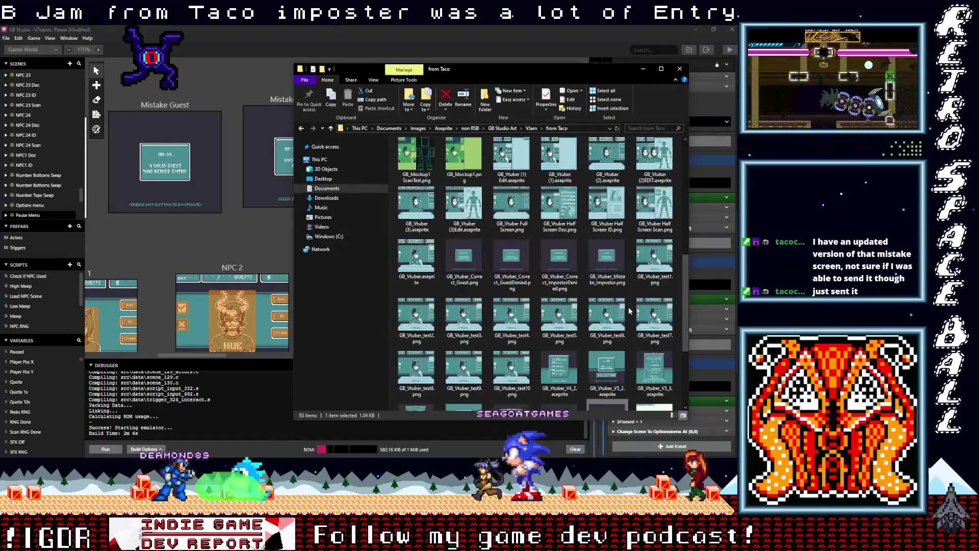
left_click(609, 265)
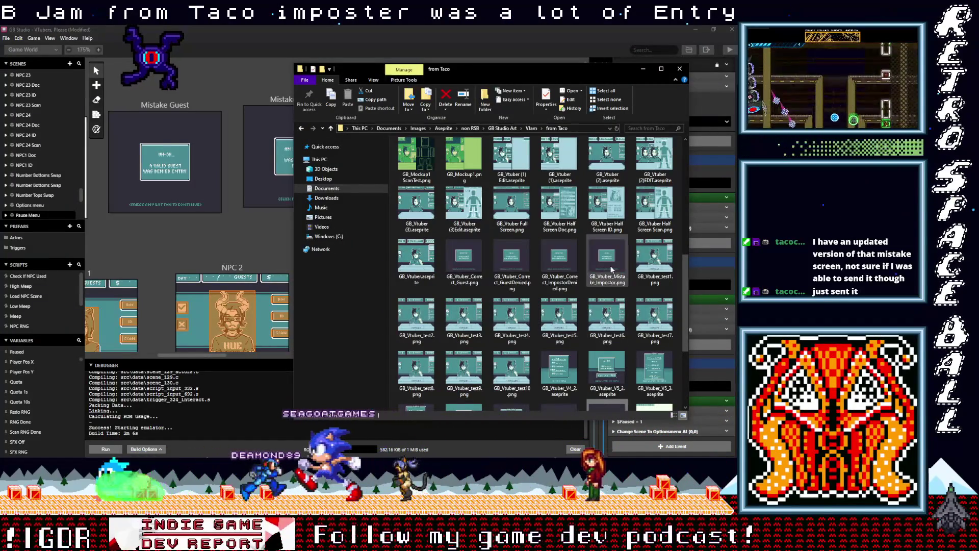
scroll(619, 321, "down", 3)
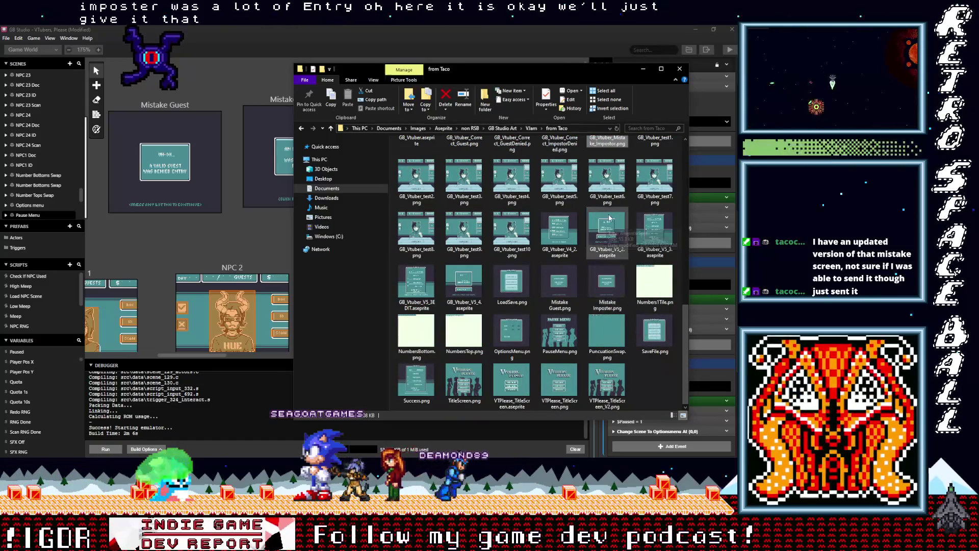
scroll(613, 213, "up", 3)
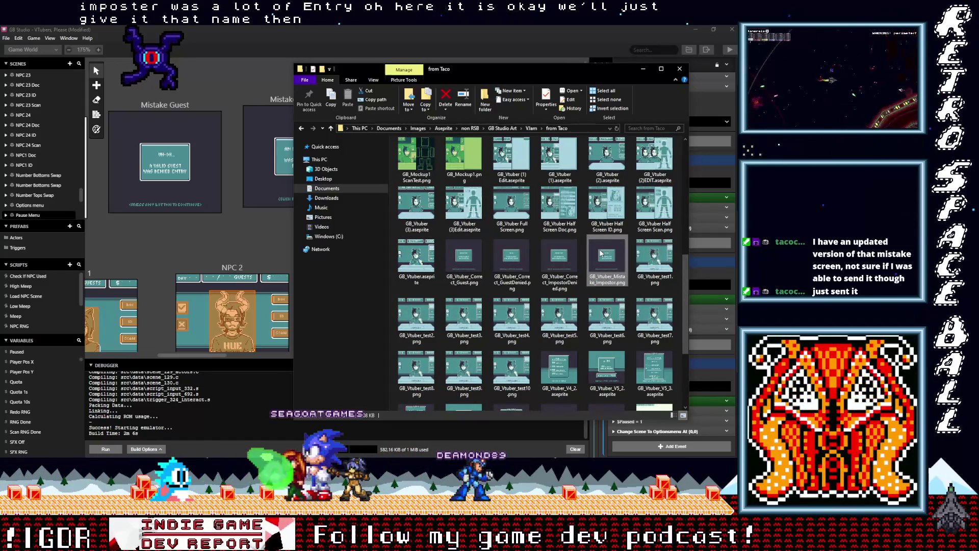
right_click(601, 253)
left_click(474, 410)
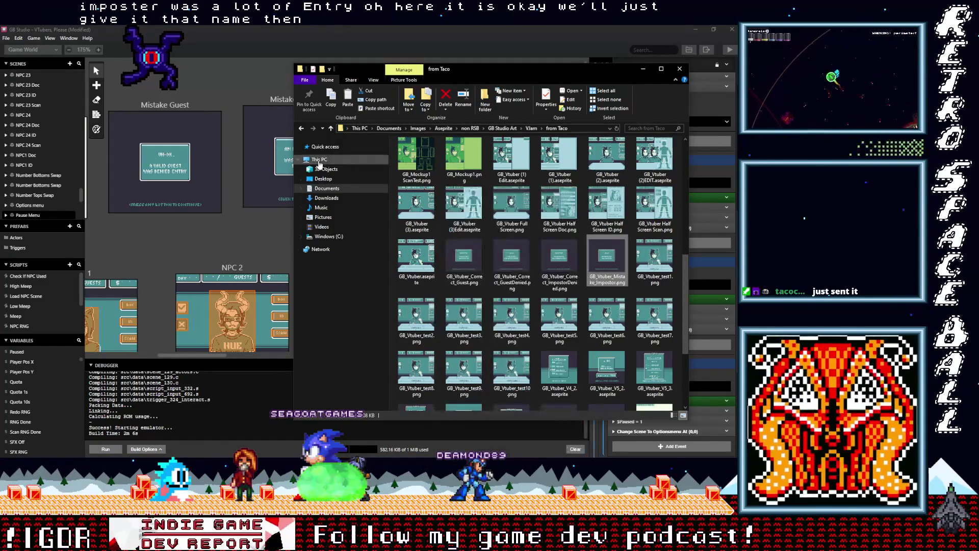
left_click(703, 51)
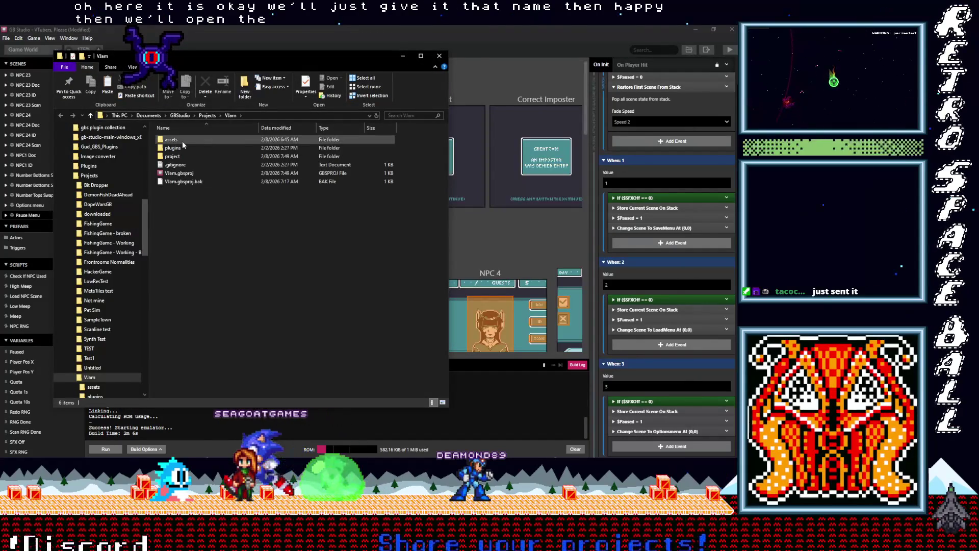
double_click(179, 139)
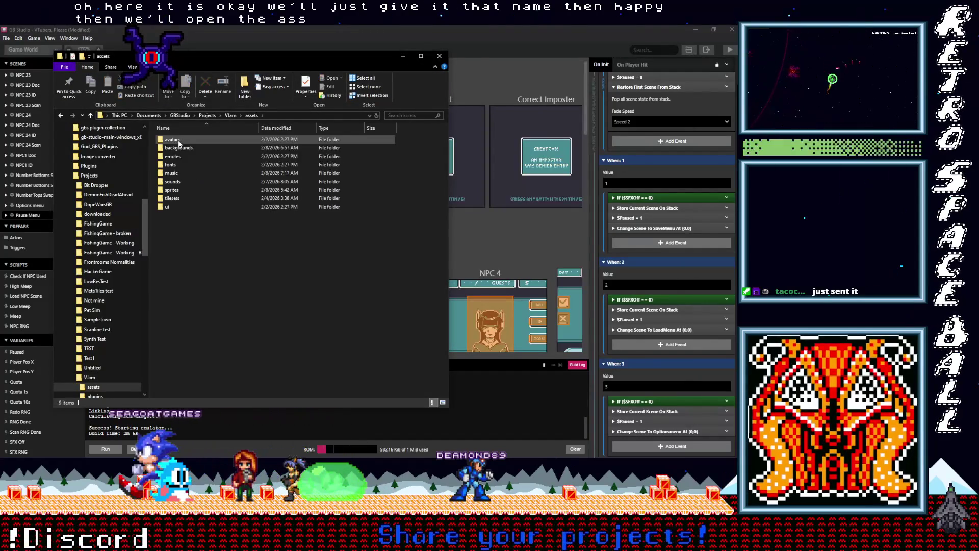
right_click(187, 241)
left_click(136, 297)
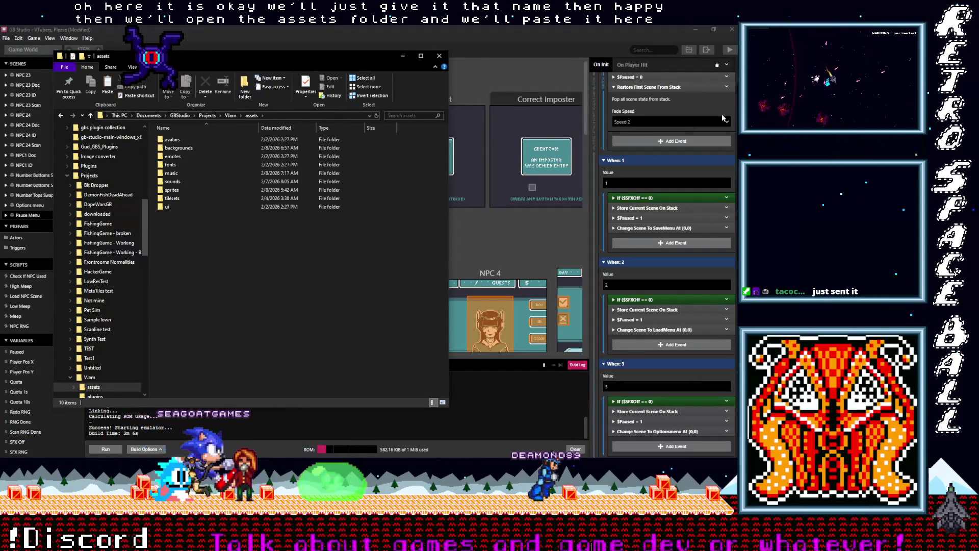
key("ctrl+v")
Step: Rename the pasted image to Mistake Imposter and move it into backgrounds, replacing the older copy
left_click(716, 137)
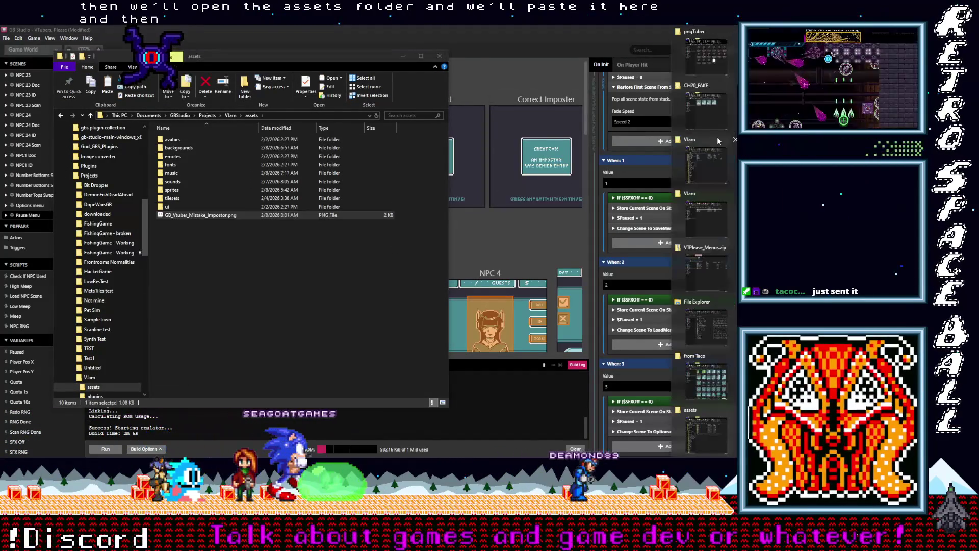
left_click(706, 377)
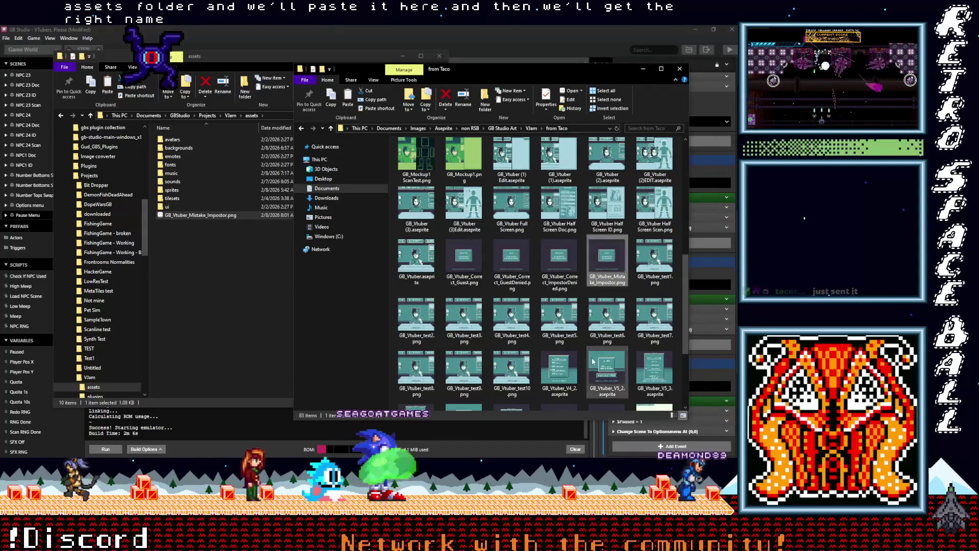
scroll(621, 398, "down", 3)
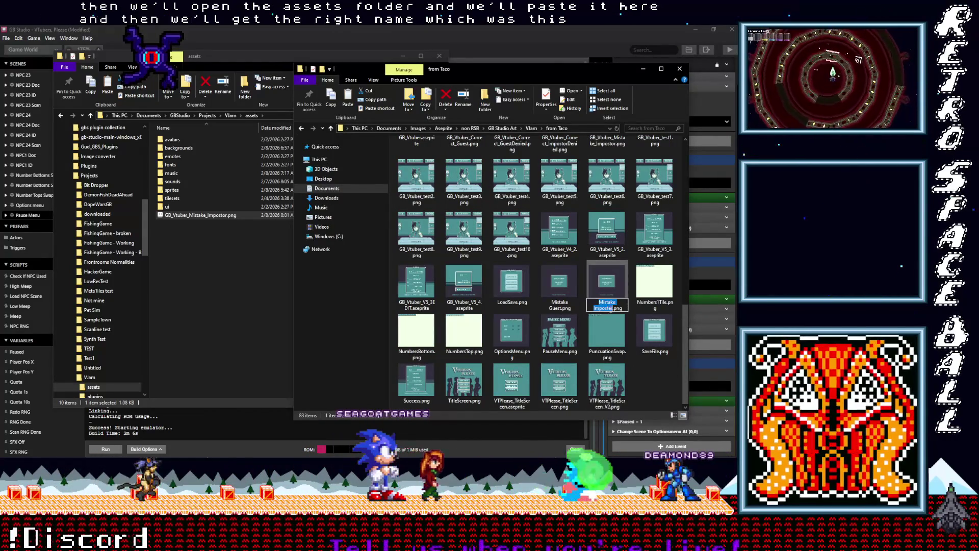
scroll(612, 321, "up", 10)
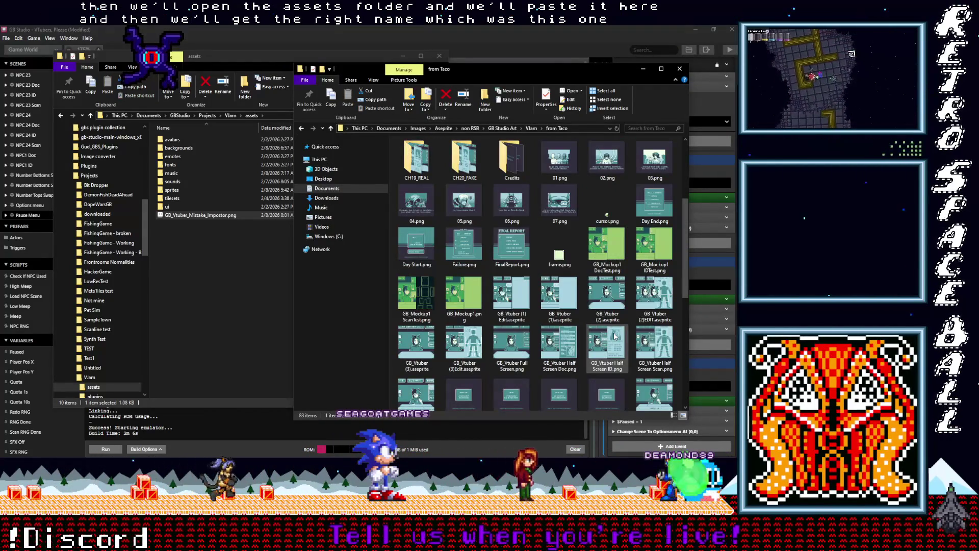
left_click(202, 215)
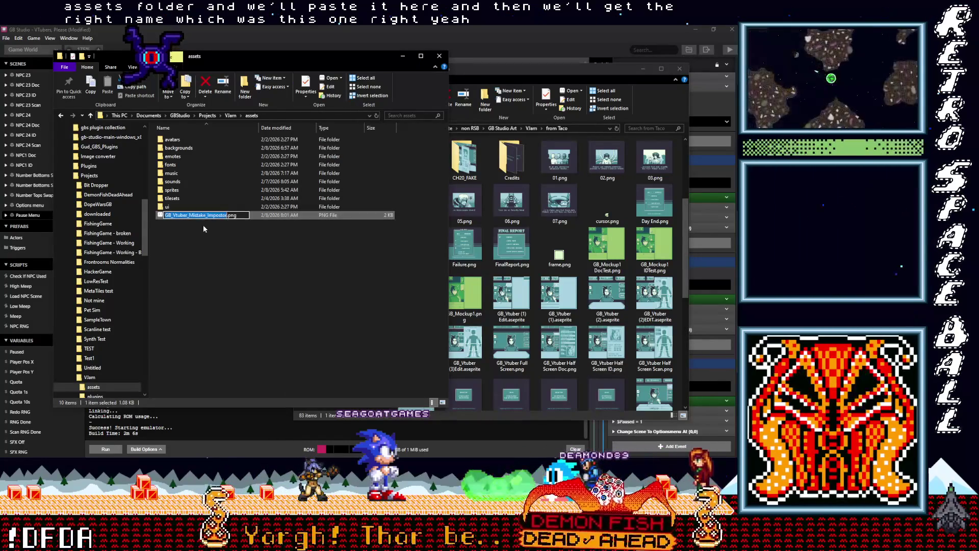
left_click(202, 216)
key("ctrl+v")
key("Return")
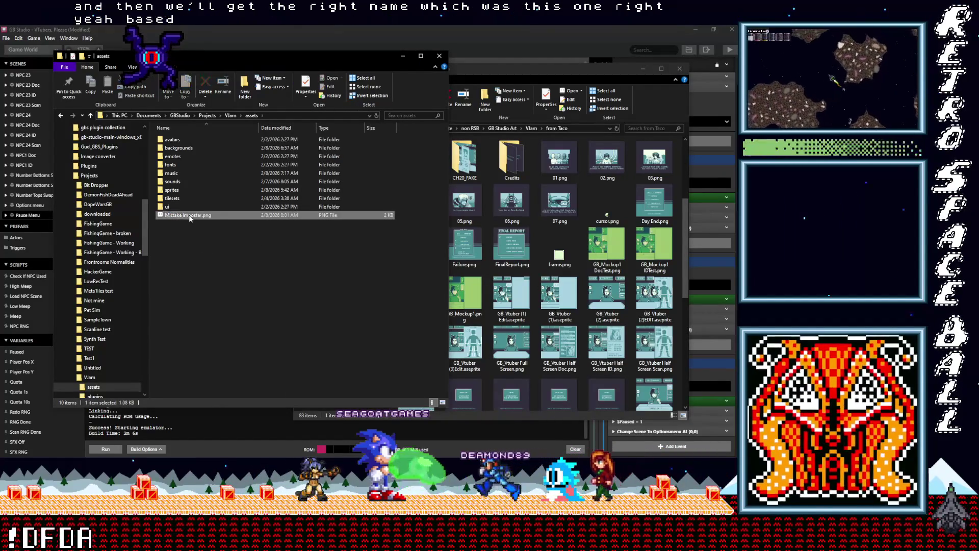
left_click_drag(190, 216, 178, 148)
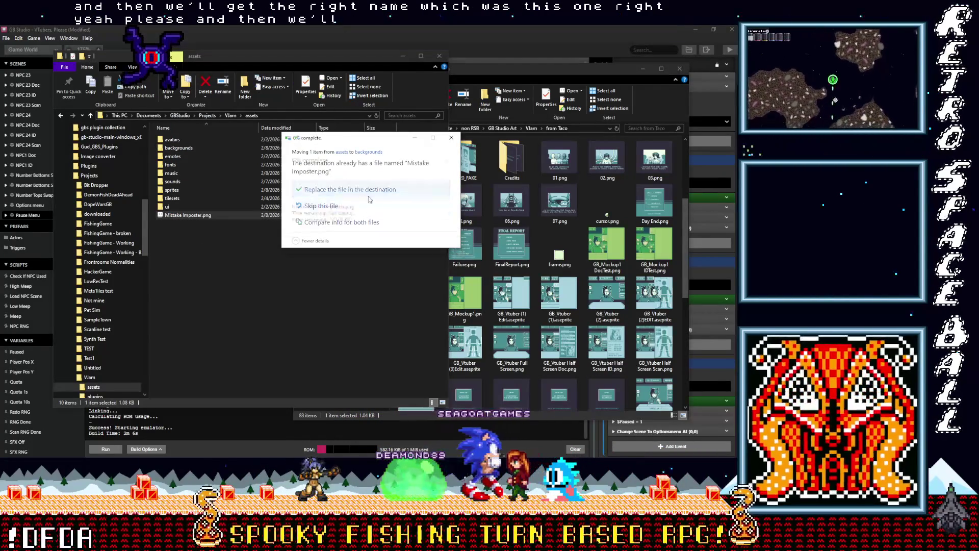
left_click(343, 189)
left_click(485, 32)
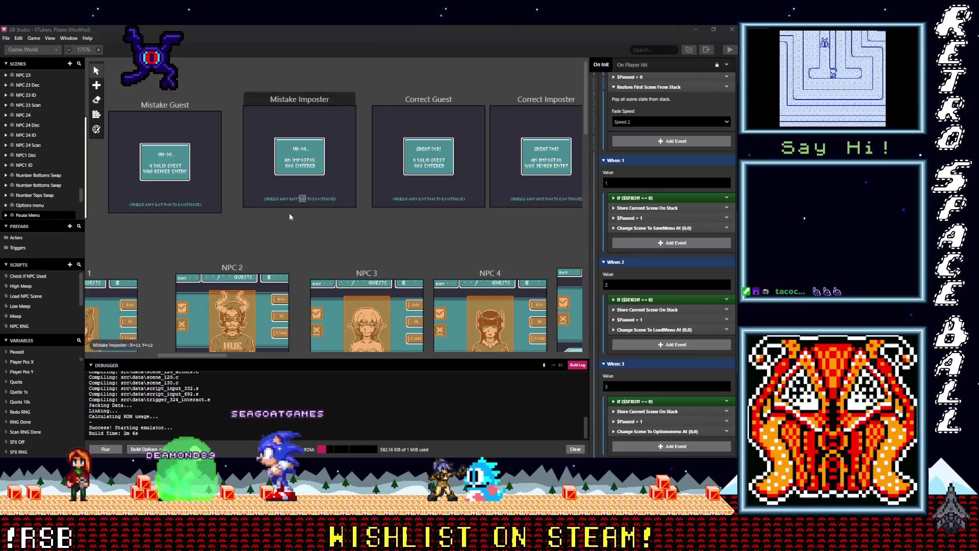
Step: Switch to the from Taco folder and add FinalReport.png and GamepadControls.png to the selection
scroll(271, 217, "left", 5)
scroll(270, 217, "down", 1)
scroll(243, 201, "left", 5)
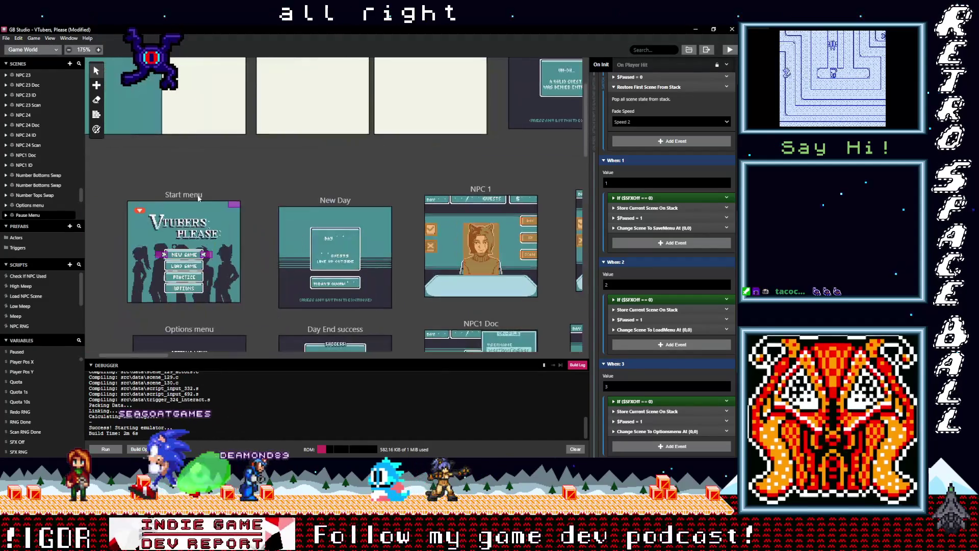
scroll(243, 201, "down", 1)
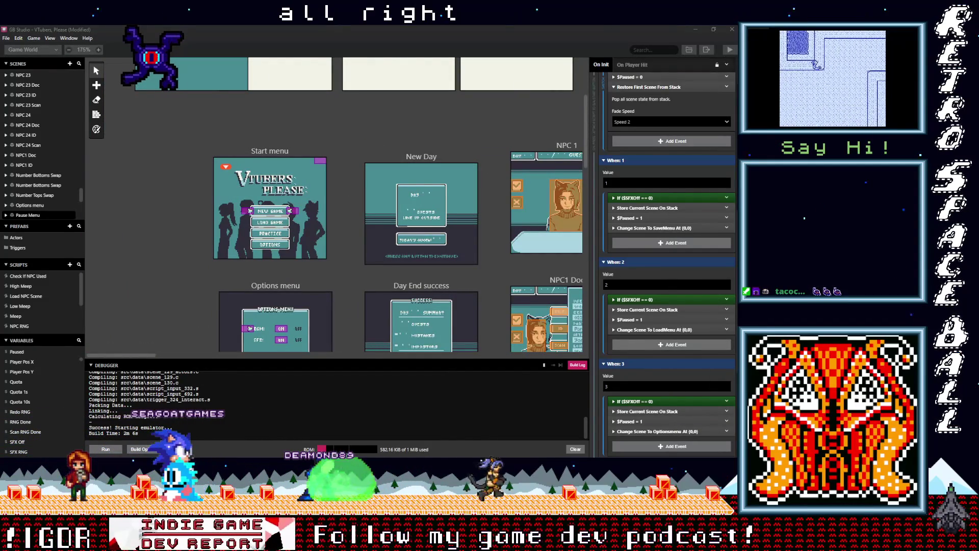
key("alt+Tab")
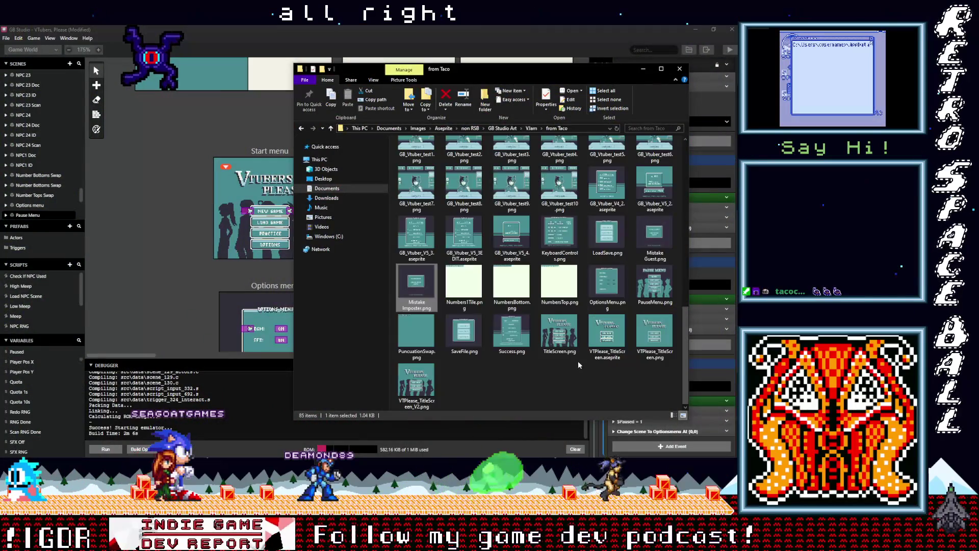
scroll(576, 364, "down", 1)
scroll(577, 368, "up", 3)
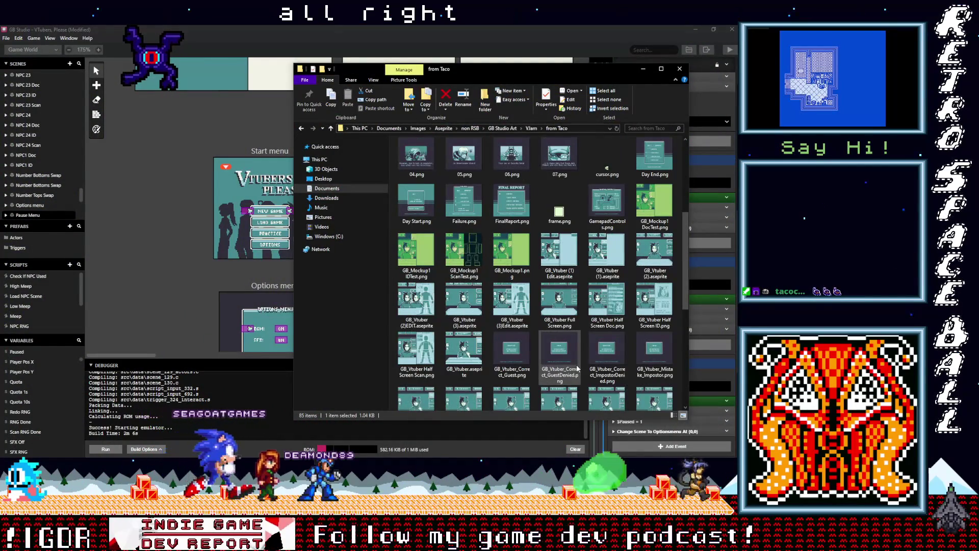
scroll(577, 368, "up", 3)
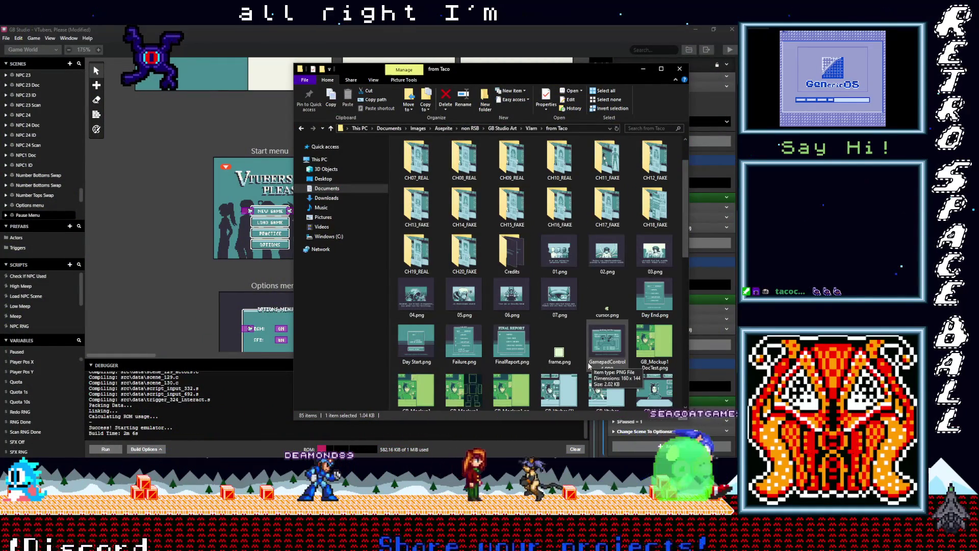
scroll(592, 365, "down", 5)
scroll(589, 365, "up", 5)
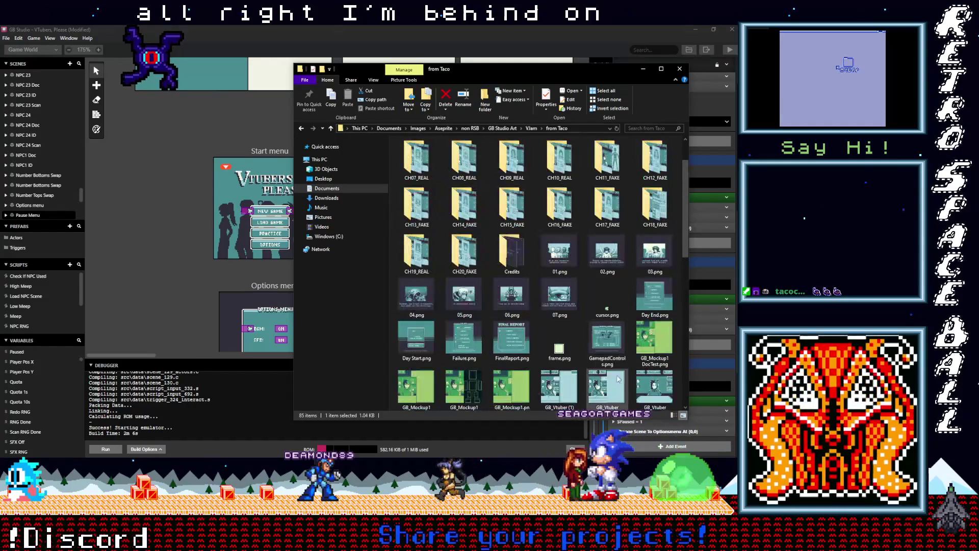
left_click(606, 339, "ctrl")
left_click(643, 359, "ctrl")
Step: Add KeyboardControls.png to the selected images
scroll(642, 359, "down", 8)
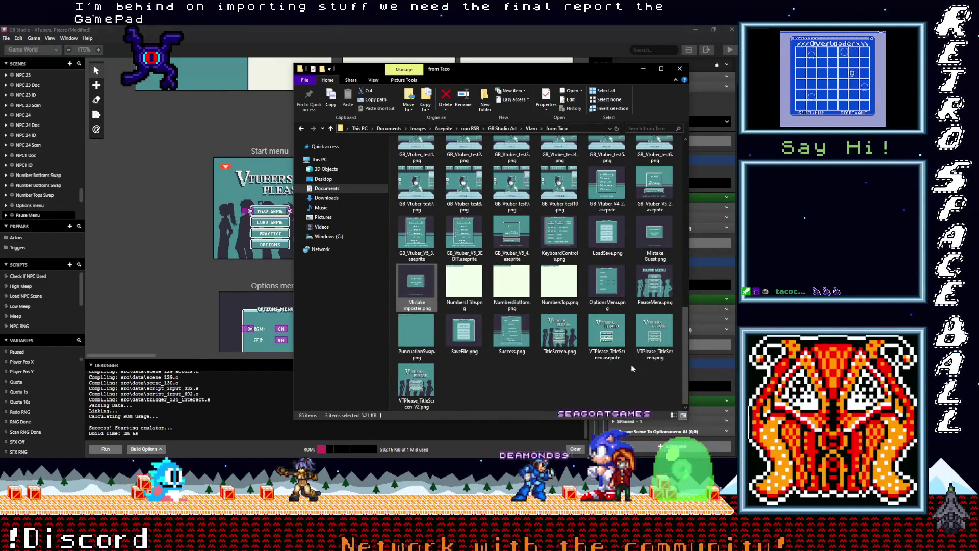
scroll(630, 365, "up", 3)
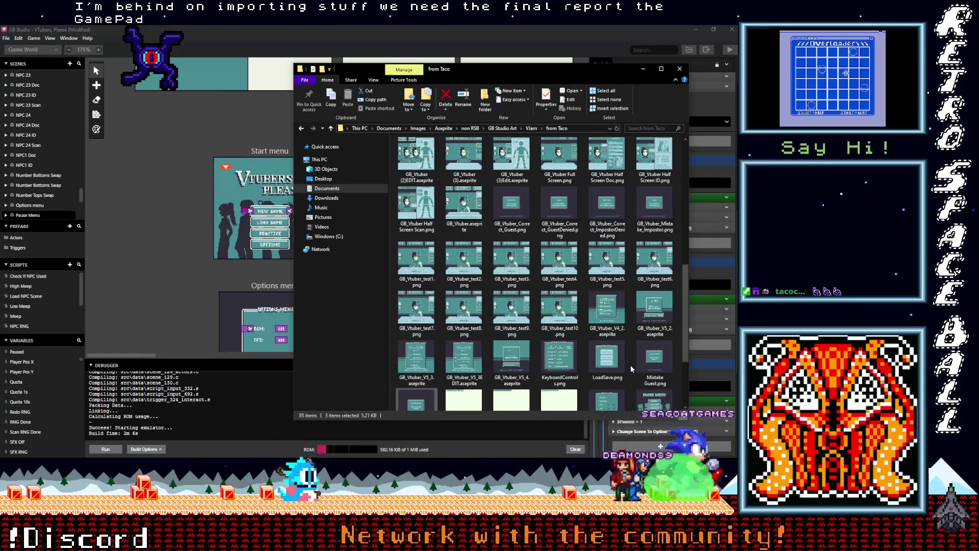
scroll(630, 365, "up", 6)
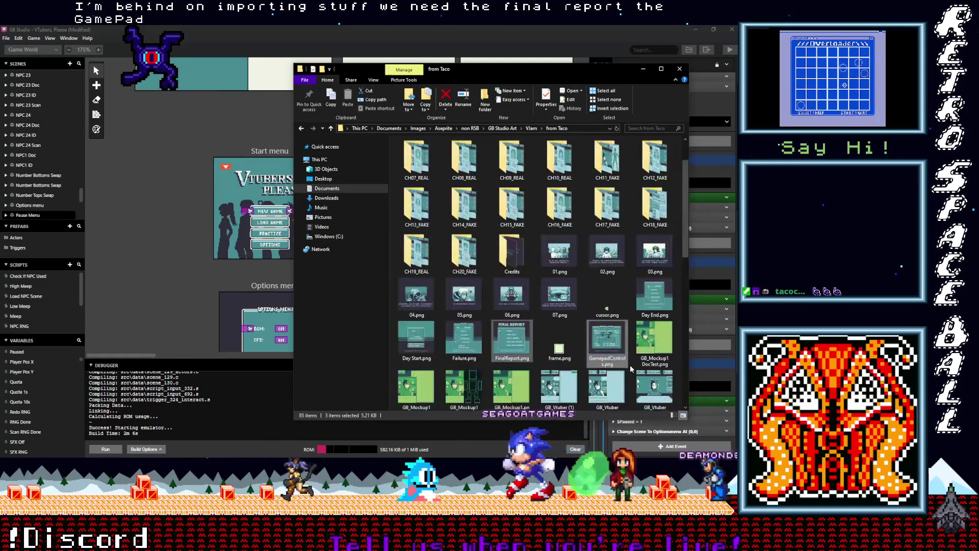
scroll(629, 365, "down", 5)
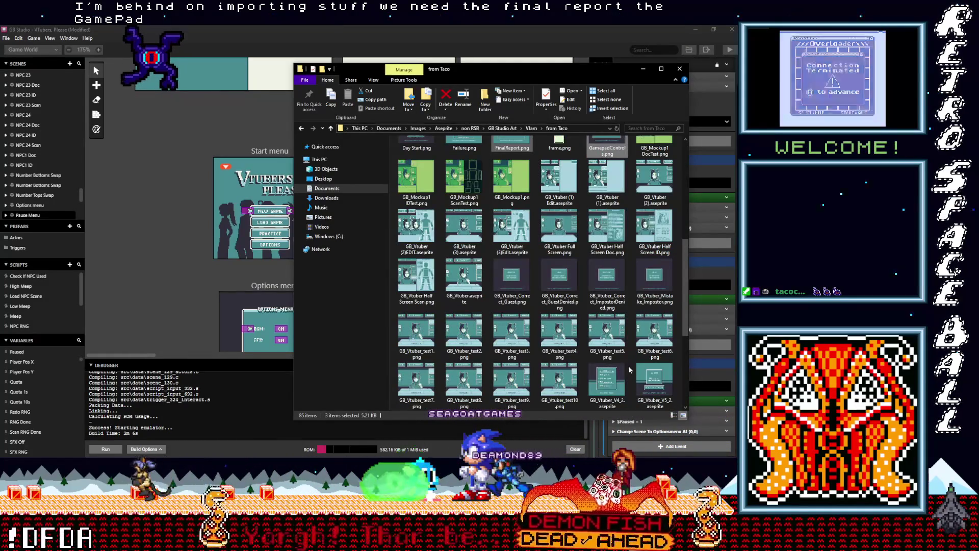
scroll(630, 369, "down", 3)
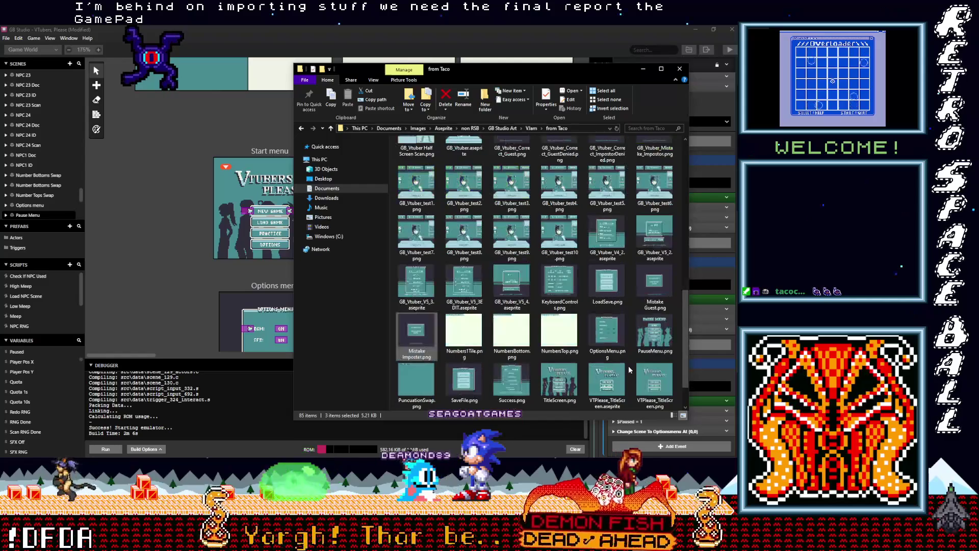
scroll(629, 369, "down", 1)
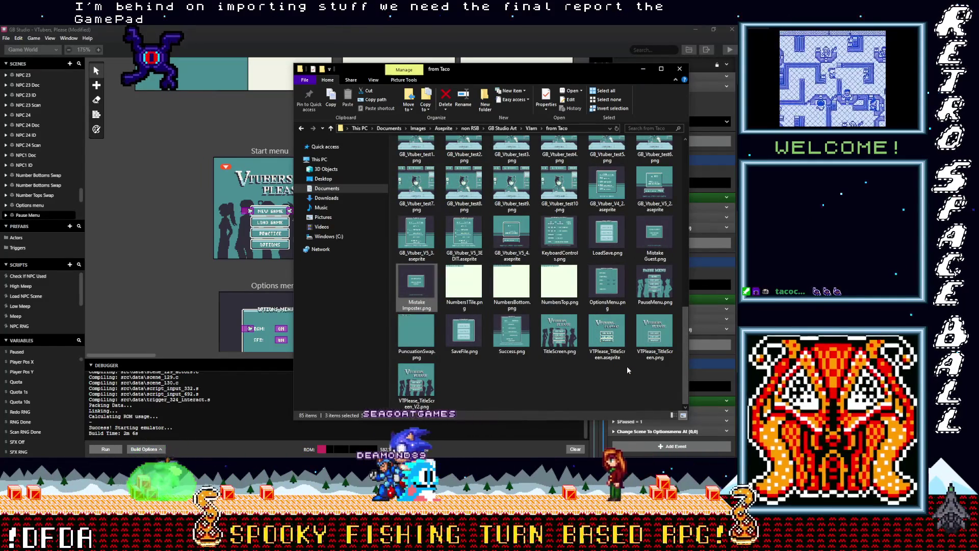
left_click(560, 233, "ctrl")
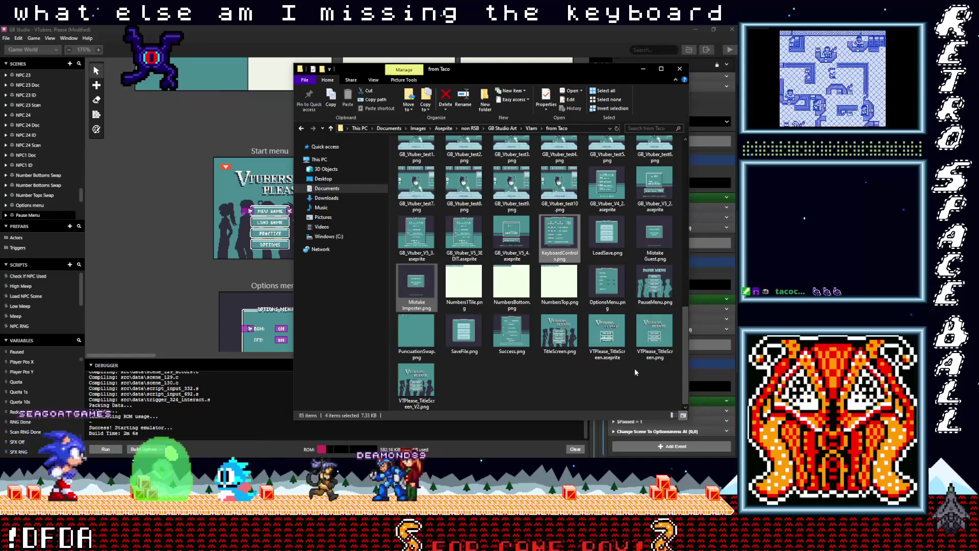
Step: Add OptionsMenu.png to the selection and copy all five images
right_click(517, 230, "ctrl")
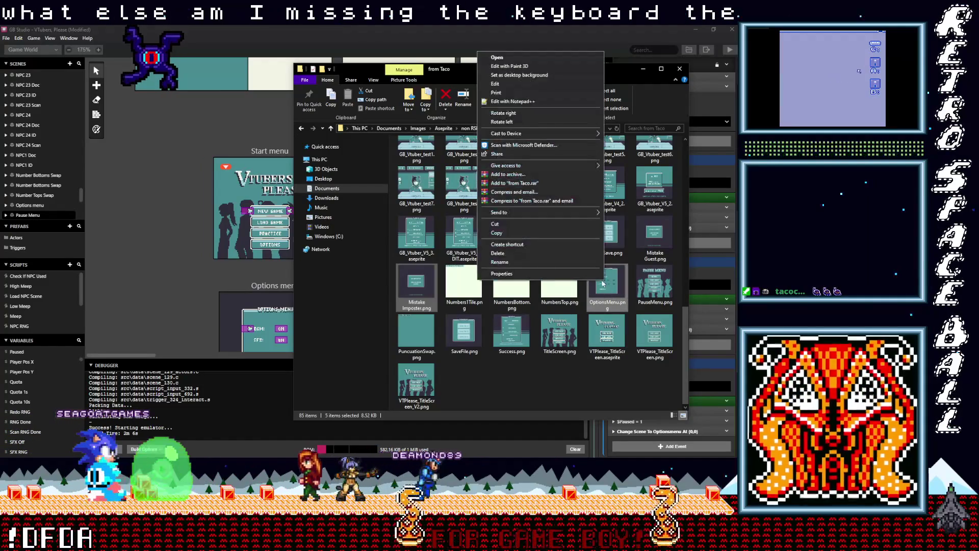
key("Escape")
scroll(526, 253, "up", 10)
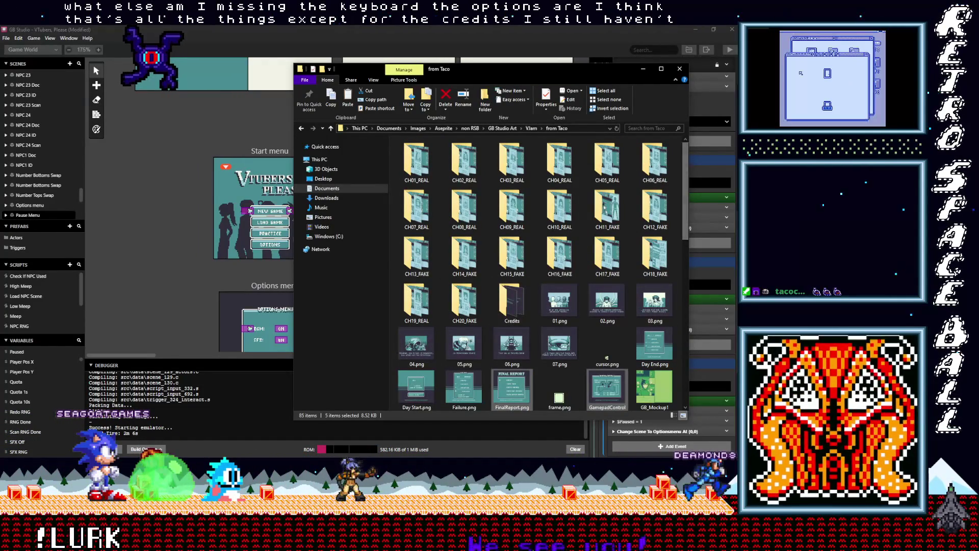
Step: Paste the five images into the assets backgrounds folder, replacing the two same-named files
left_click(734, 114)
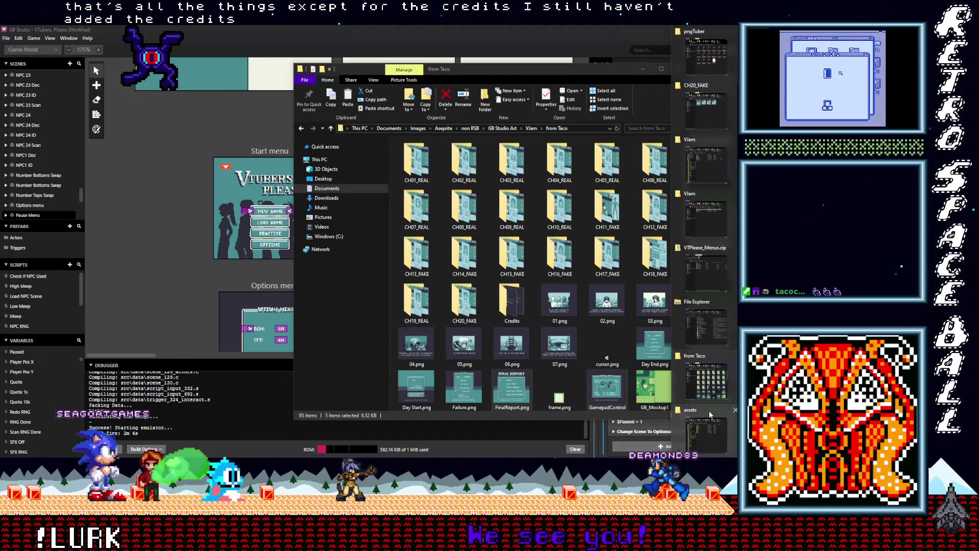
left_click(709, 411)
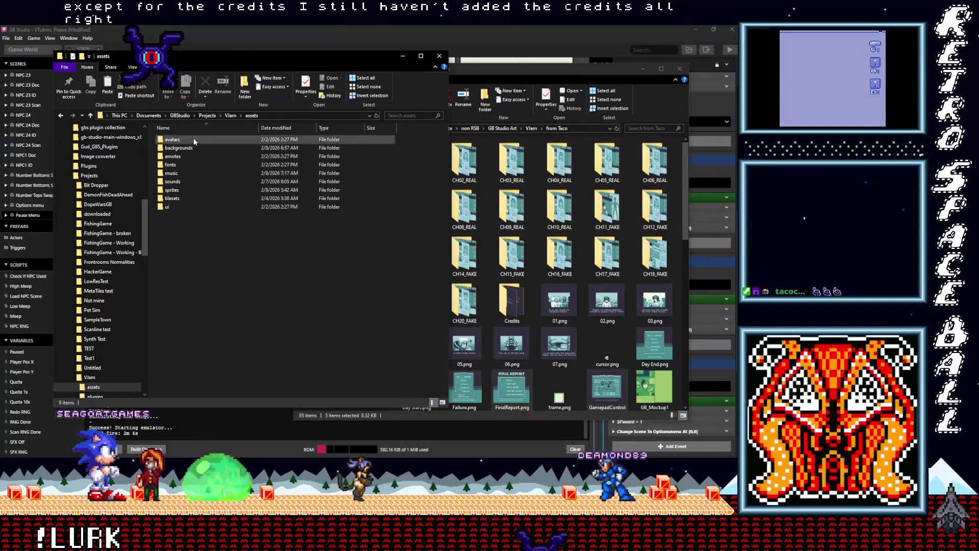
double_click(177, 148)
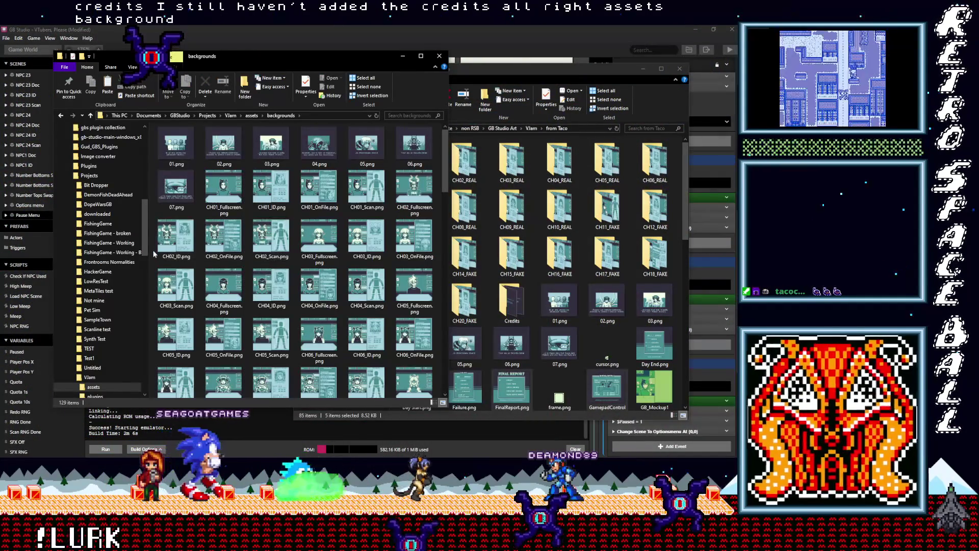
right_click(153, 253)
left_click(96, 306)
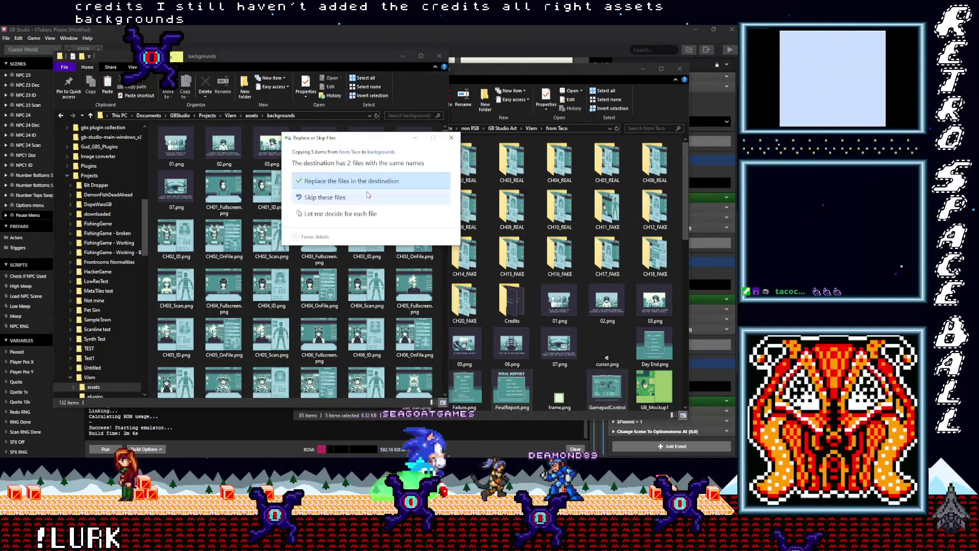
left_click(354, 183)
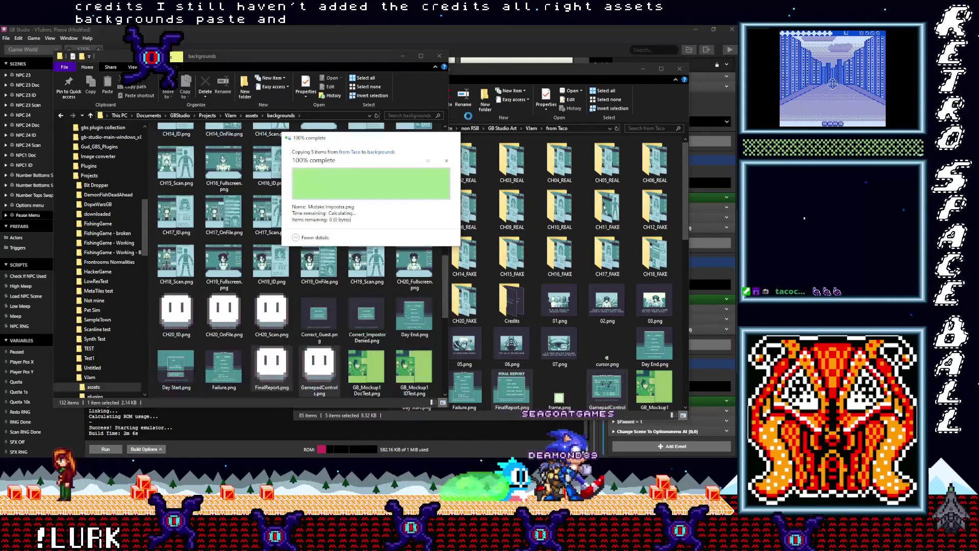
left_click(497, 69)
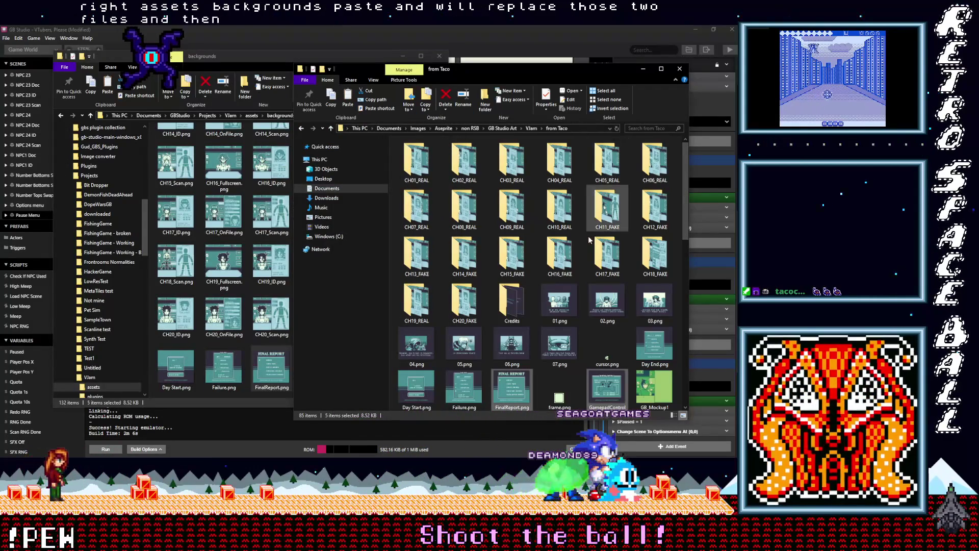
Step: Open the Credits folder and look over the eight Summary images
double_click(512, 301)
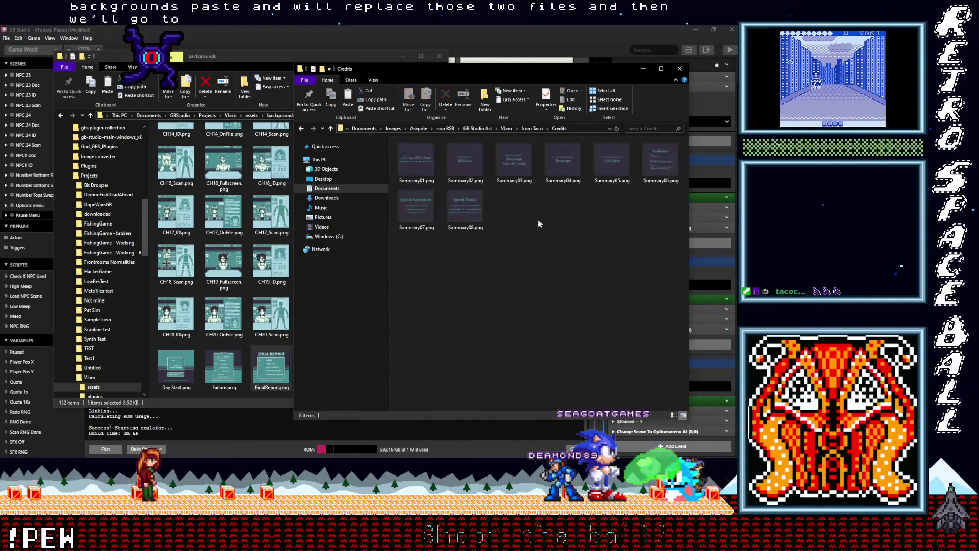
left_click_drag(662, 236, 397, 139)
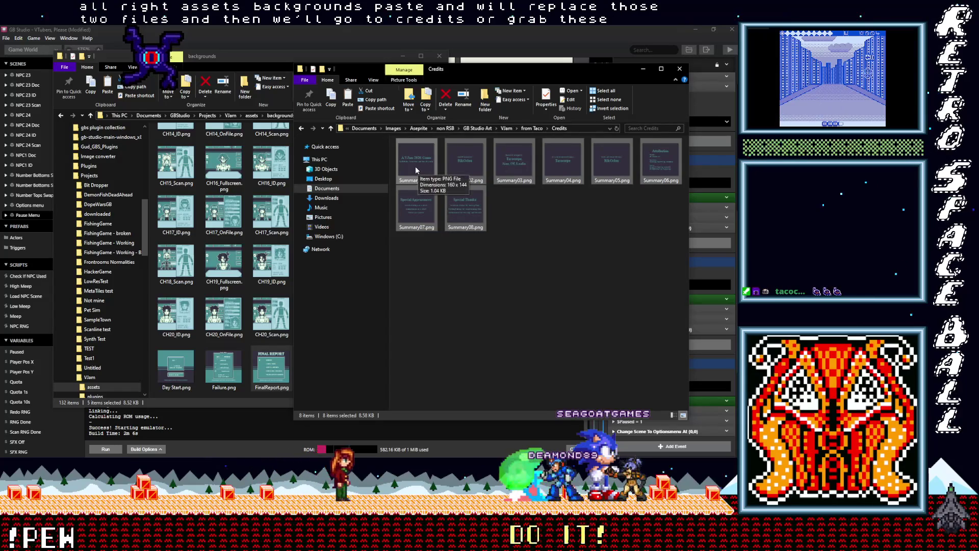
left_click(559, 214)
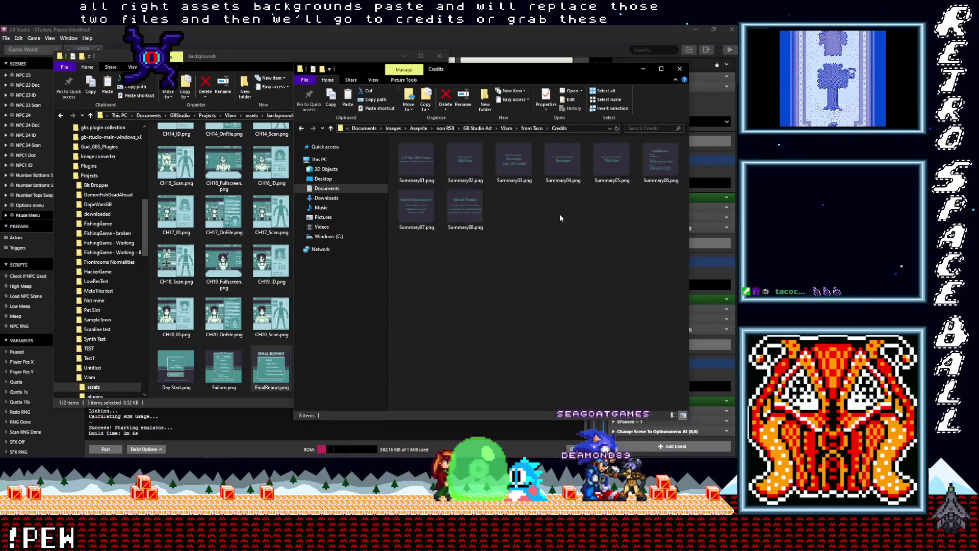
Step: Open Summary02.png alone in Aseprite, centre the credit text and show the pixel grid
double_click(461, 161)
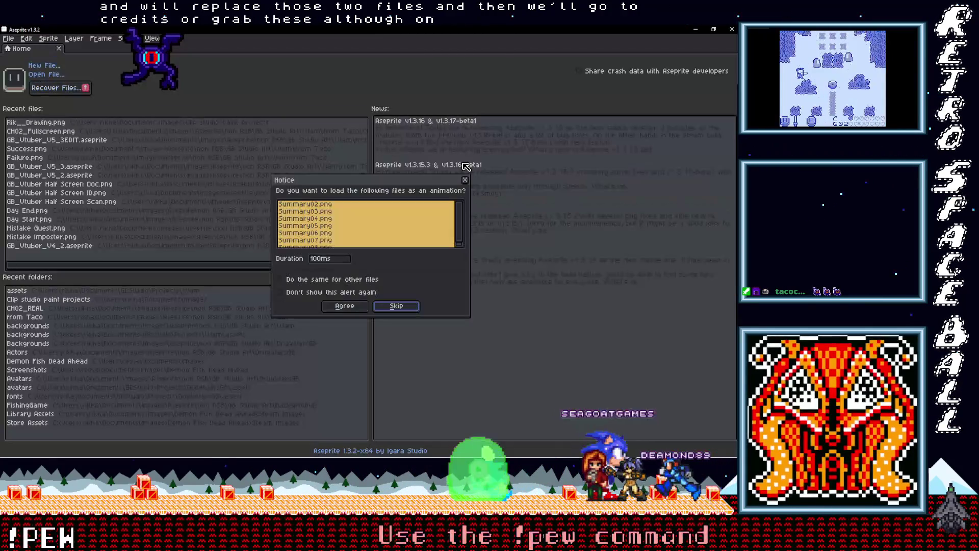
left_click(396, 306)
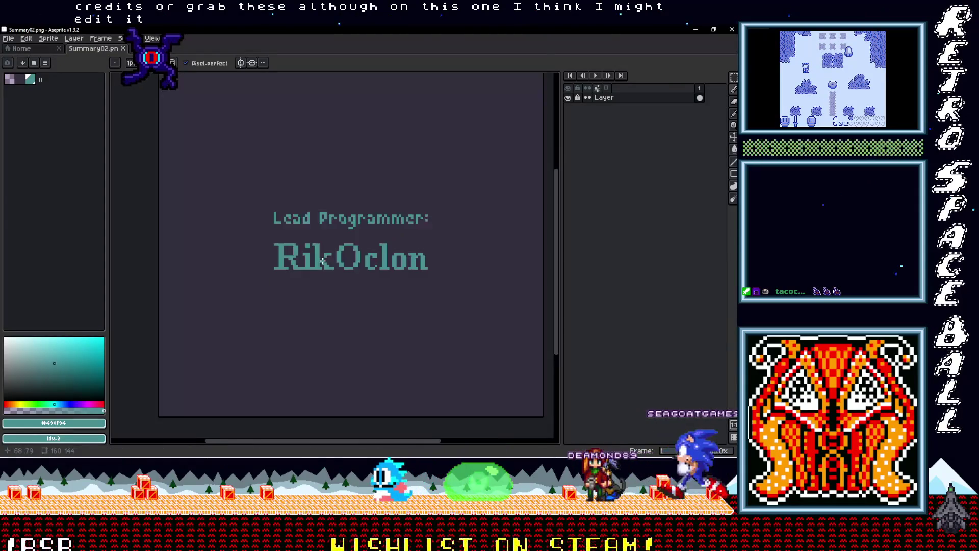
scroll(325, 261, "down", 1)
scroll(393, 256, "up", 1)
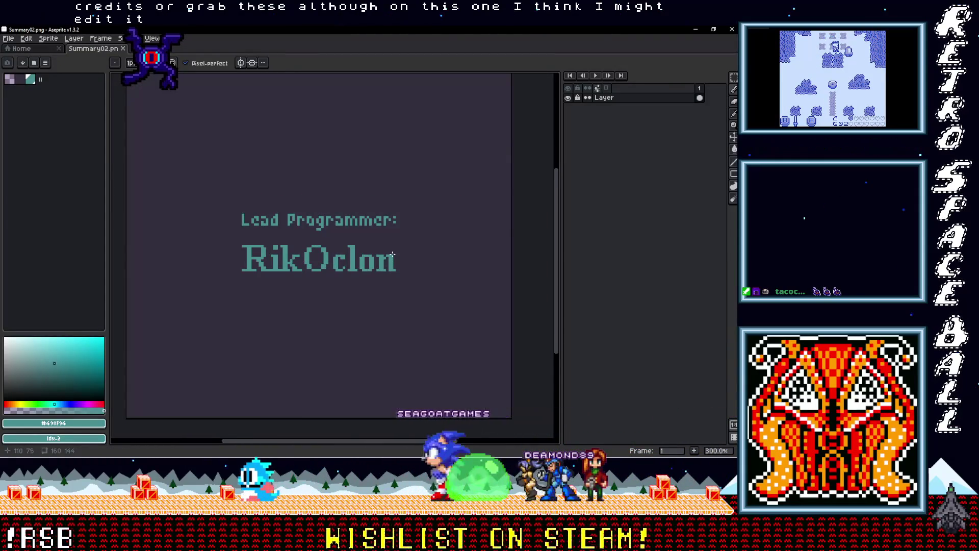
mouse_move(393, 254)
left_mouse_down()
mouse_move(399, 240)
mouse_move(396, 262)
left_mouse_up()
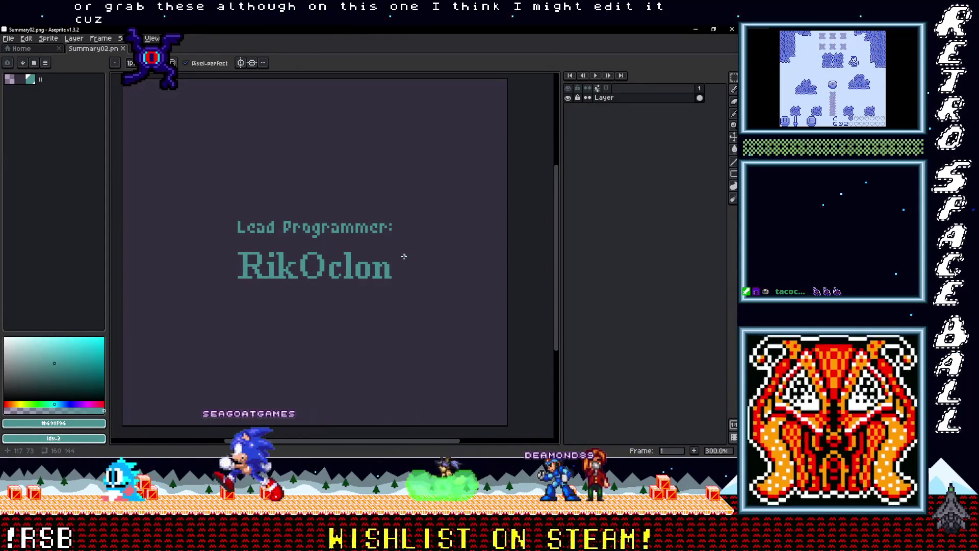
key("ctrl+apostrophe")
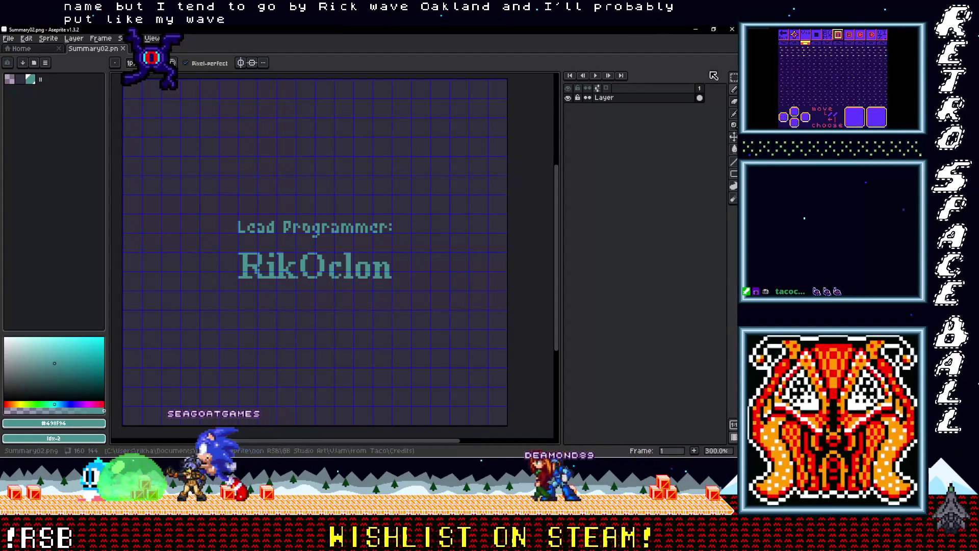
mouse_move(736, 239)
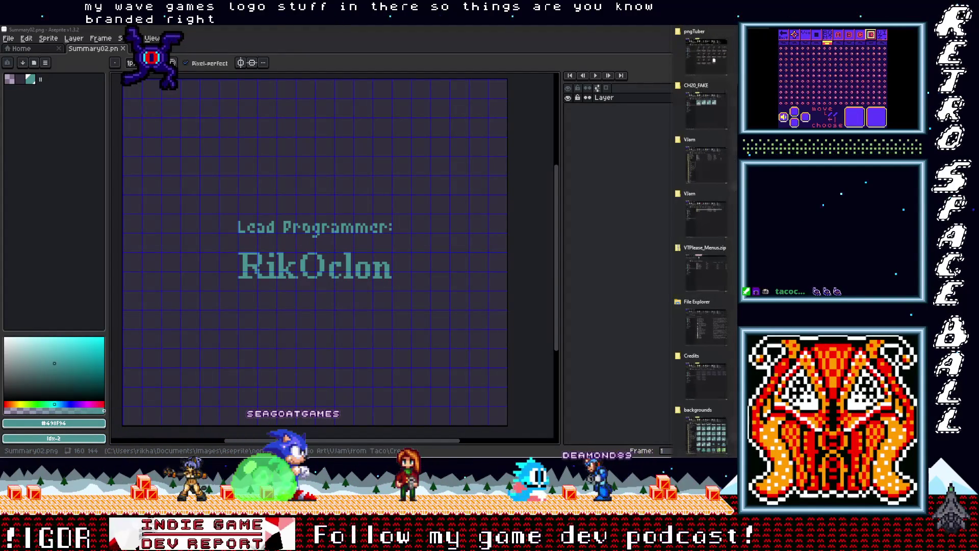
Step: Cycle past the backgrounds and Credits windows to Quick access, then go to Documents
left_click(702, 412)
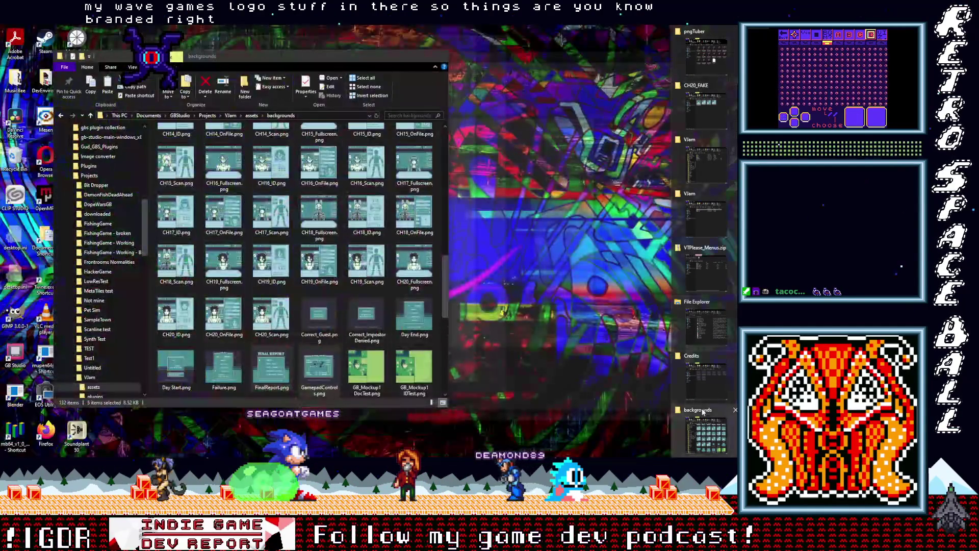
left_click(706, 357)
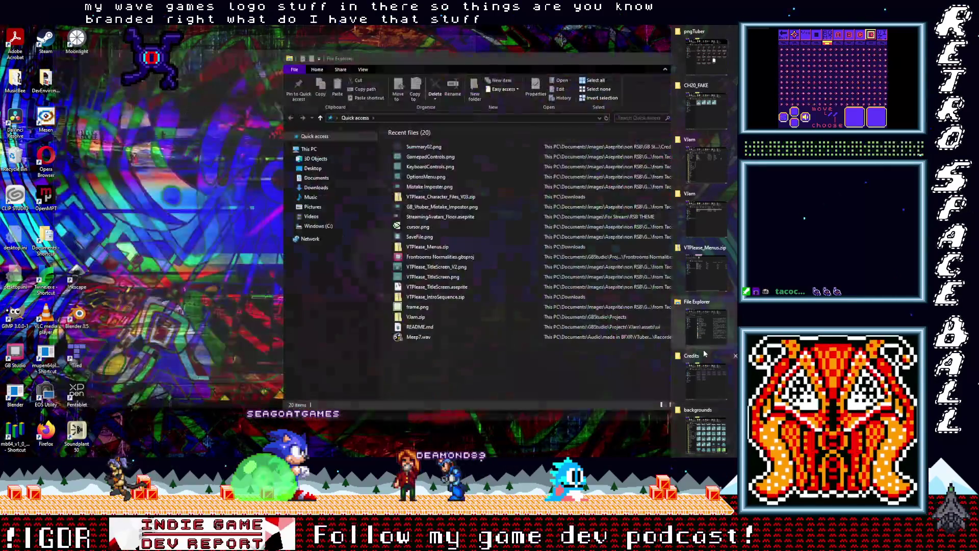
left_click(704, 323)
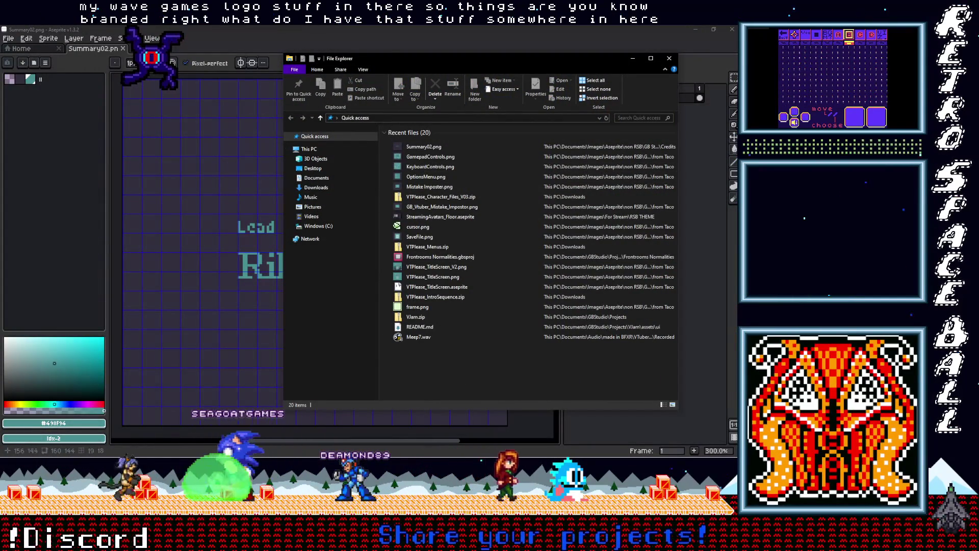
left_click(316, 177)
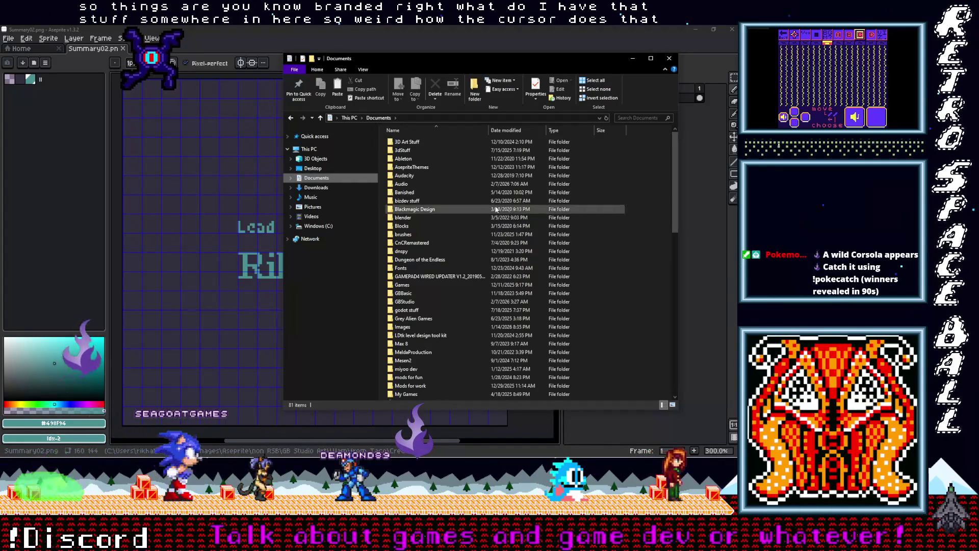
Step: Browse the GBStudio, Games and Images folders, returning each time to Documents
double_click(408, 303)
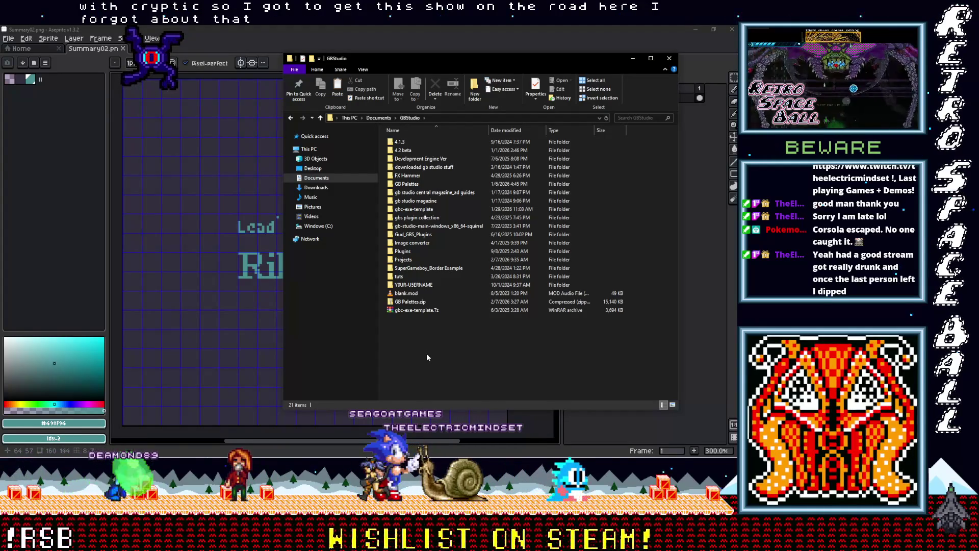
left_click(360, 178)
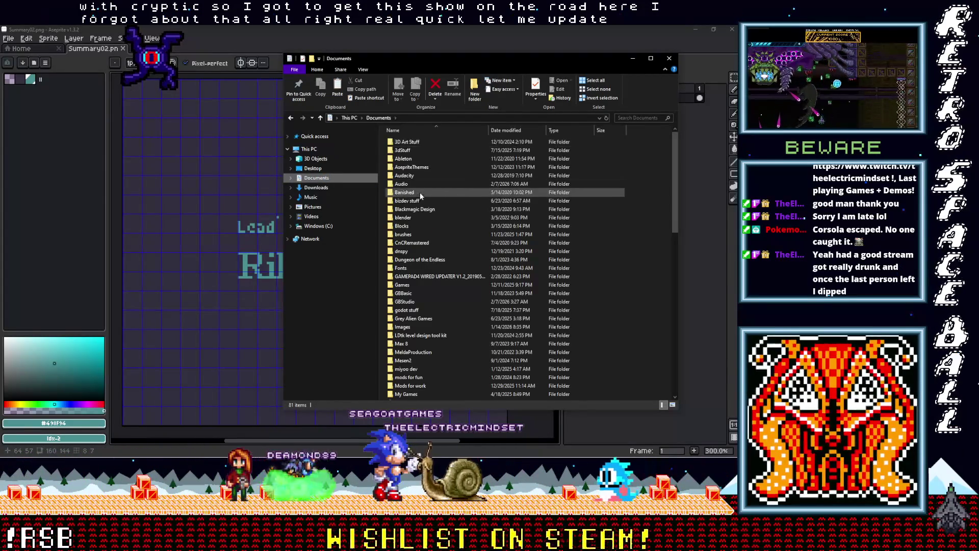
double_click(405, 286)
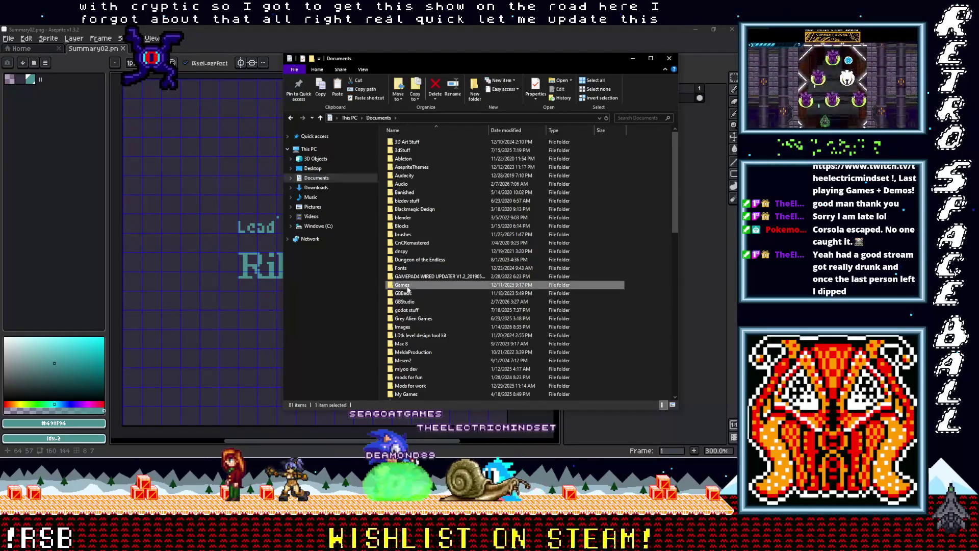
left_click(321, 117)
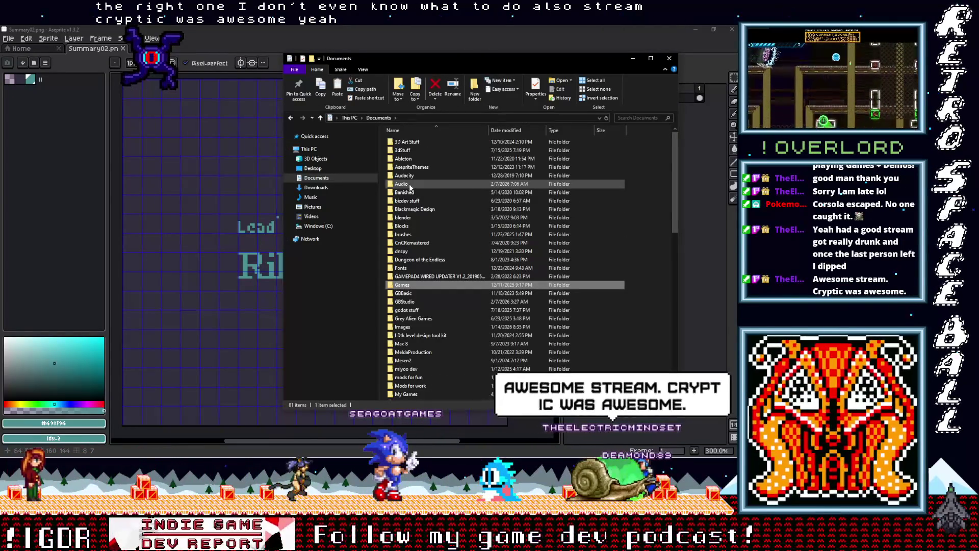
mouse_move(413, 186)
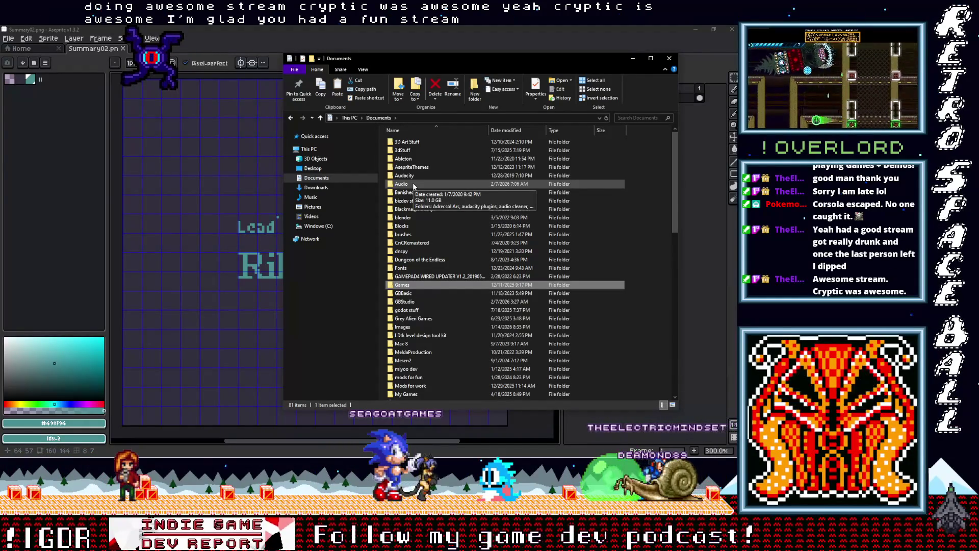
double_click(409, 327)
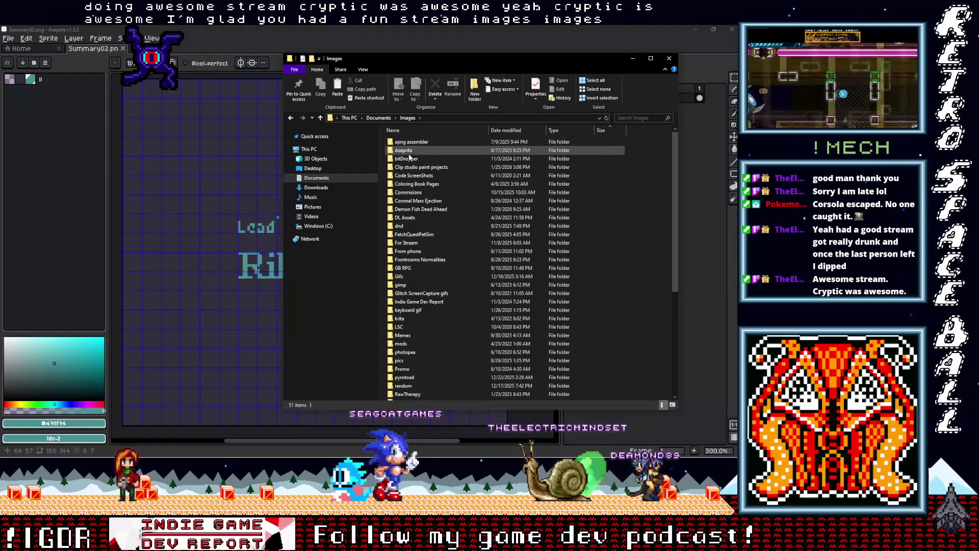
left_click(378, 118)
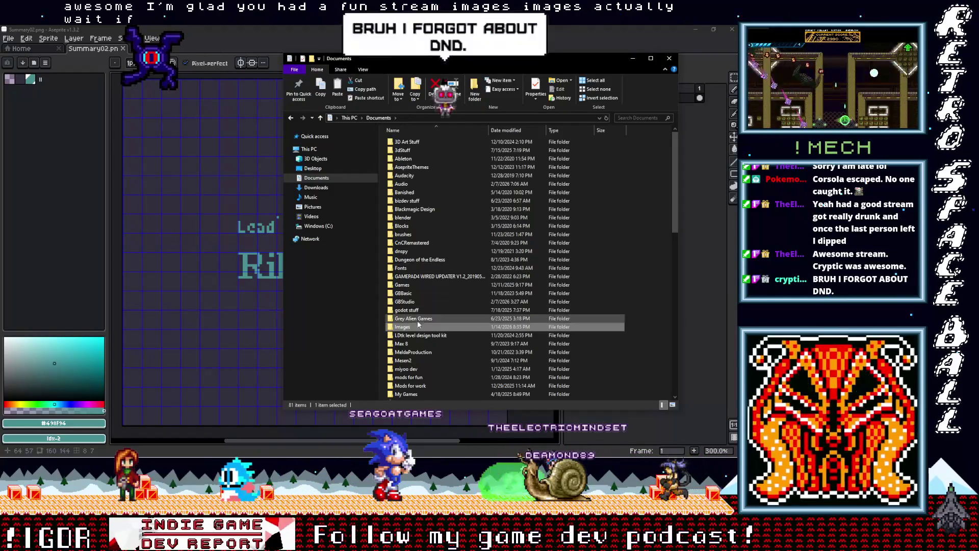
Step: Go to GBStudio > Projects > DemonFishDeadAhead > assets > backgrounds and open Credits.png
double_click(405, 301)
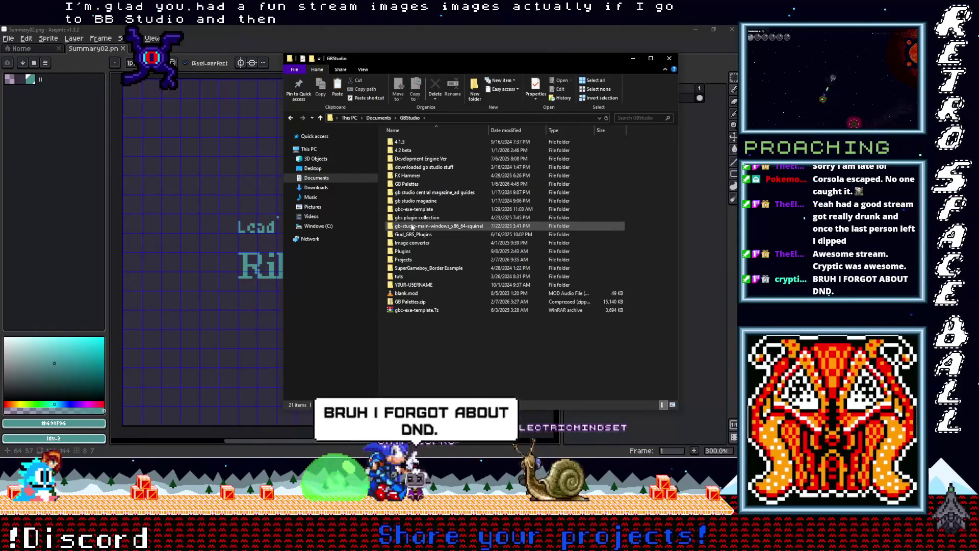
double_click(406, 259)
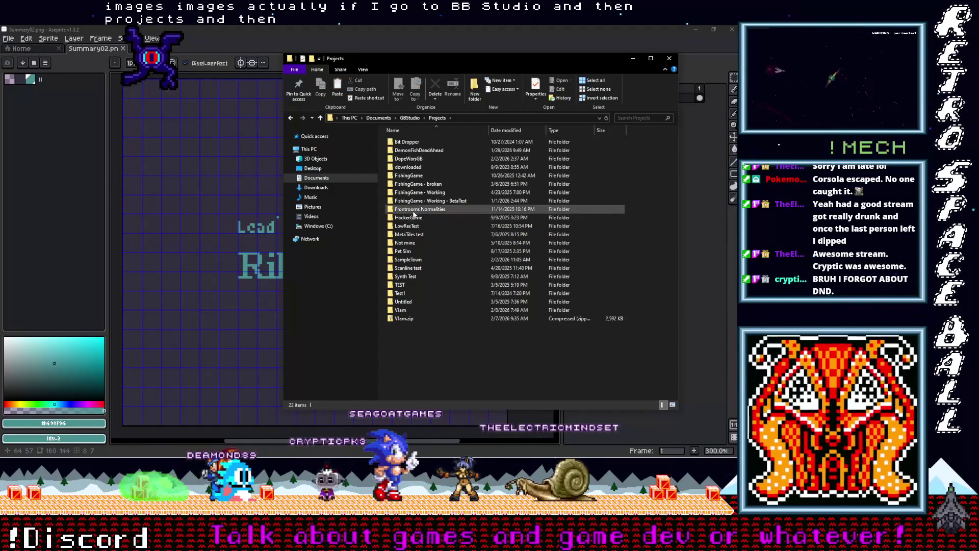
double_click(408, 149)
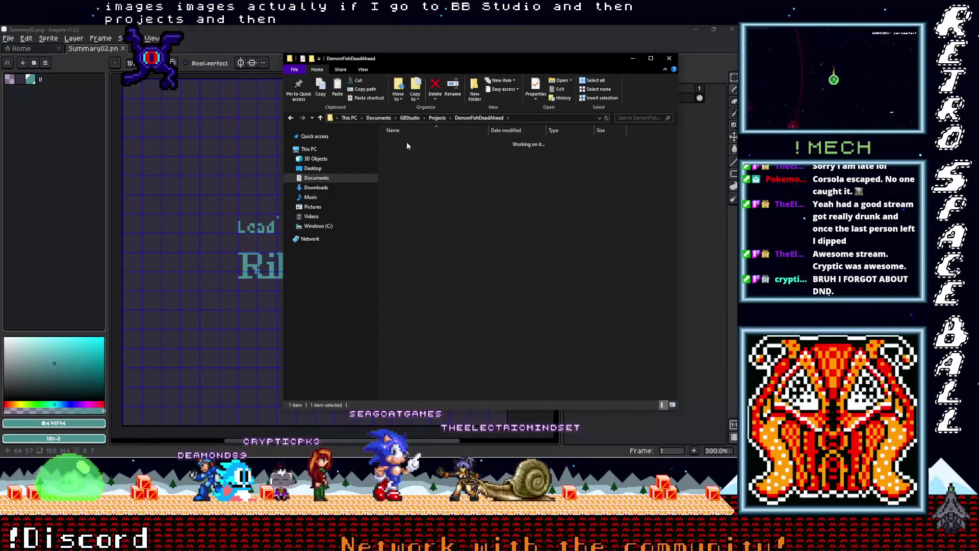
double_click(404, 141)
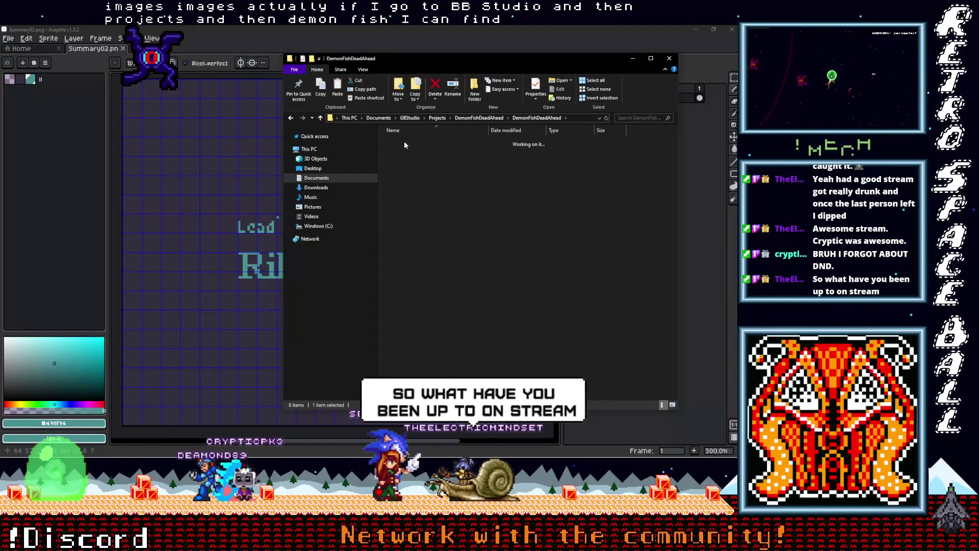
double_click(418, 167)
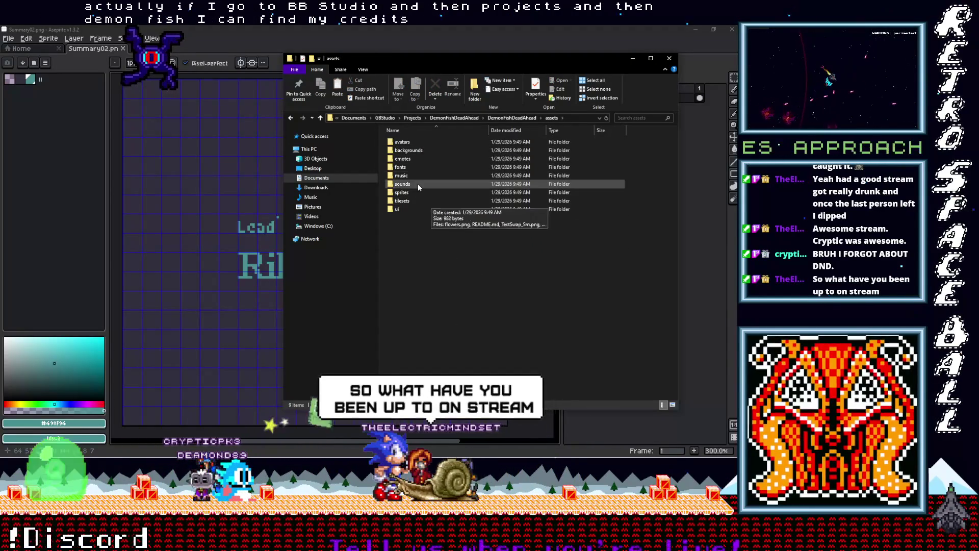
double_click(412, 150)
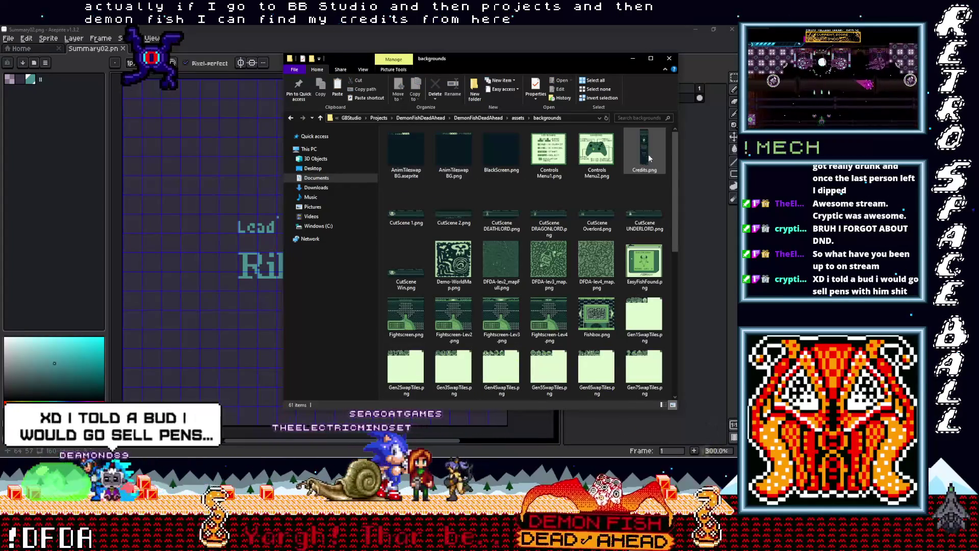
key("Return")
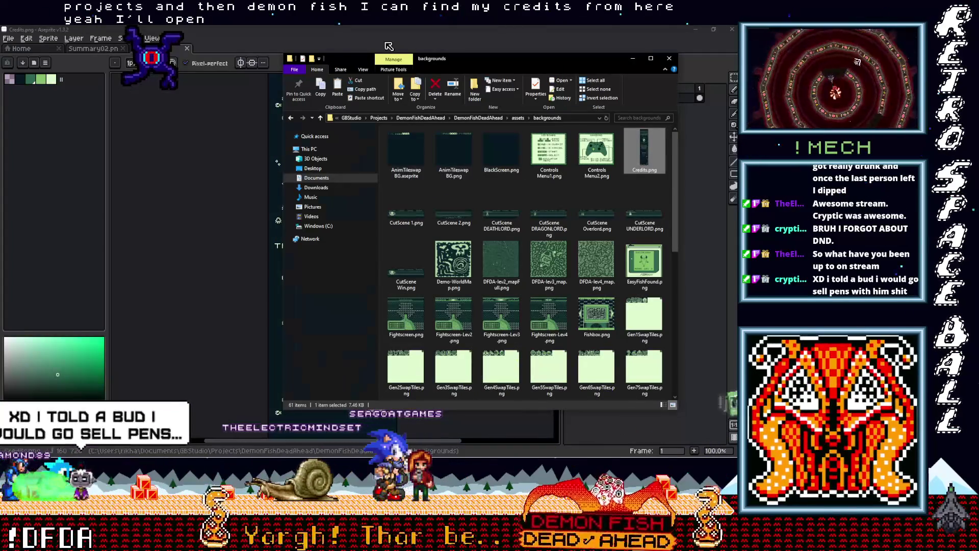
Step: Show the grid on Credits.png and marquee-select the WAV Games logo with its WAV GAMES text
scroll(378, 292, "up", 3)
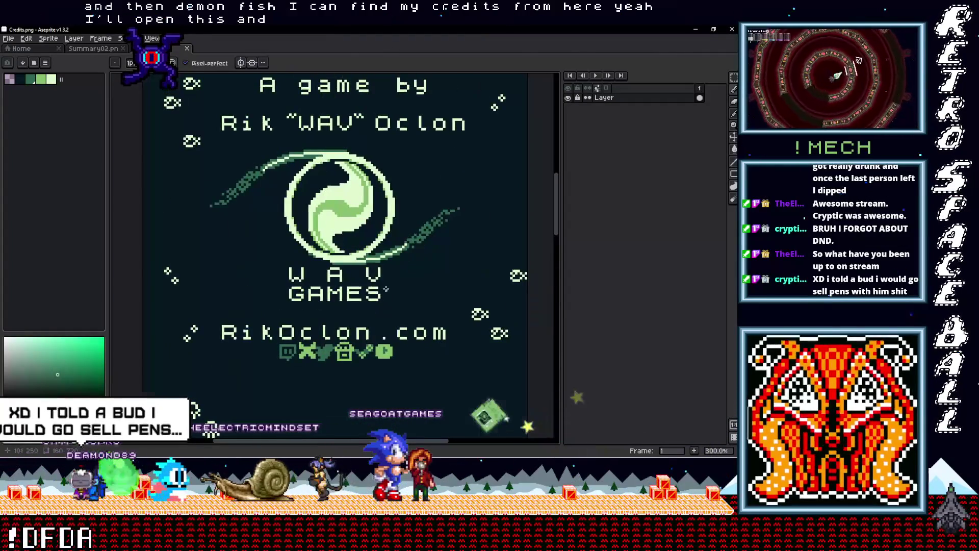
scroll(379, 292, "down", 1)
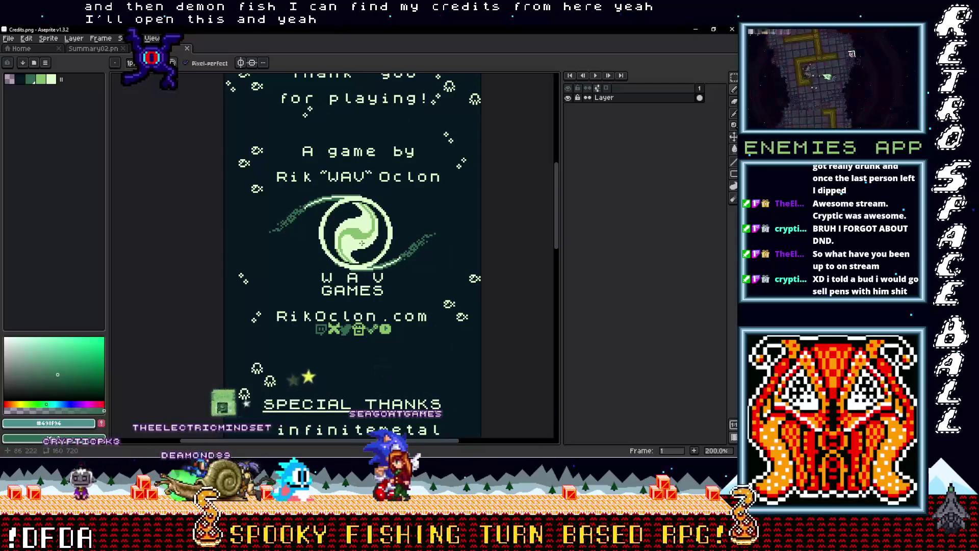
key("ctrl+apostrophe")
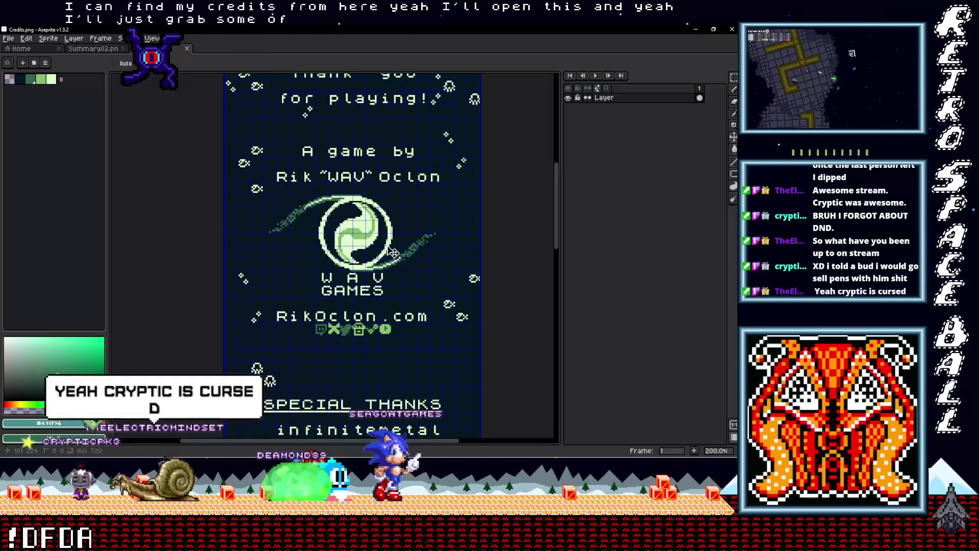
key("m")
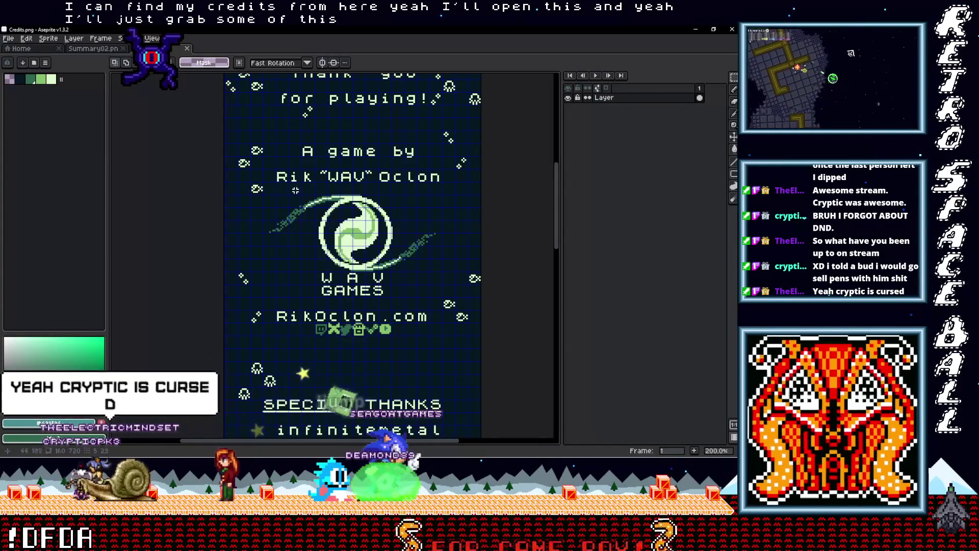
scroll(280, 181, "up", 1)
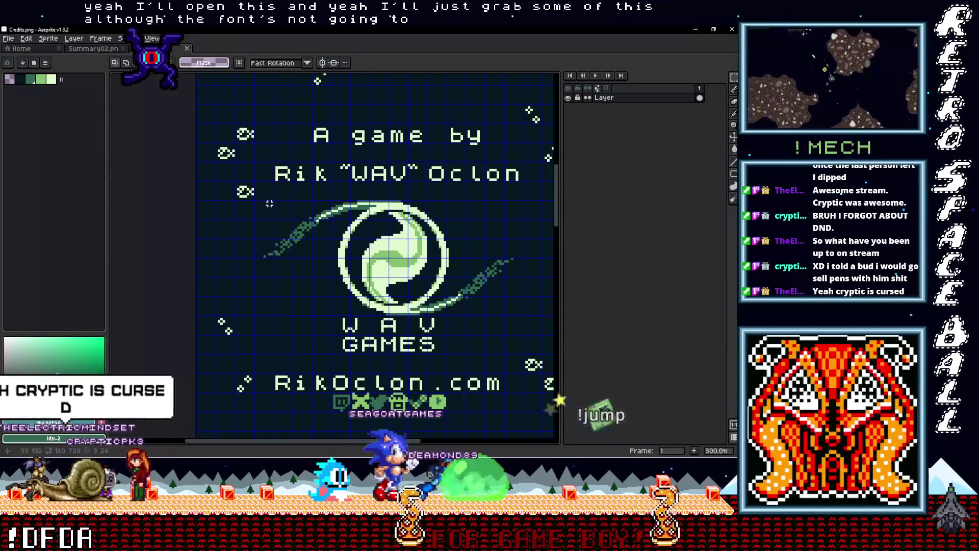
mouse_move(254, 203)
left_mouse_down()
mouse_move(398, 257)
mouse_move(503, 320)
mouse_move(524, 352)
mouse_move(262, 258)
mouse_move(109, 131)
mouse_move(323, 83)
mouse_move(219, 143)
left_mouse_up()
scroll(522, 352, "up", 2)
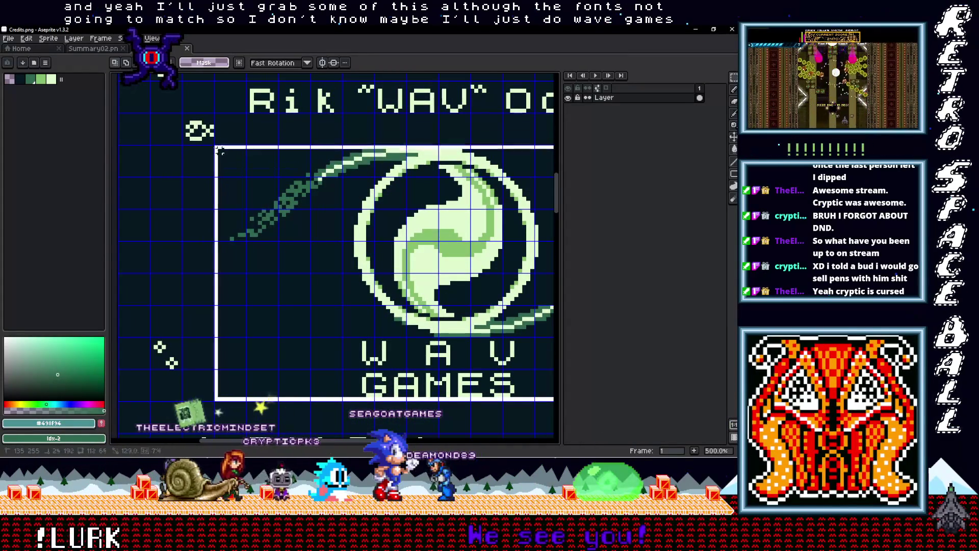
scroll(346, 216, "down", 3)
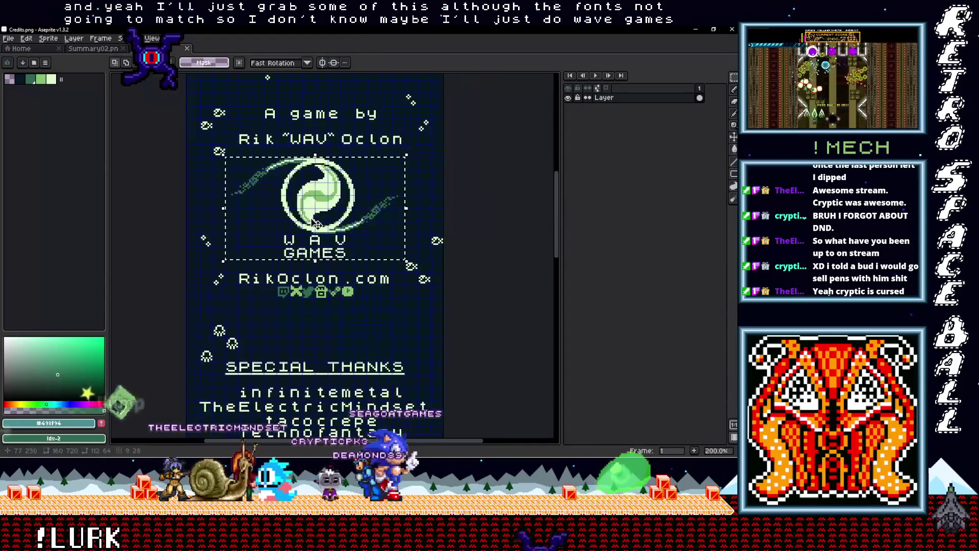
scroll(347, 217, "up", 2)
left_click_drag(332, 212, 331, 253)
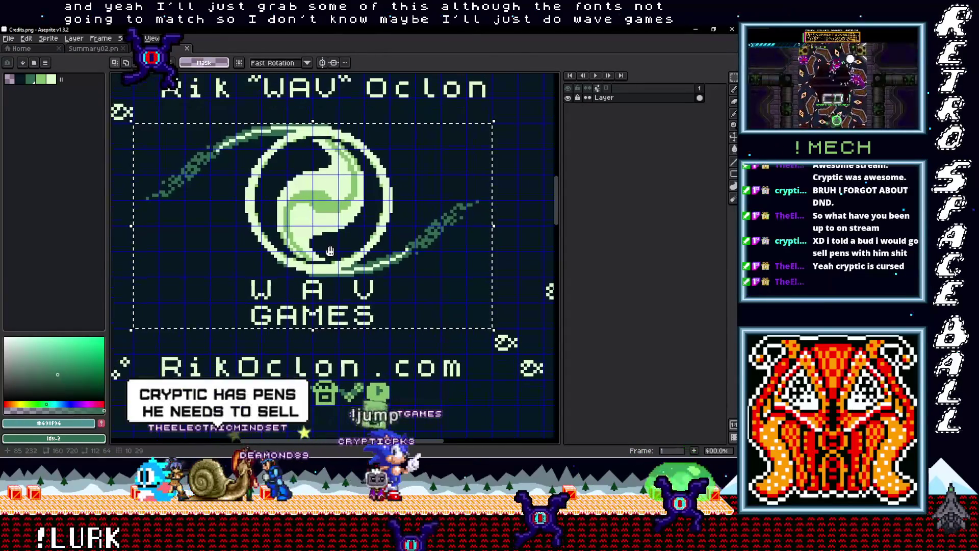
Step: On Summary02, add a new layer and paste the WAV Games logo just below RikOclon
left_click(106, 53)
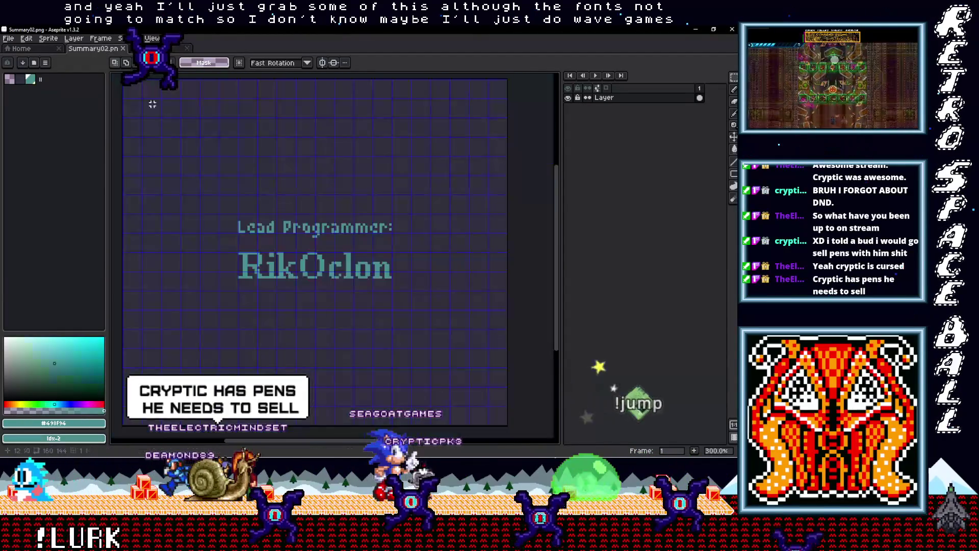
scroll(365, 169, "up", 1)
left_click_drag(365, 169, 418, 144)
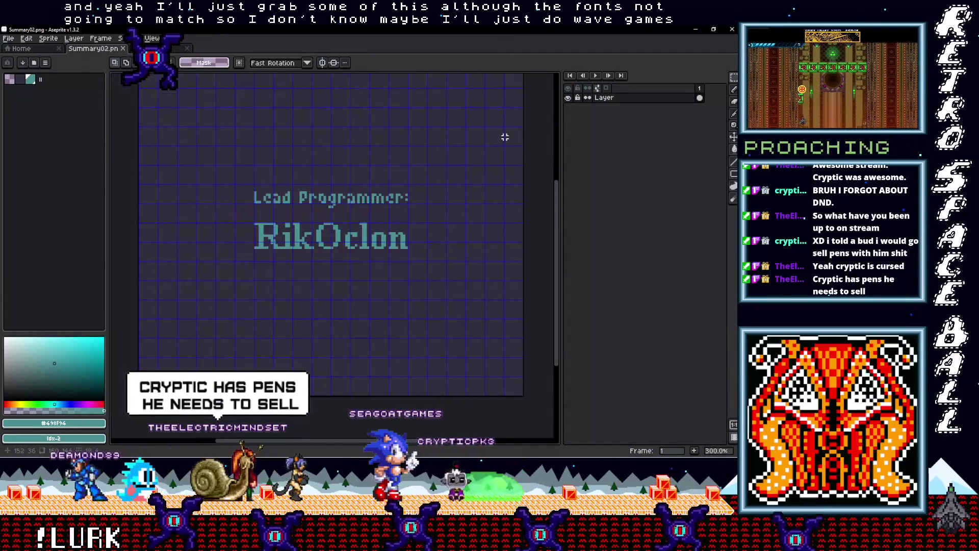
right_click(616, 99)
mouse_move(638, 113)
left_click(525, 113)
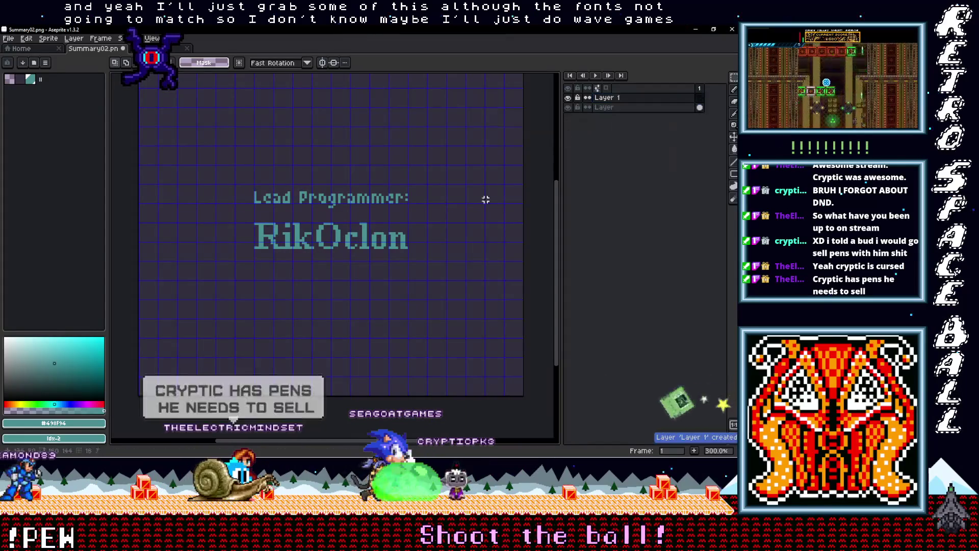
key("ctrl+v")
left_click_drag(388, 242, 377, 296)
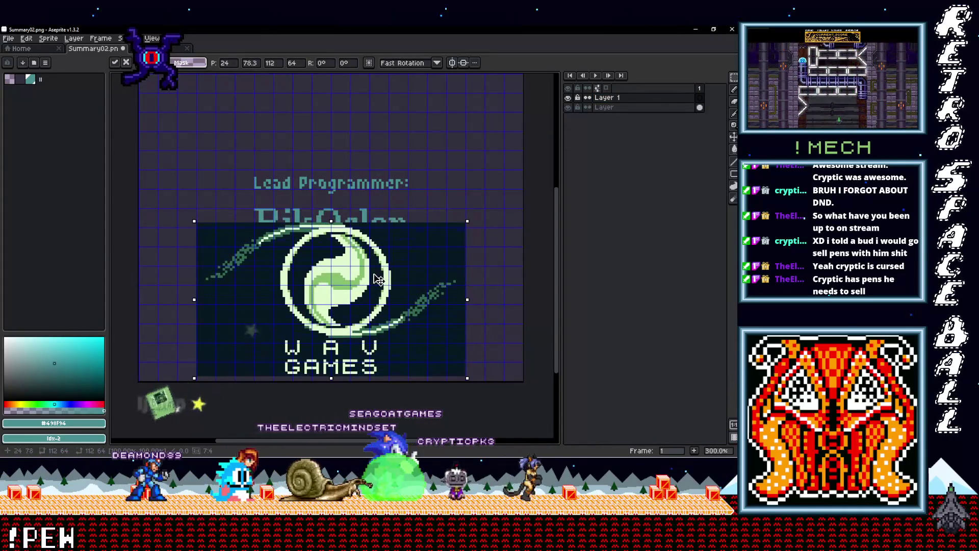
left_click_drag(377, 281, 379, 281)
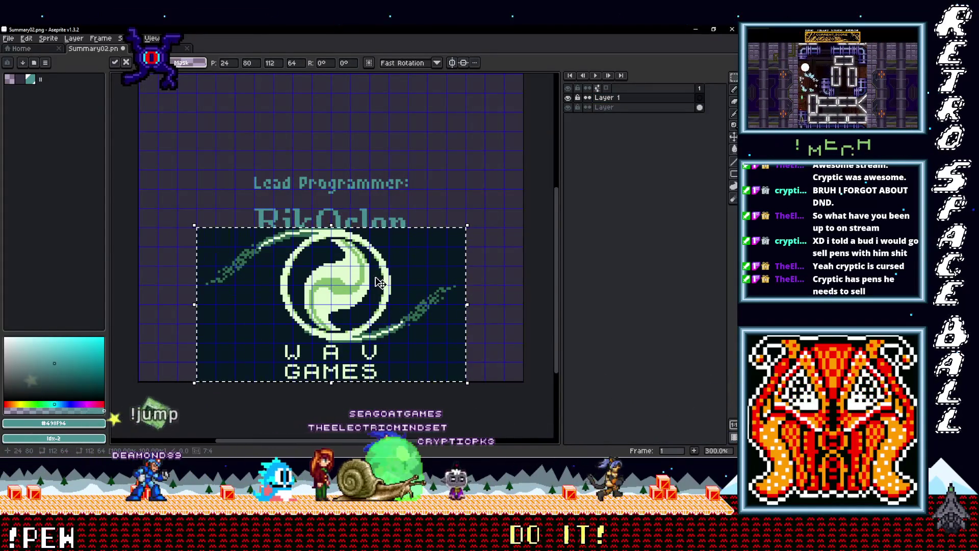
key("Down")
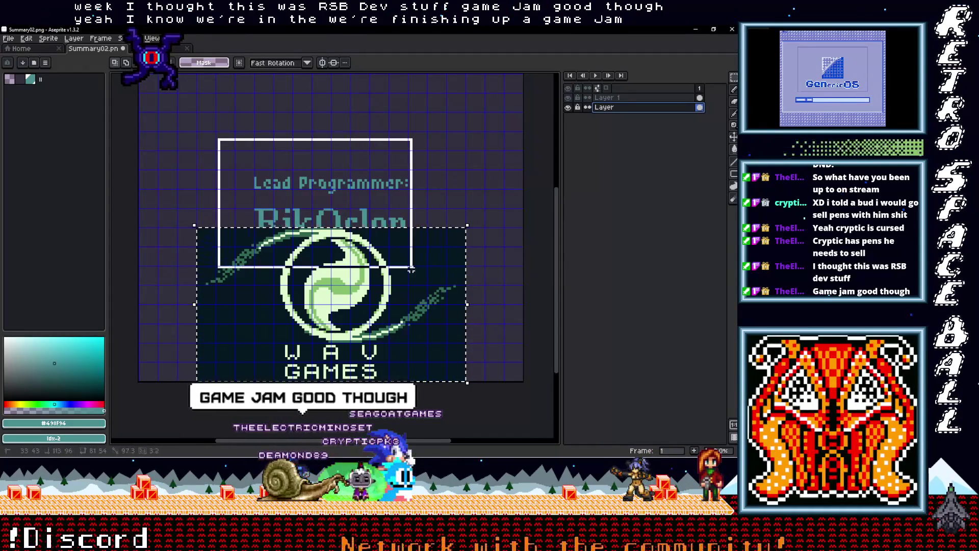
Step: Raise the Lead Programmer / RikOclon text block higher on Summary02
left_click_drag(378, 208, 378, 161)
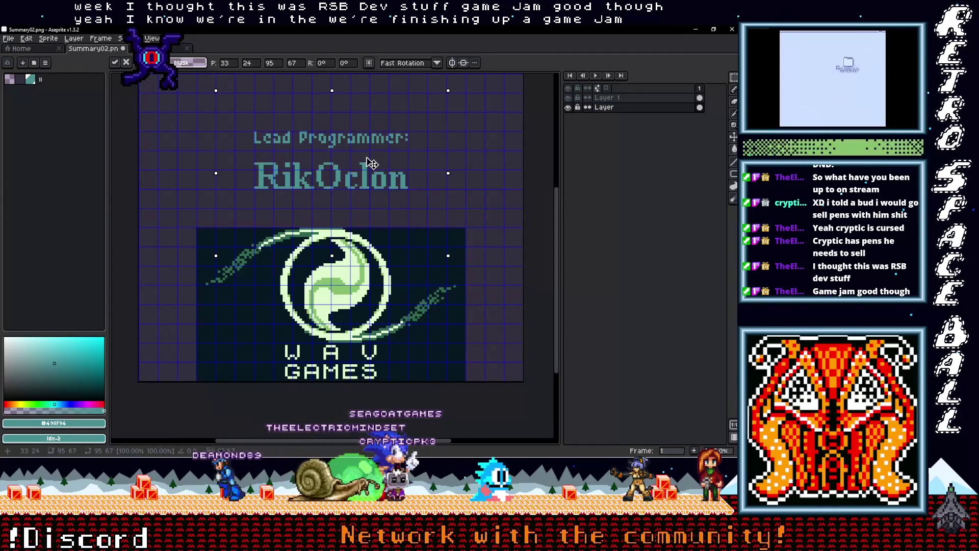
scroll(367, 262, "up", 2)
scroll(367, 262, "up", 2)
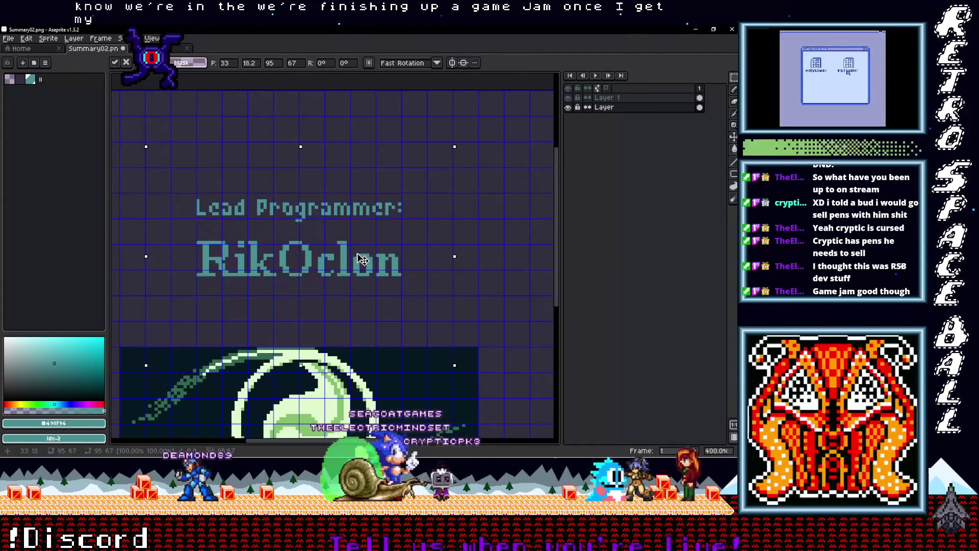
scroll(359, 254, "down", 2)
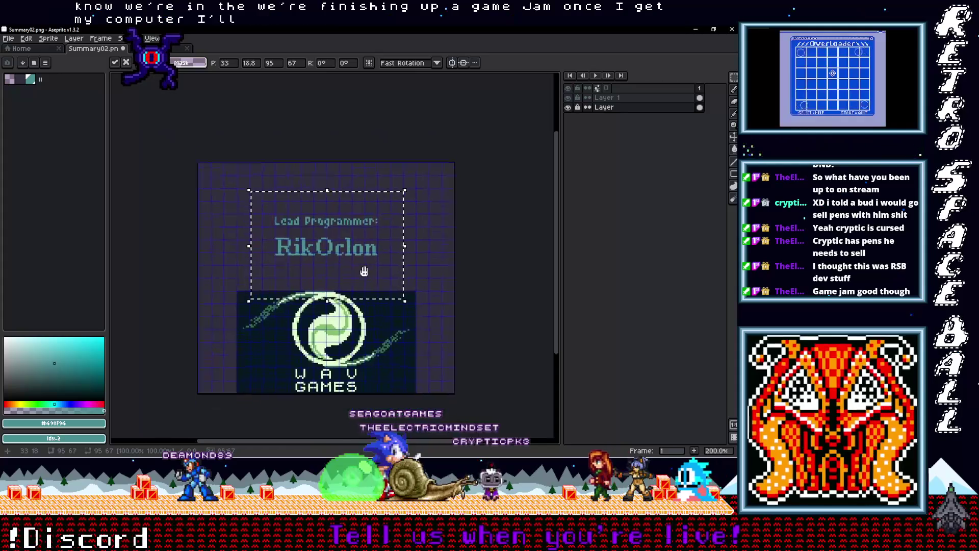
scroll(362, 247, "up", 1)
left_click_drag(361, 246, 359, 219)
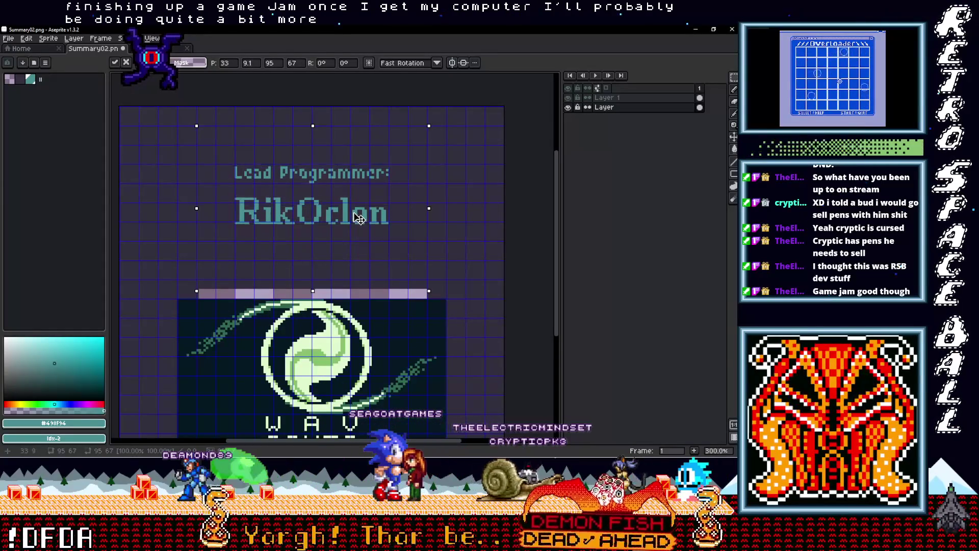
left_click(457, 244)
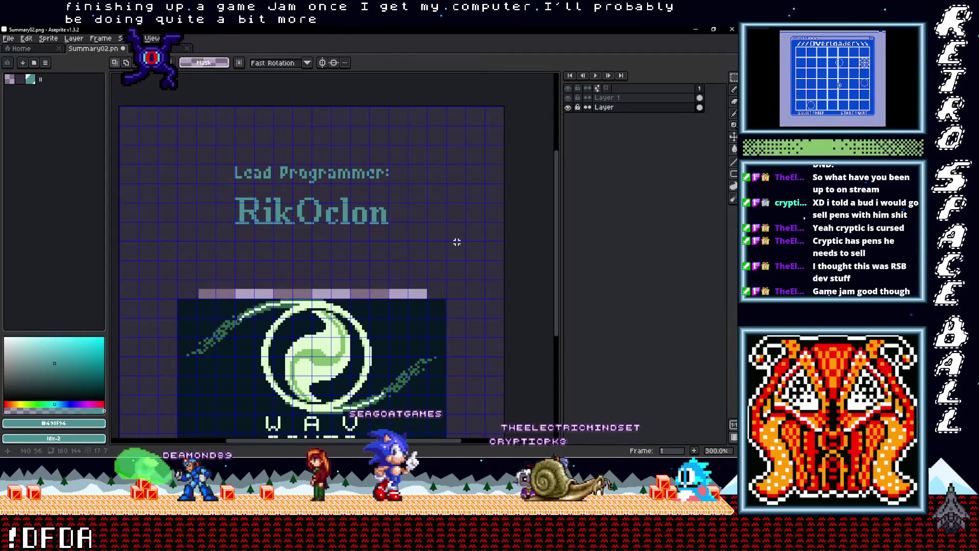
mouse_move(425, 247)
left_mouse_down()
mouse_move(256, 160)
mouse_move(192, 145)
left_mouse_up()
left_click_drag(345, 214, 347, 213)
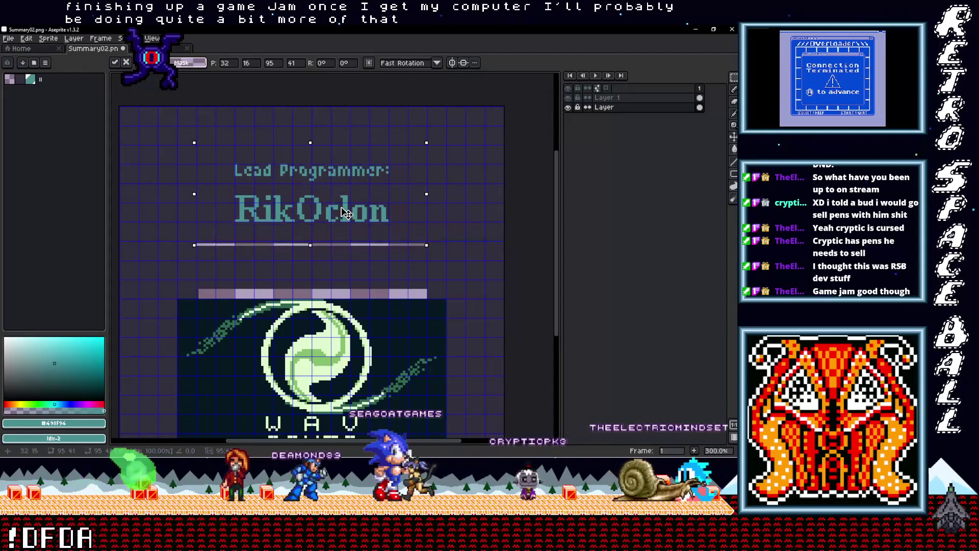
left_click(481, 300)
Step: Select the WAV Games logo and move it up directly beneath the RikOclon name
scroll(332, 281, "down", 1)
scroll(190, 256, "up", 2)
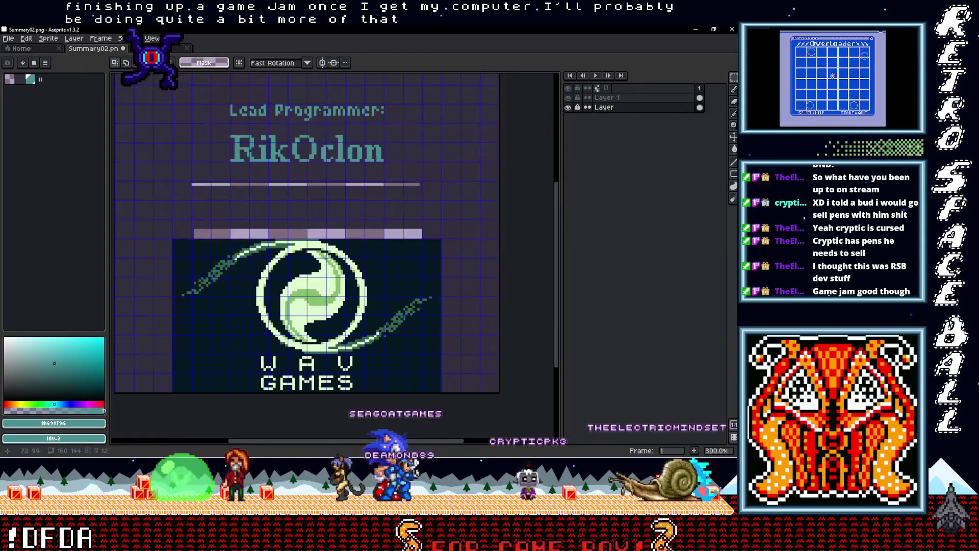
left_click_drag(193, 256, 405, 376)
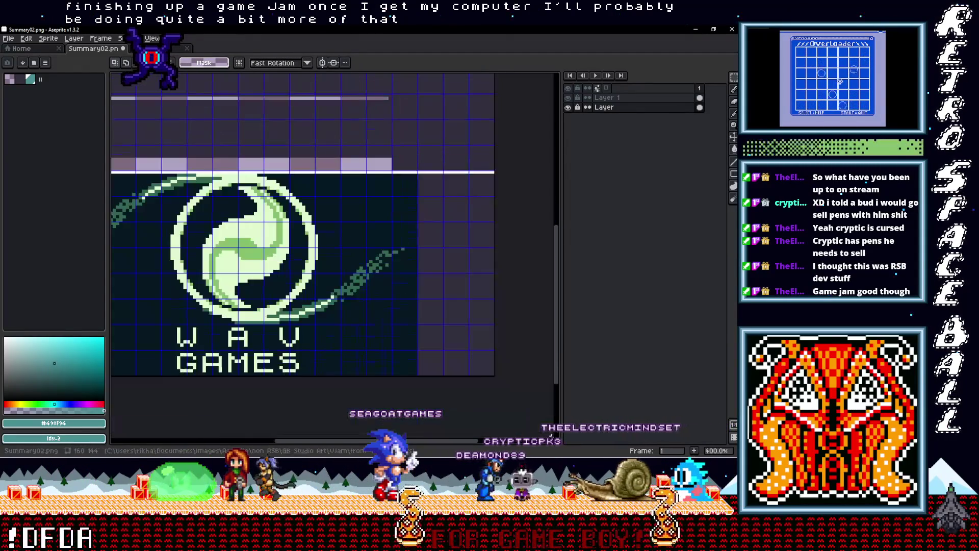
scroll(405, 376, "down", 2)
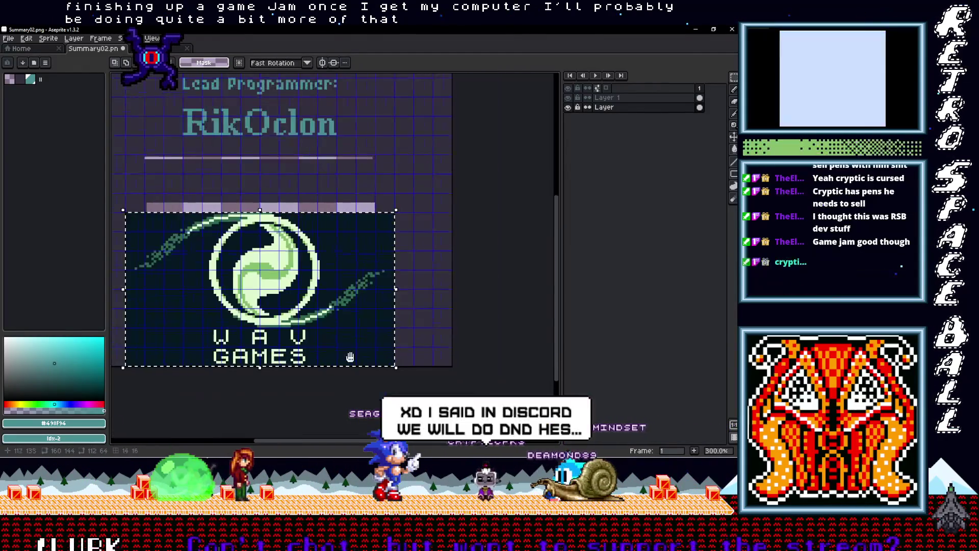
scroll(372, 365, "up", 2)
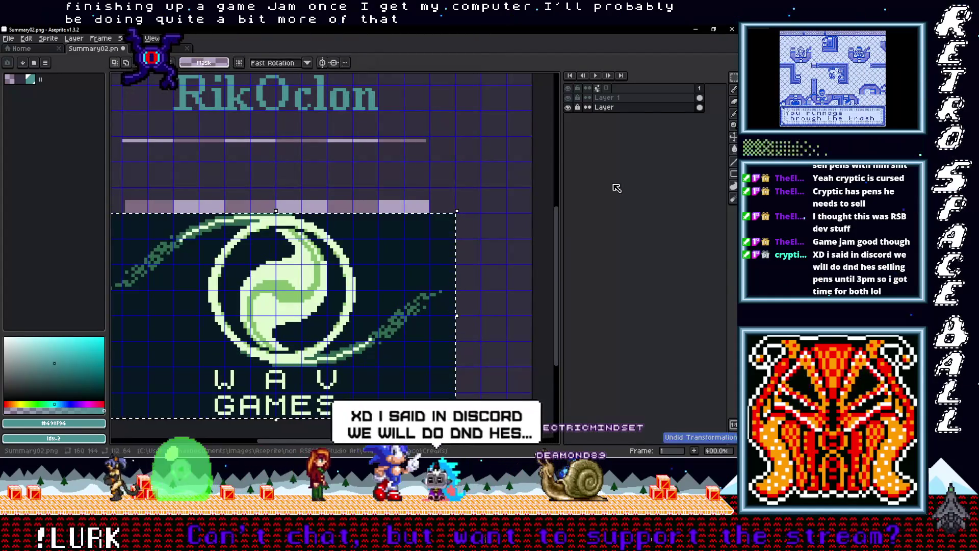
left_click_drag(374, 346, 356, 252)
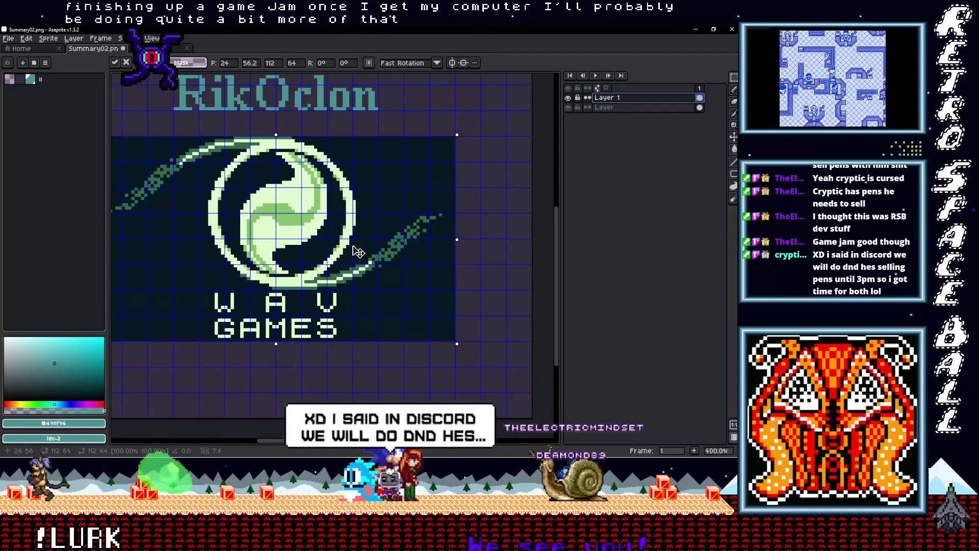
scroll(371, 295, "down", 2)
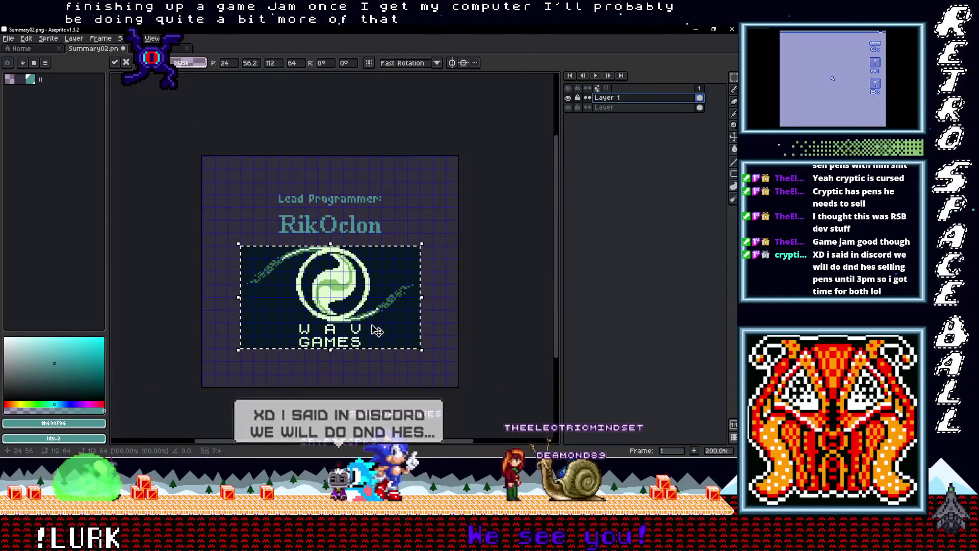
scroll(385, 324, "up", 1)
left_click(484, 297)
Step: Paint-bucket the navy rectangle and logo circle interior with the #322f3d background colour
left_click(481, 277, "alt")
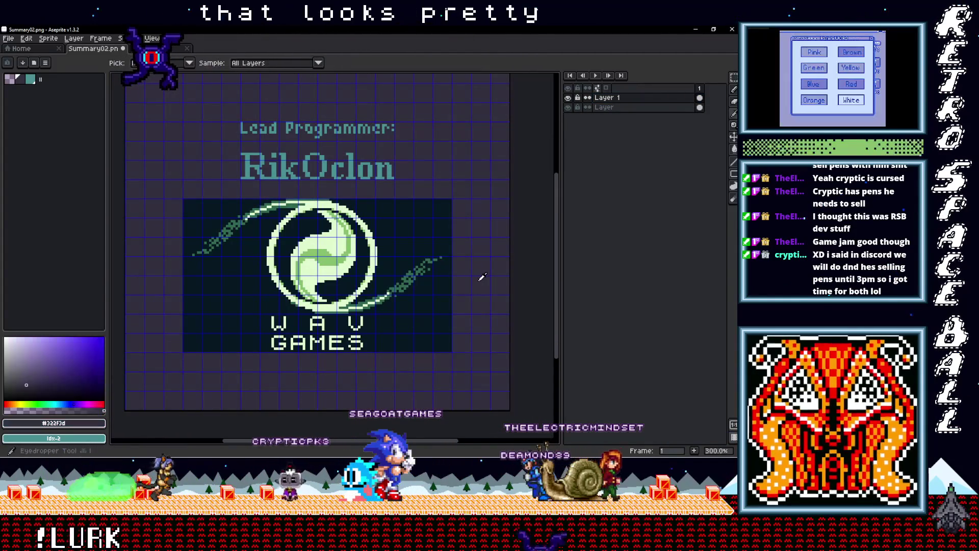
key("g")
left_click(421, 315)
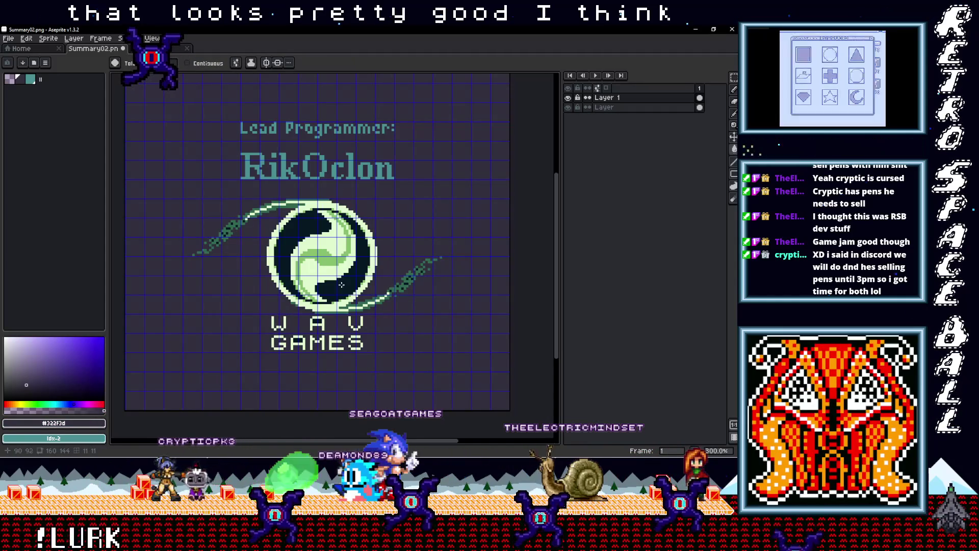
left_click(352, 252)
Step: Flip between the Credits and Summary02 images, then go to Aseprite's Home page
scroll(373, 284, "up", 1)
scroll(374, 284, "up", 3)
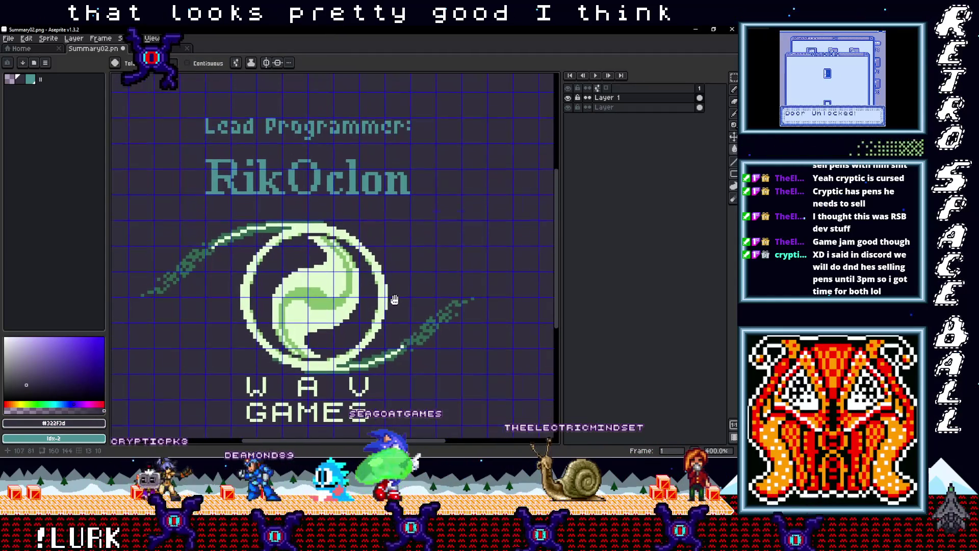
left_click(158, 49)
left_click(96, 51)
left_click(22, 49)
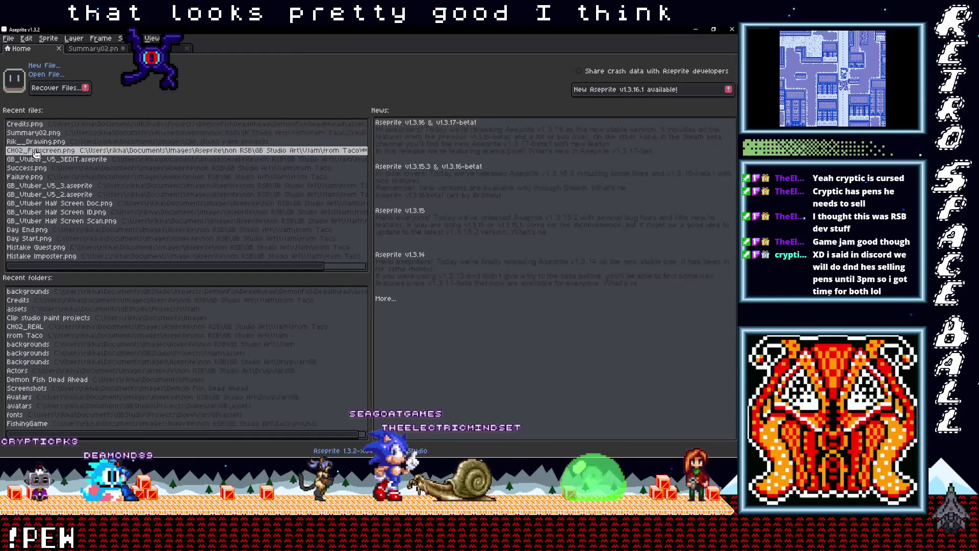
Step: Open GB_Vtuber_V5_3EDIT.aseprite from Recent files and flip through the Credits, GB_Vtuber and Summary02 tabs
left_click(55, 161)
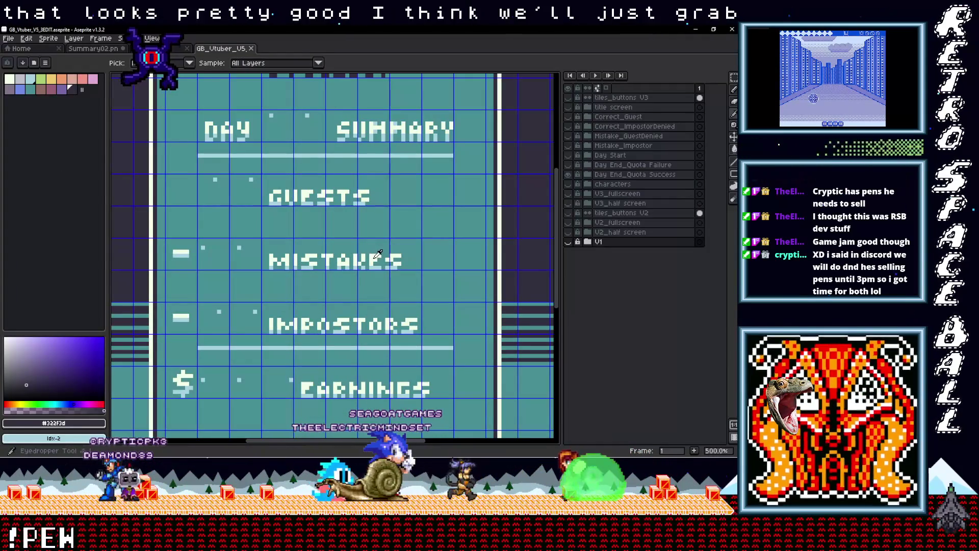
key("ctrl+shift+Tab")
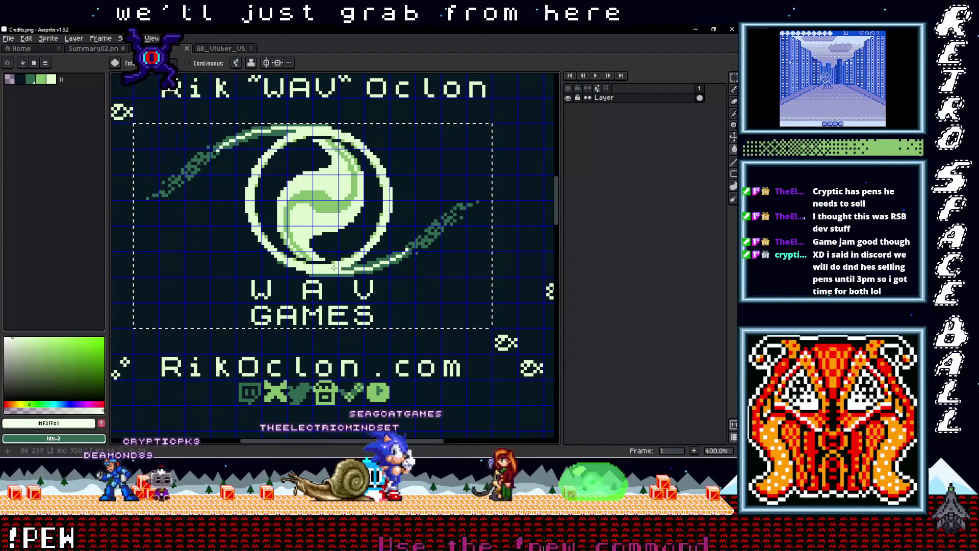
left_click(220, 48)
left_click(94, 48)
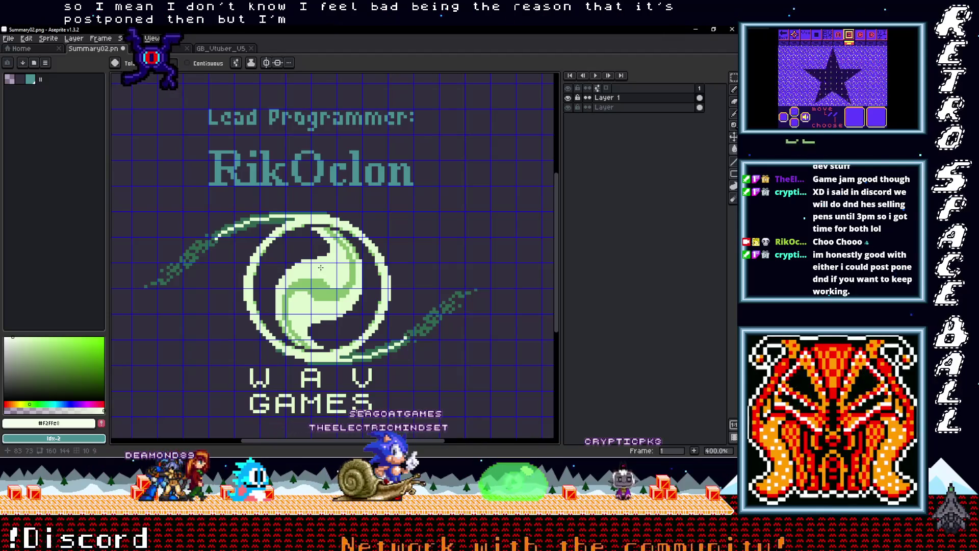
Step: Zoom around the Day Summary art in GB_Vtuber_V5, comparing it with Credits.png
scroll(320, 267, "up", 2)
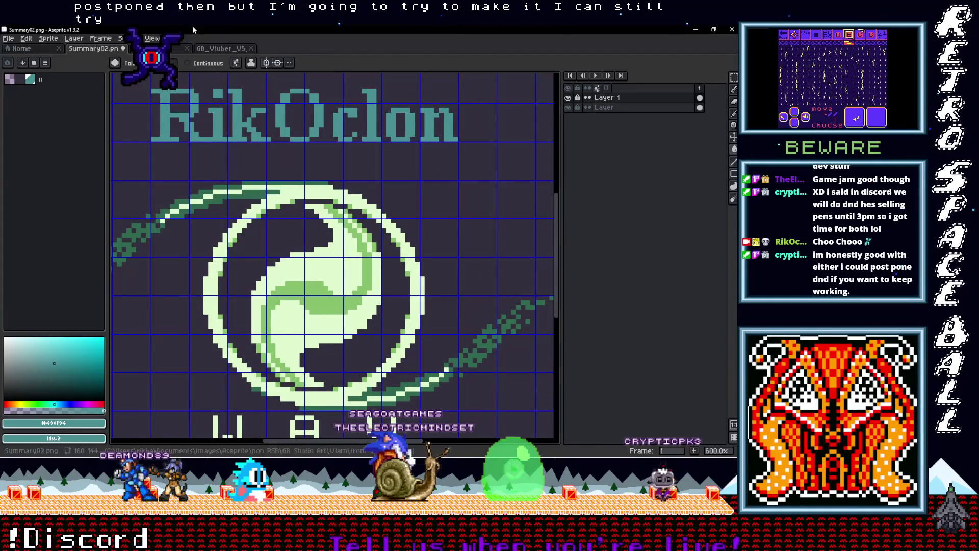
left_click(174, 48)
left_click(210, 48)
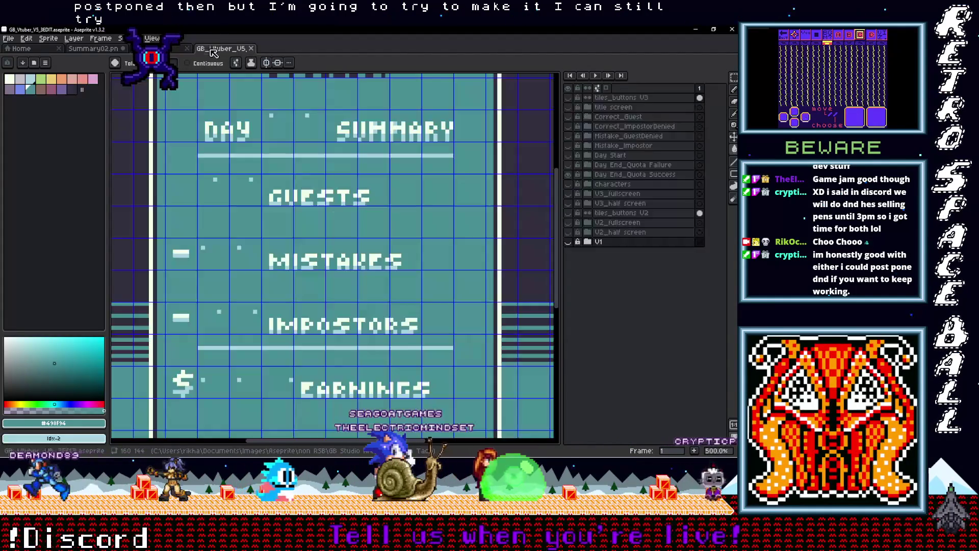
scroll(251, 246, "down", 2)
scroll(253, 271, "up", 2)
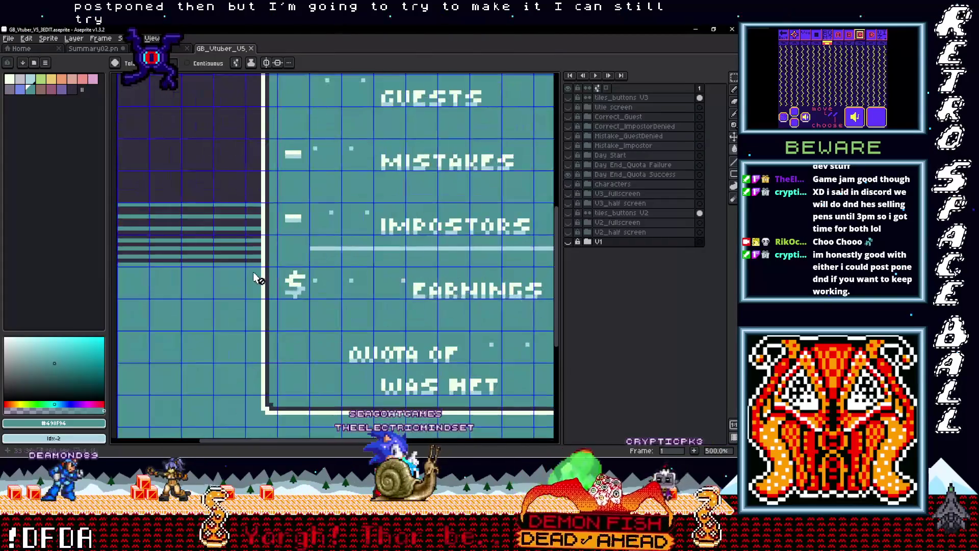
scroll(260, 291, "down", 5)
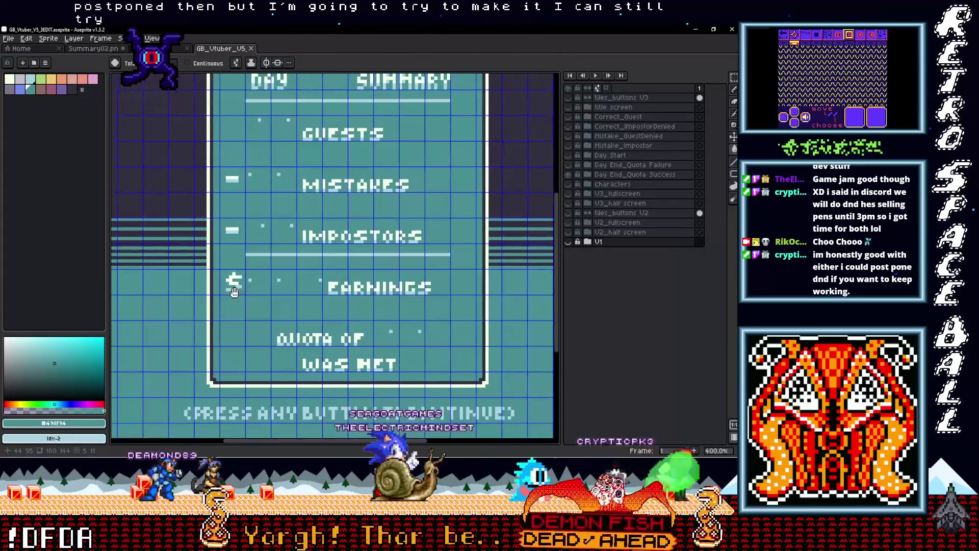
scroll(209, 284, "up", 1)
Step: Sample the light #a8d3c1 from GB_Vtuber_V5, try it on the Credits.png logo, then undo
key("ctrl+shift+Tab")
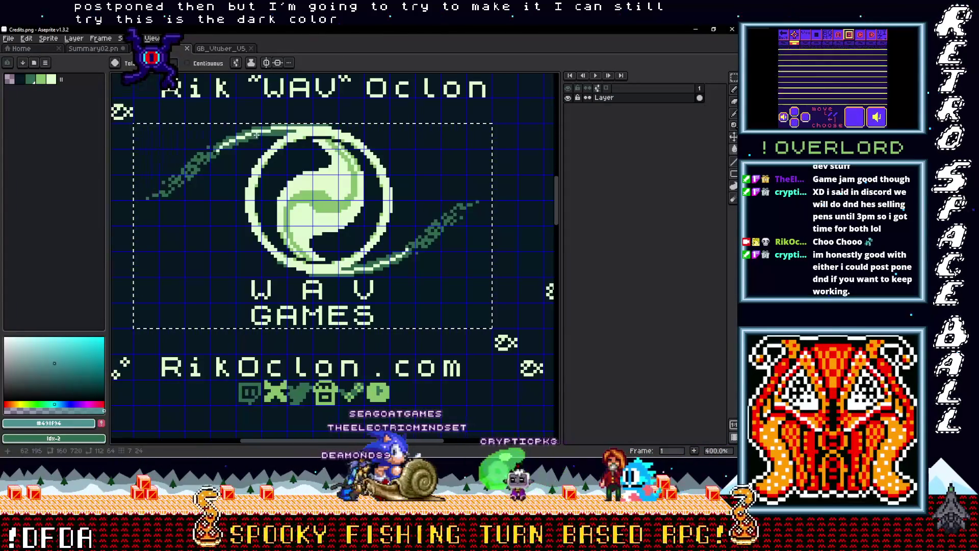
key("ctrl+Tab")
key("i")
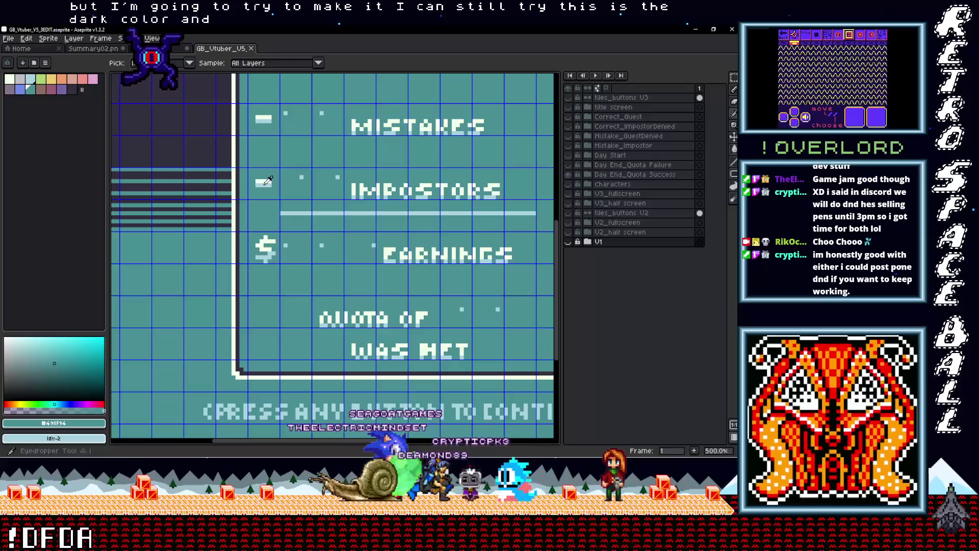
left_click(266, 181, "alt")
key("ctrl+shift+Tab")
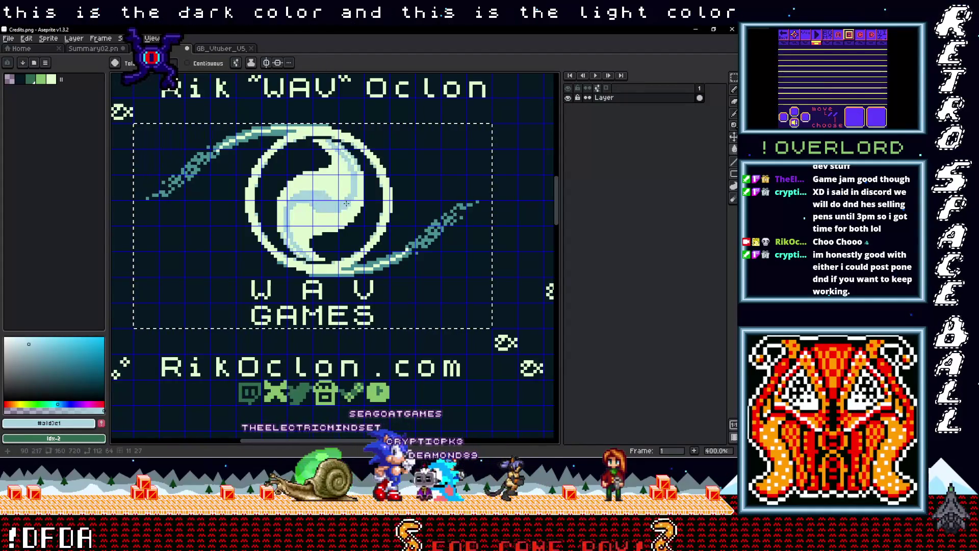
scroll(346, 203, "down", 1)
left_click_drag(346, 203, 324, 214)
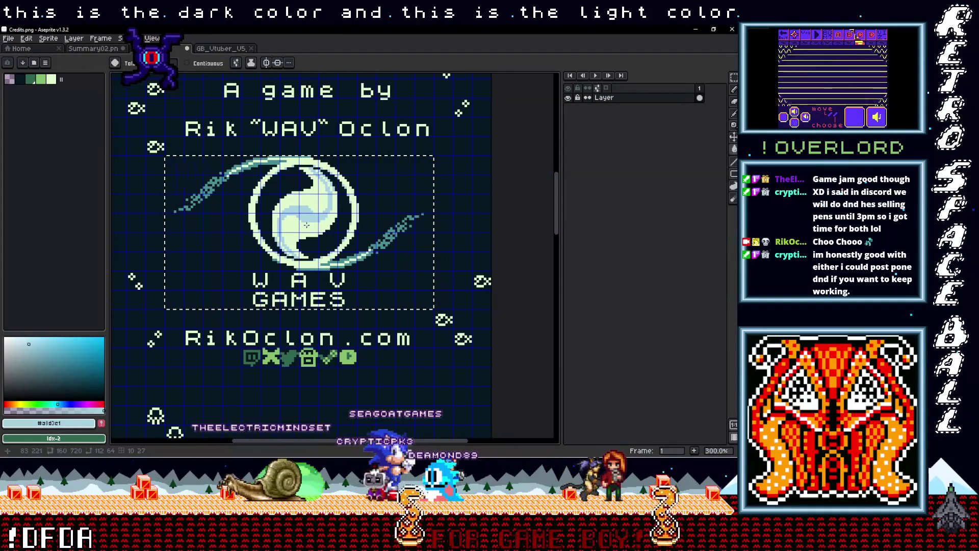
key("ctrl+z")
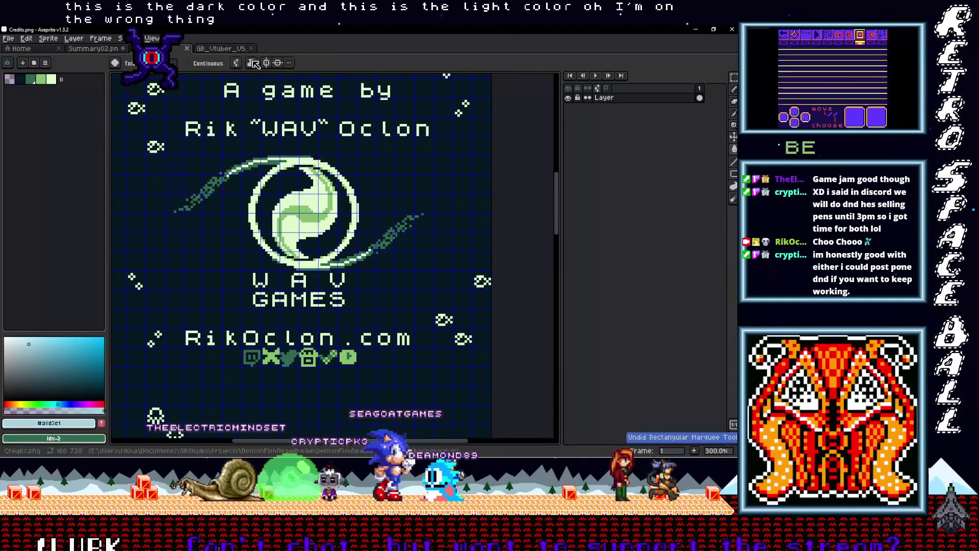
Step: Recolour the Summary02 logo light blue, then fill the Credits logo swirl with sampled light green-white
left_click(221, 49)
left_click(108, 50)
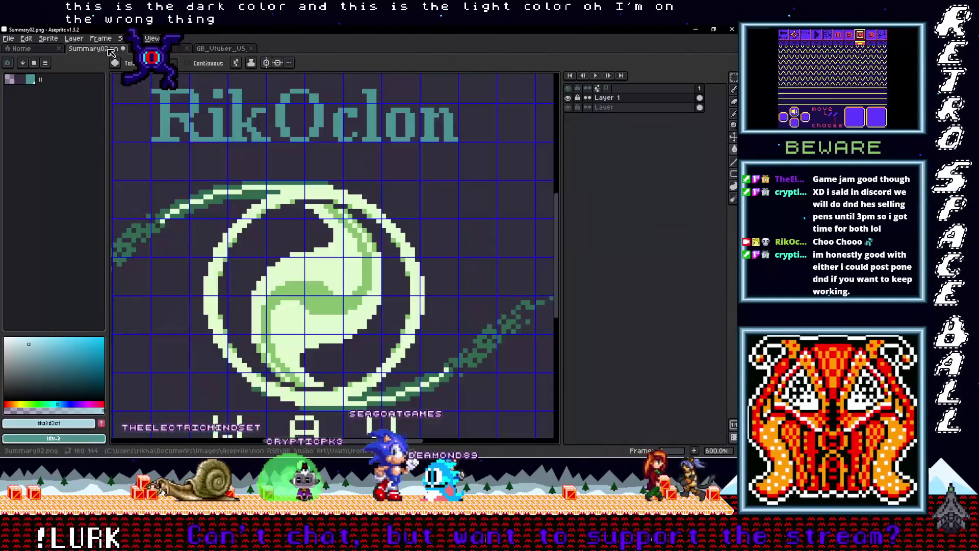
left_click(326, 261)
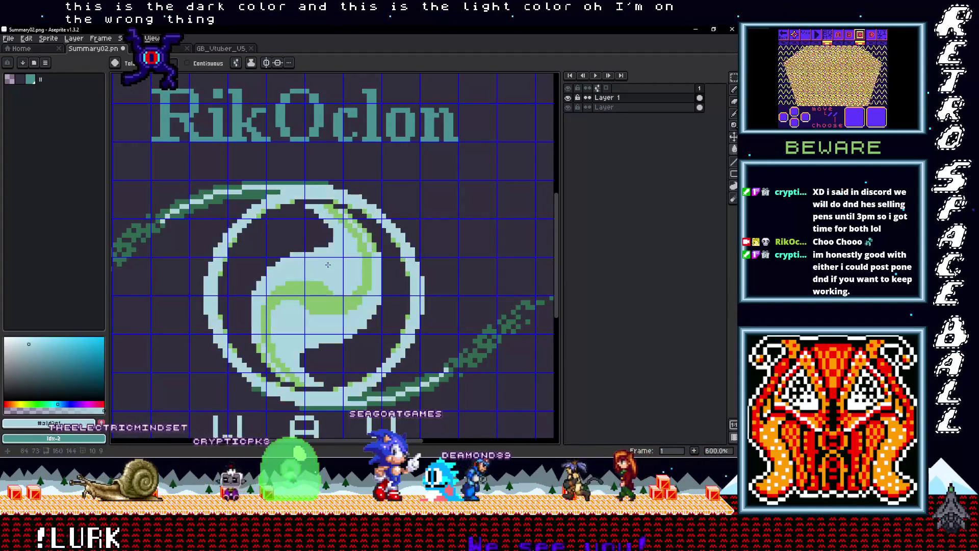
left_click(220, 48)
scroll(288, 176, "up", 1)
key("i")
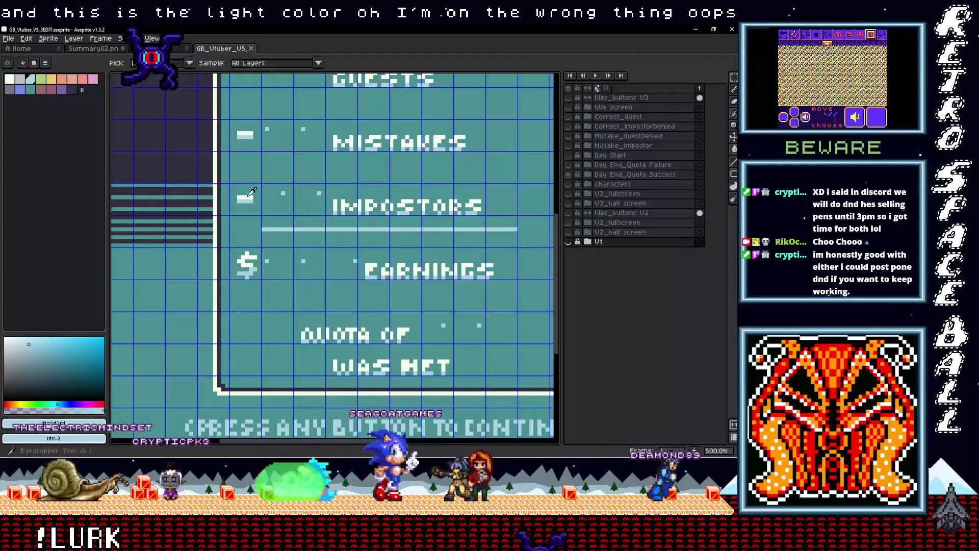
left_click(198, 75)
left_click(164, 48)
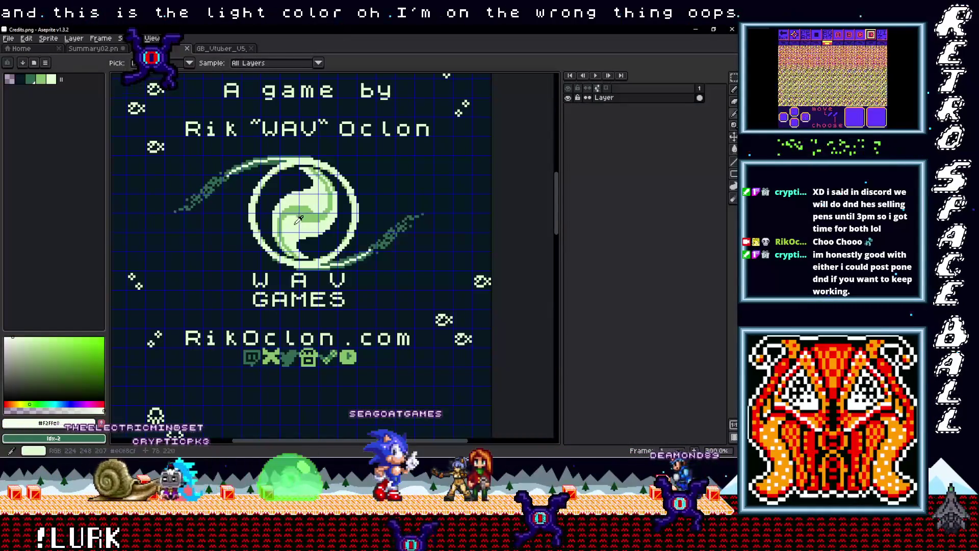
left_click(311, 204)
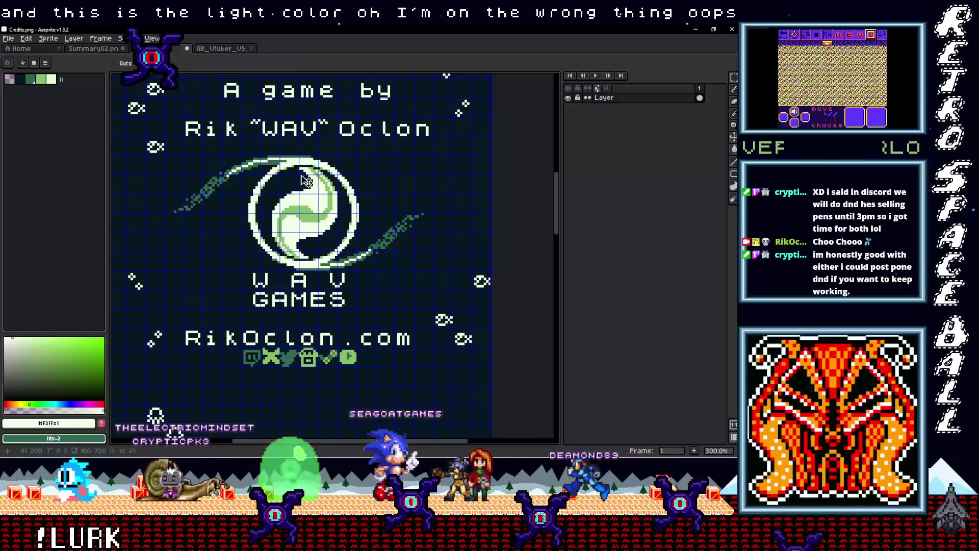
Step: Sample the teal from the GB_Vtuber_V5 art for Summary02.png's logo and save Summary02.png
left_click(93, 49)
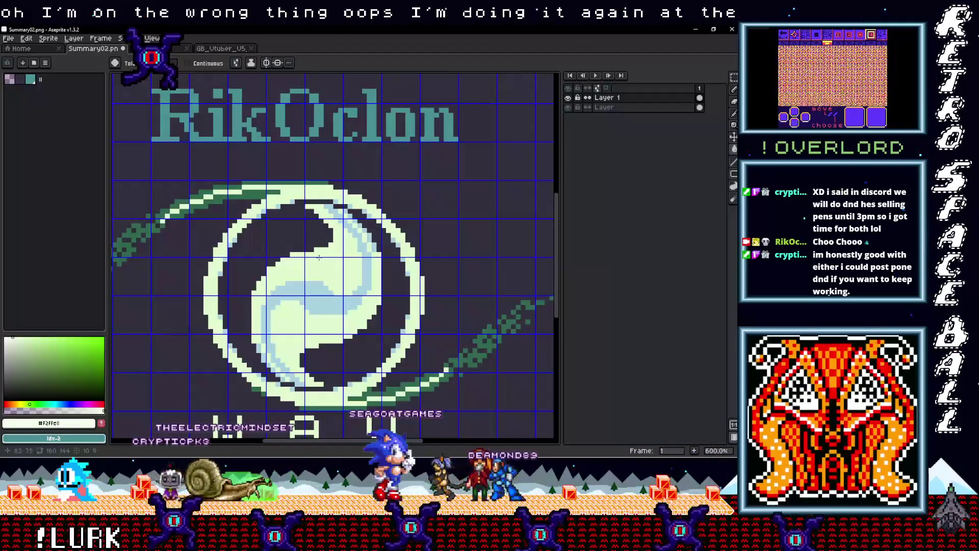
left_click(221, 49)
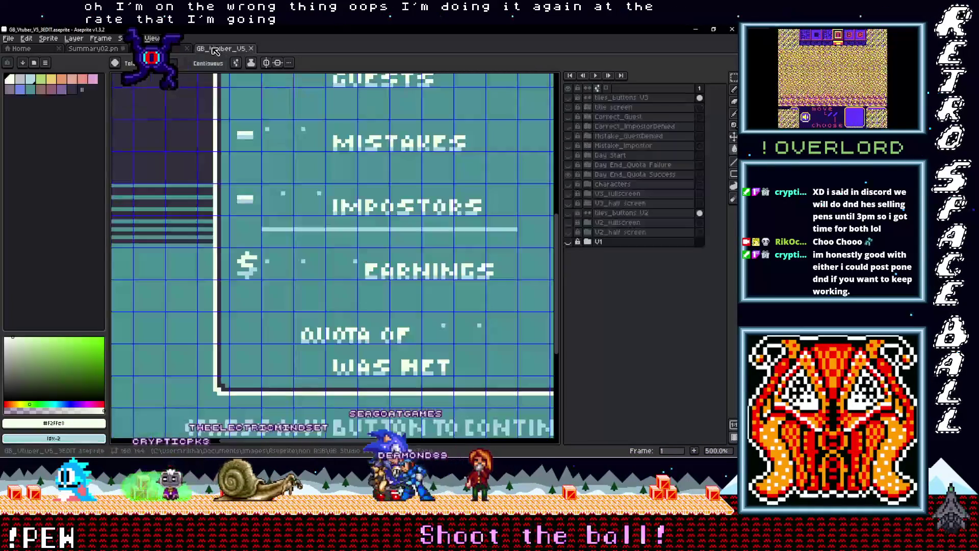
key("i")
left_click(284, 163)
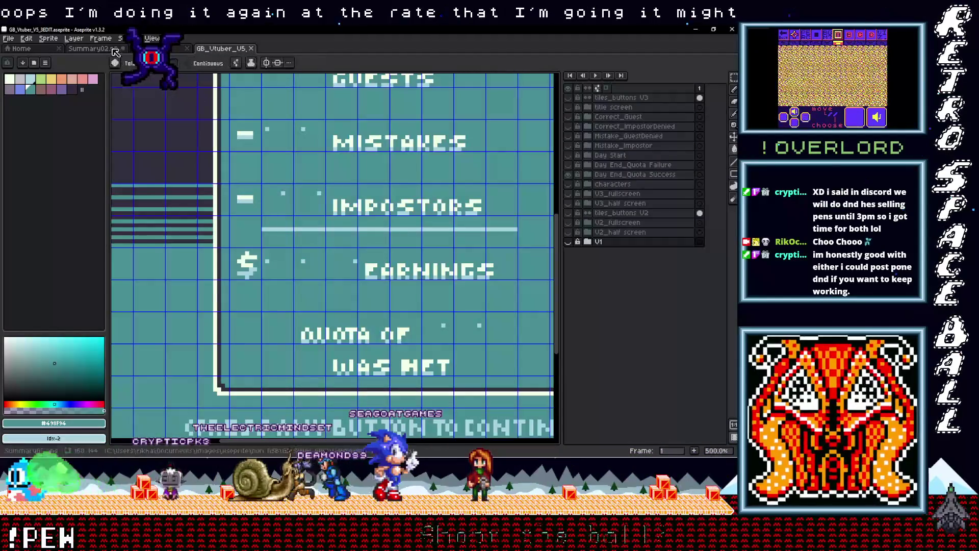
key("ctrl+Tab")
scroll(259, 197, "down", 3)
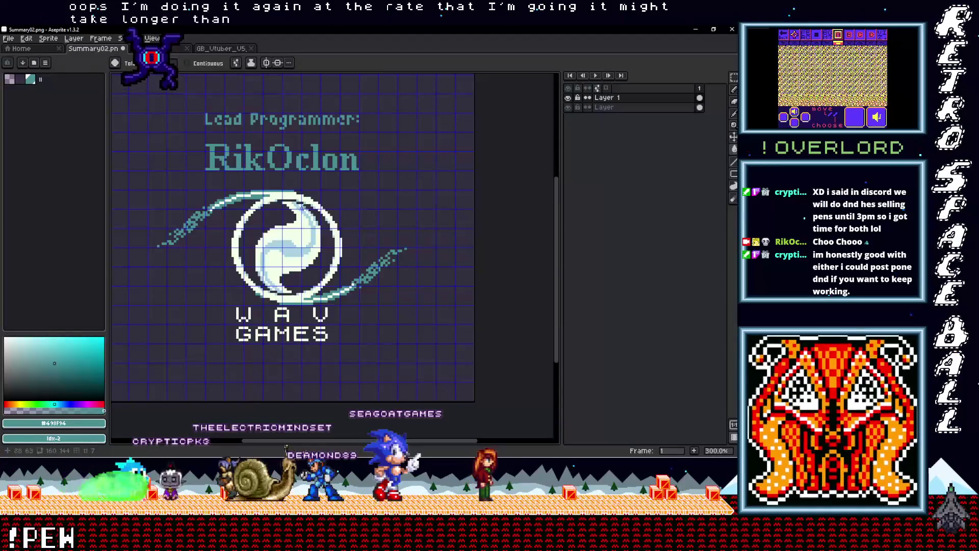
scroll(328, 218, "up", 1)
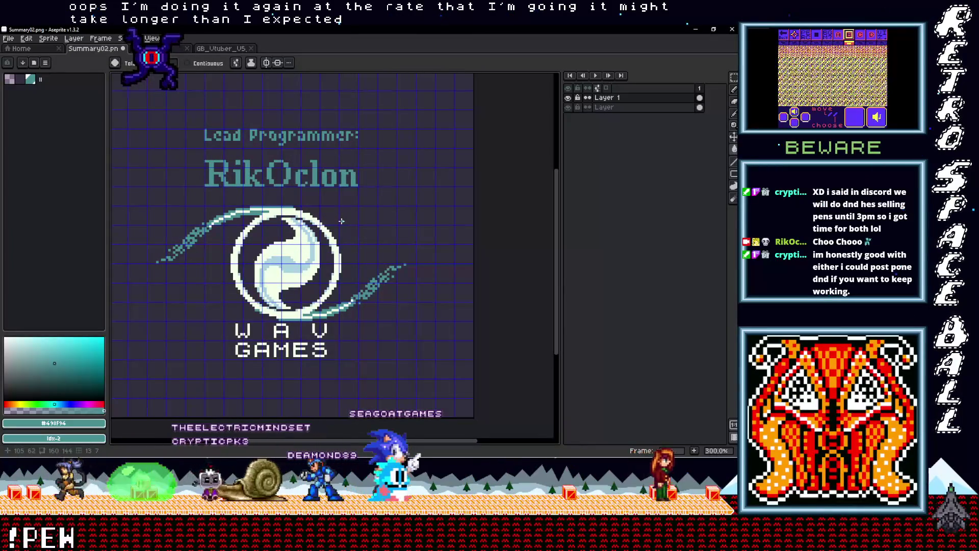
scroll(342, 221, "down", 1)
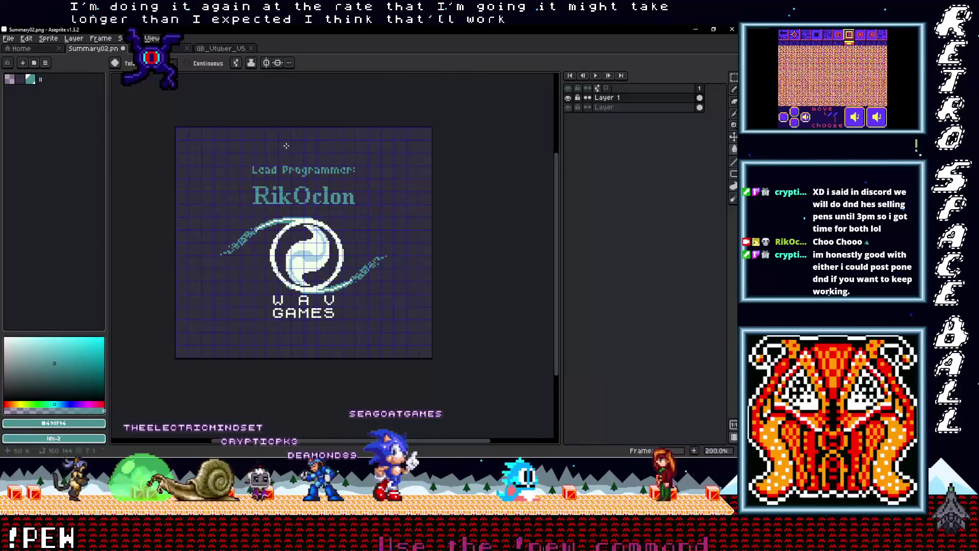
left_click(9, 38)
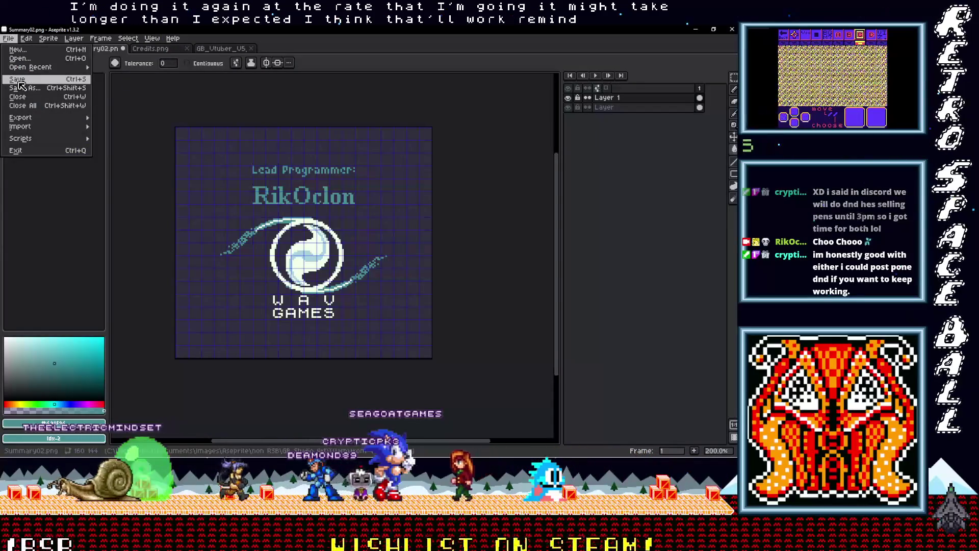
left_click(18, 80)
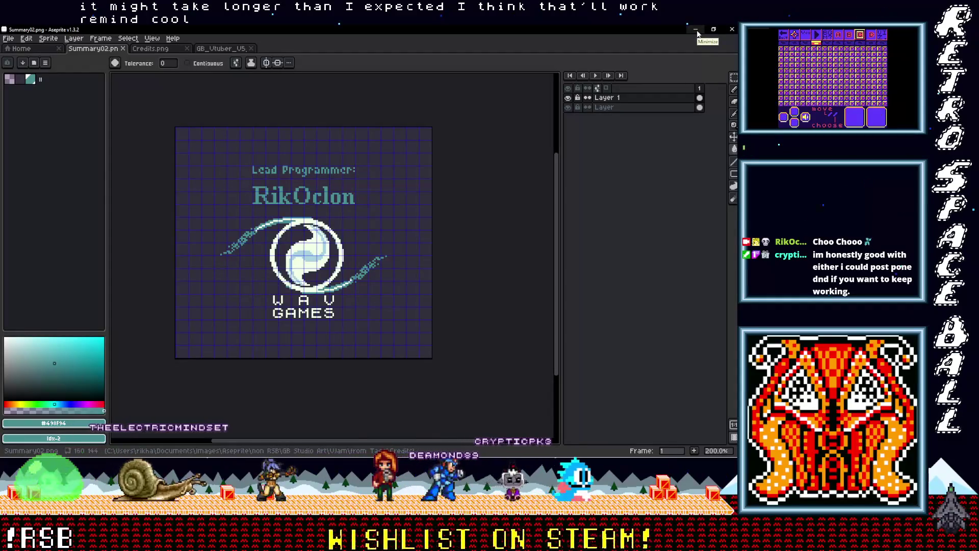
Step: Select and copy the eight Summary01–08 images in the Credits folder
left_click(696, 30)
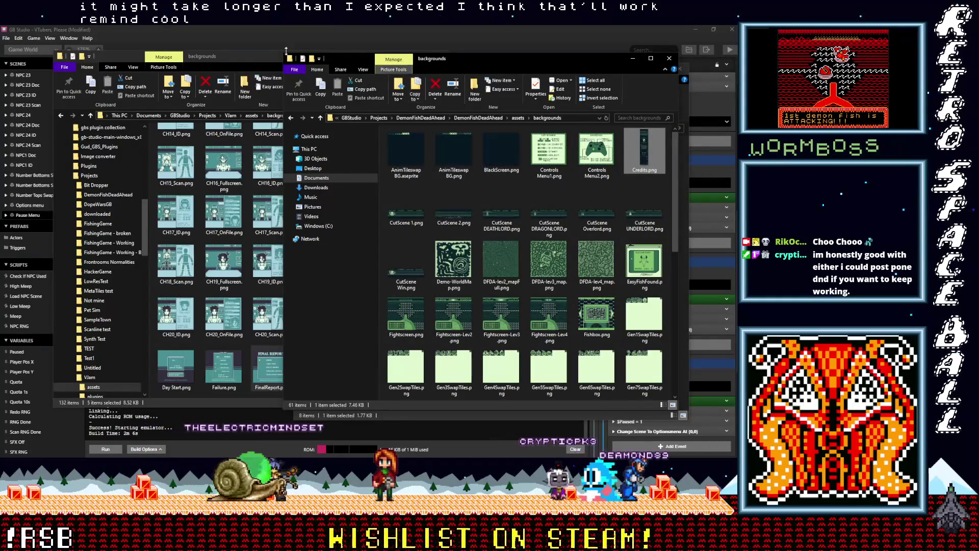
left_click(229, 56)
scroll(332, 274, "up", 10)
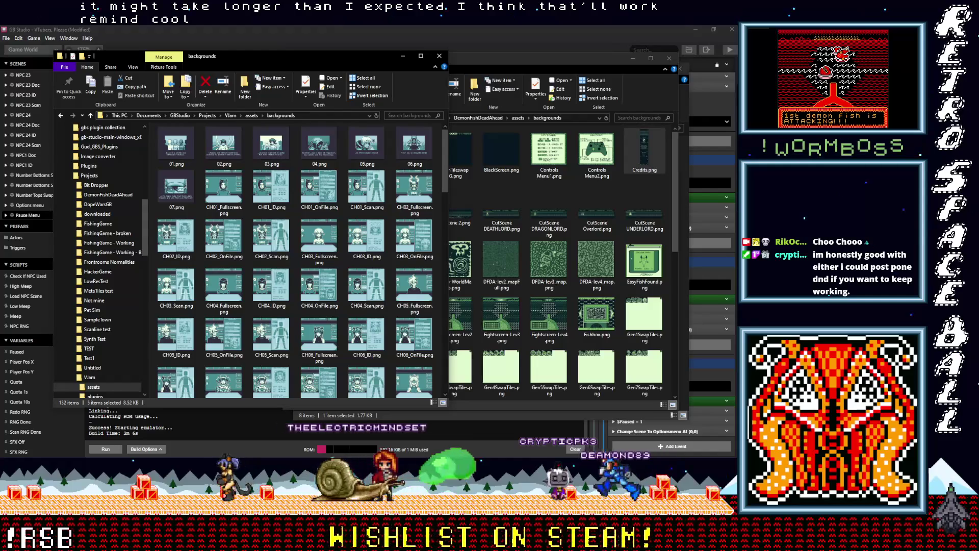
left_click(742, 240)
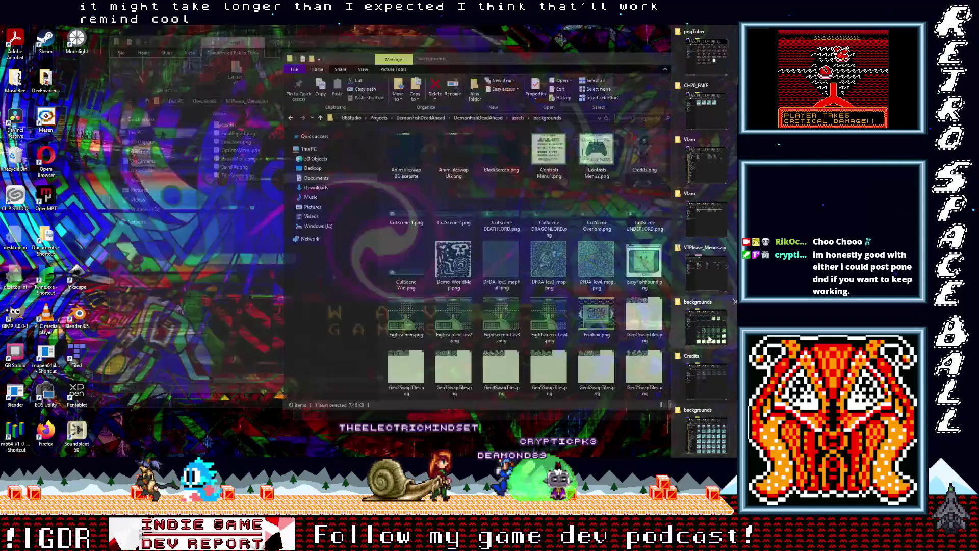
left_click(709, 380)
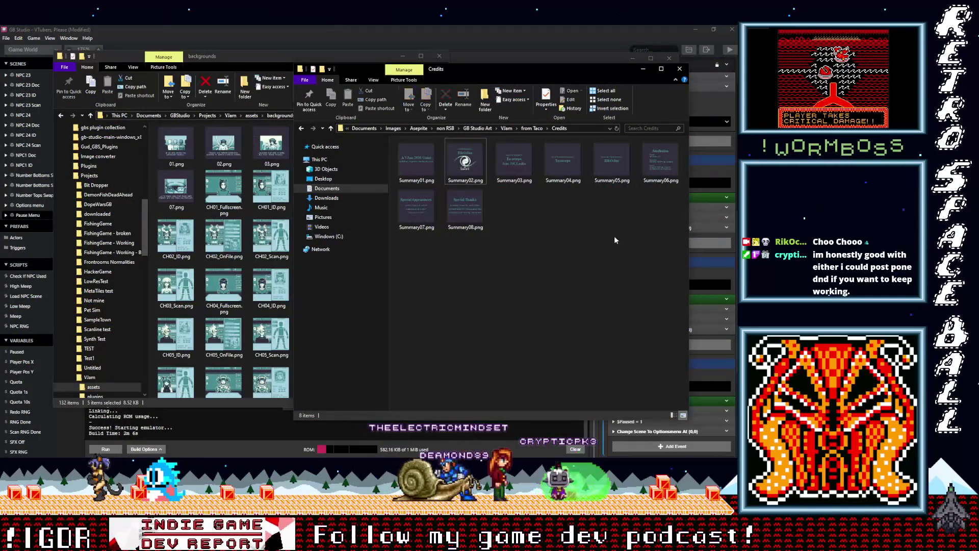
left_click_drag(614, 214, 397, 138)
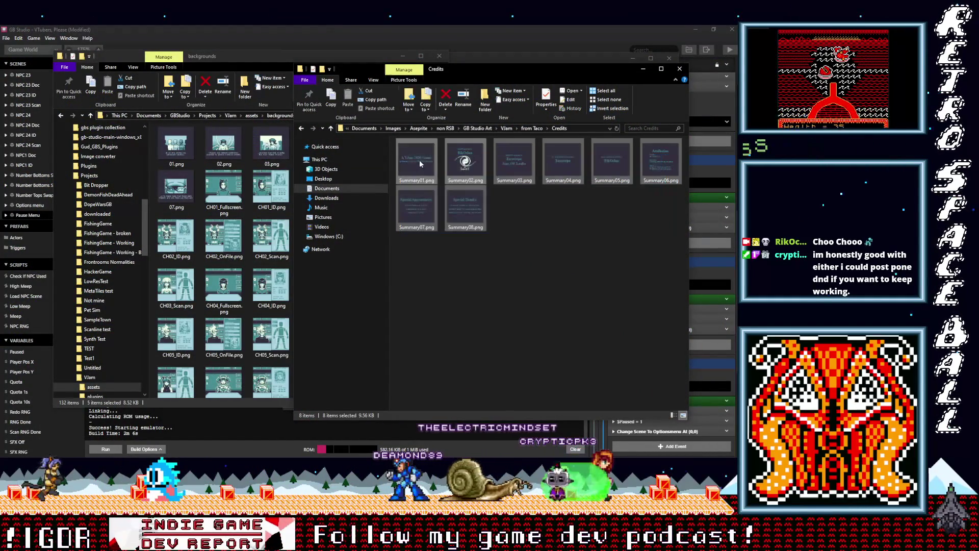
right_click(422, 162)
left_click(322, 343)
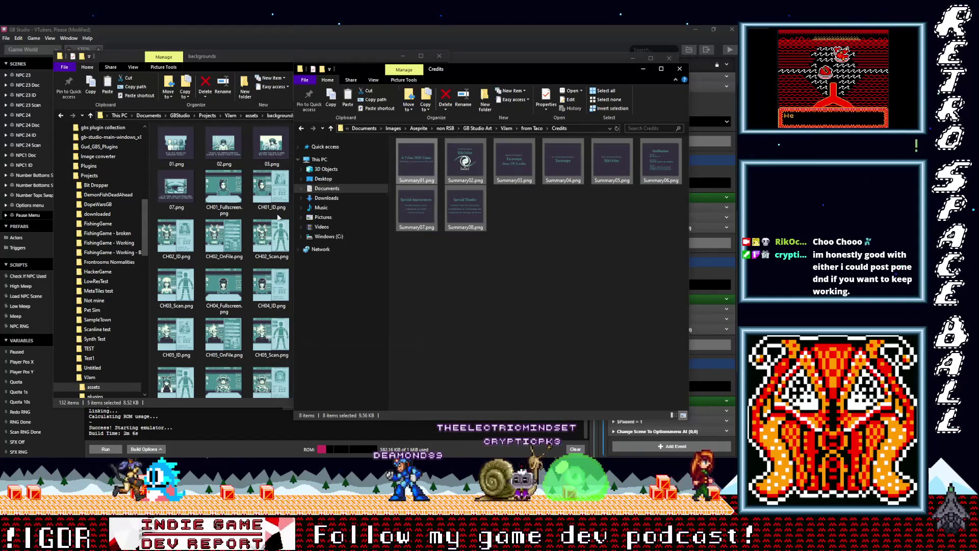
Step: Paste the eight Summary images into the VJam backgrounds folder, bringing it to 140 items
left_click(204, 59)
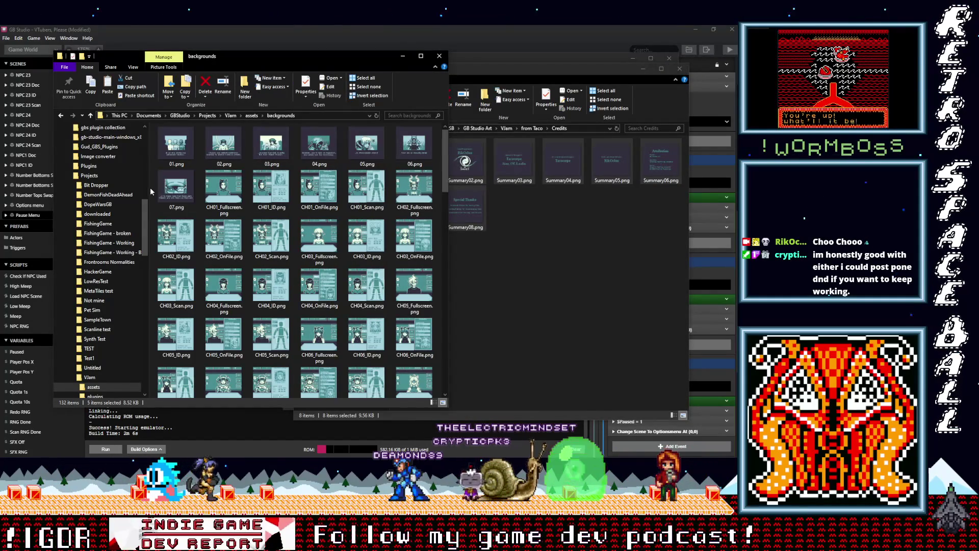
left_click(152, 191)
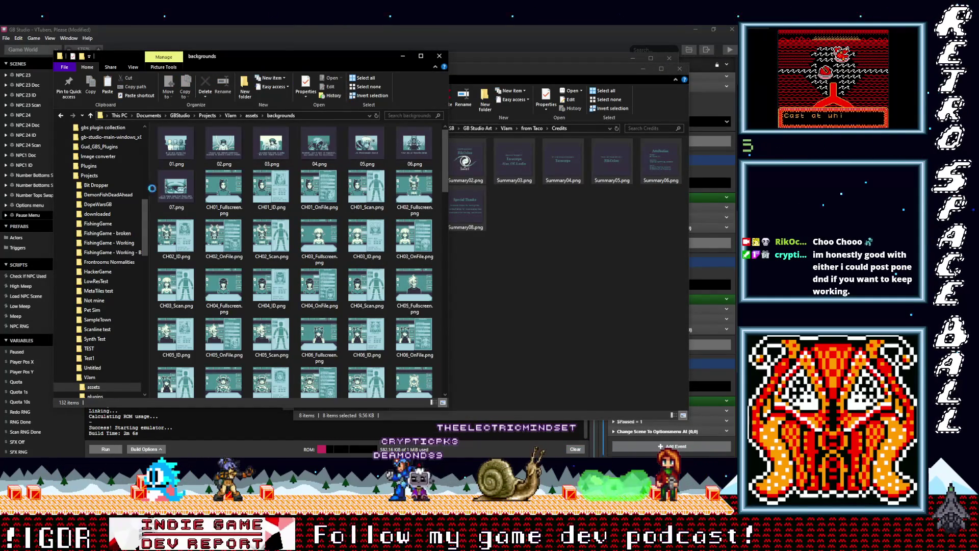
key("ctrl+v")
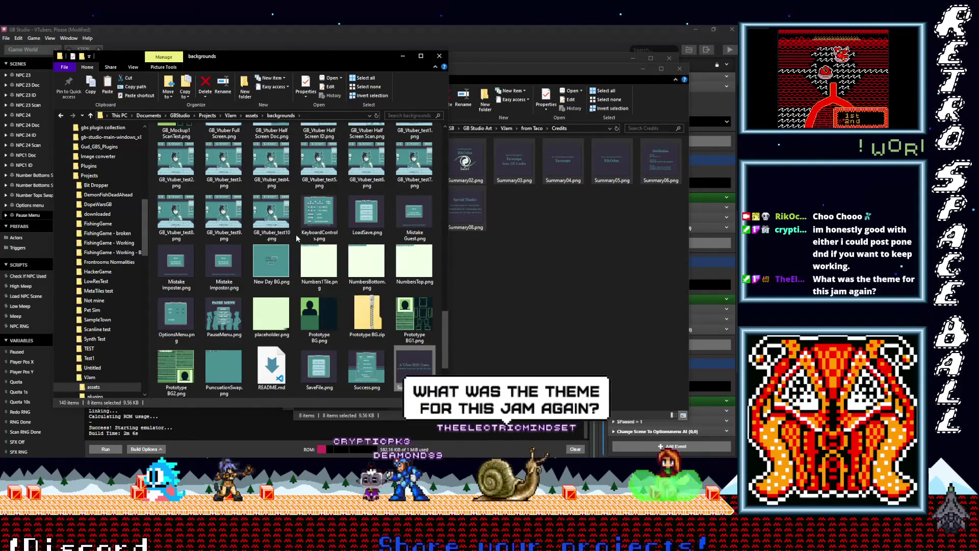
scroll(295, 239, "down", 2)
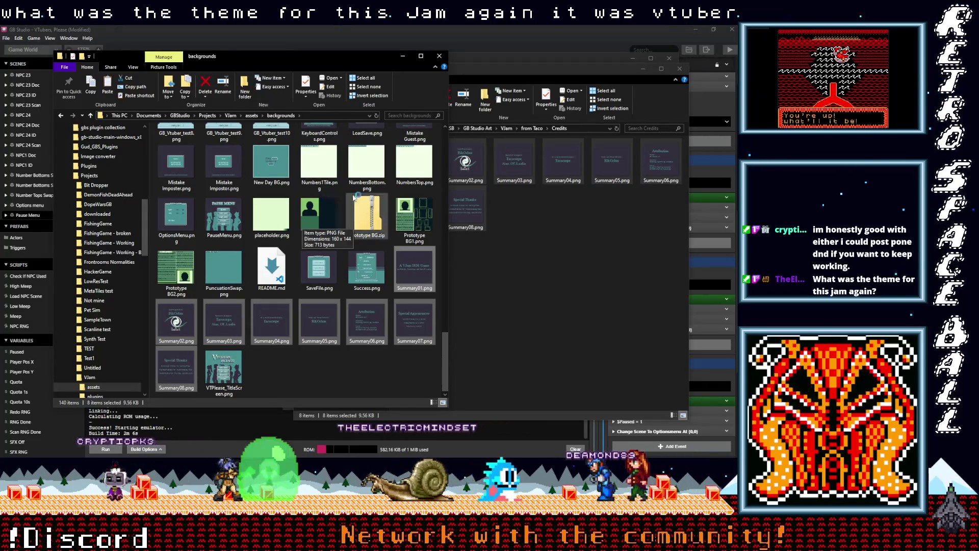
left_click(402, 55)
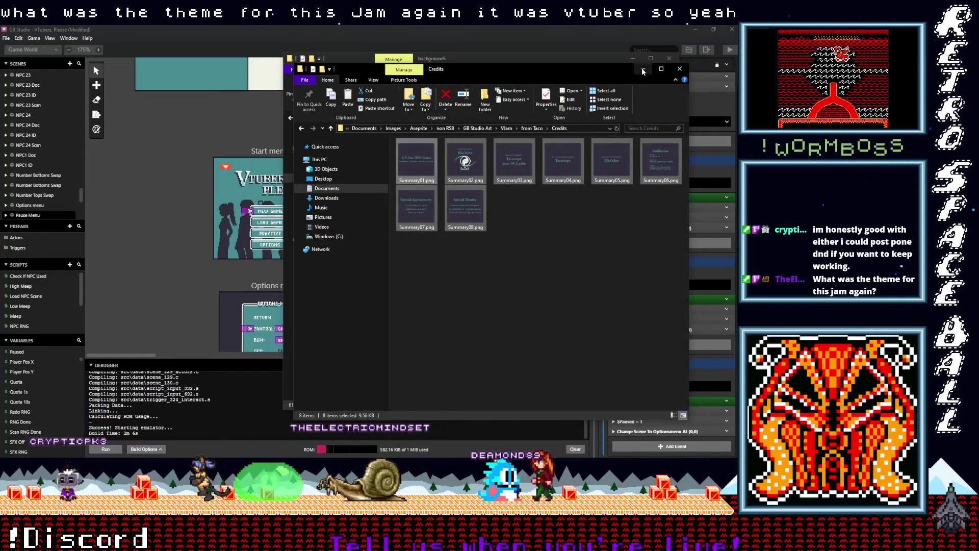
Step: Return to GB Studio, select the Options menu scene and open its OFF actor's script
left_click(643, 71)
left_click(633, 60)
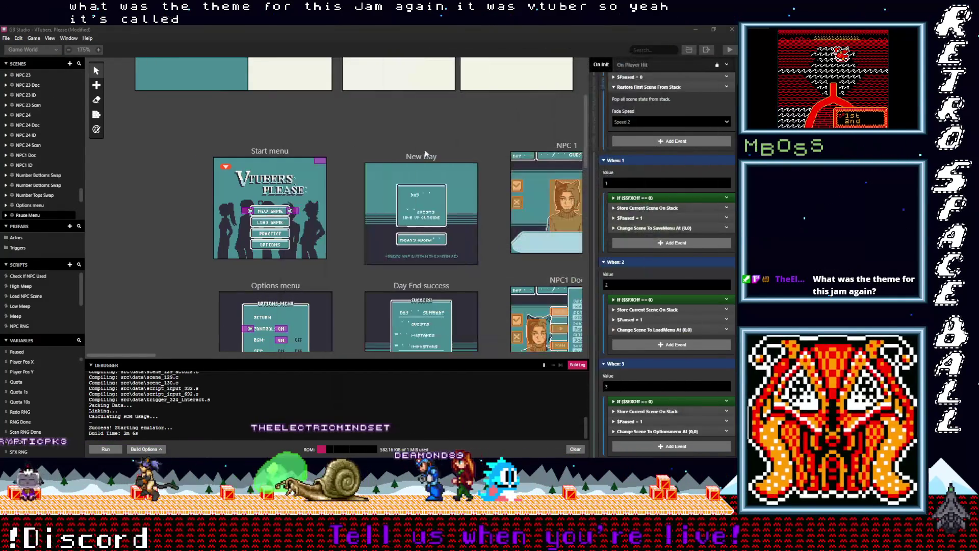
scroll(340, 210, "down", 2)
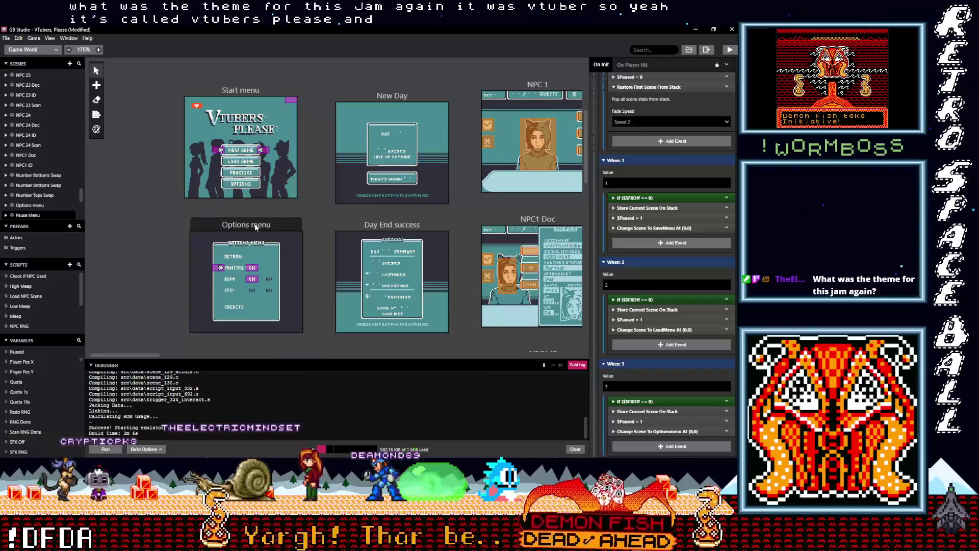
left_click_drag(463, 211, 315, 231)
scroll(446, 203, "left", 3)
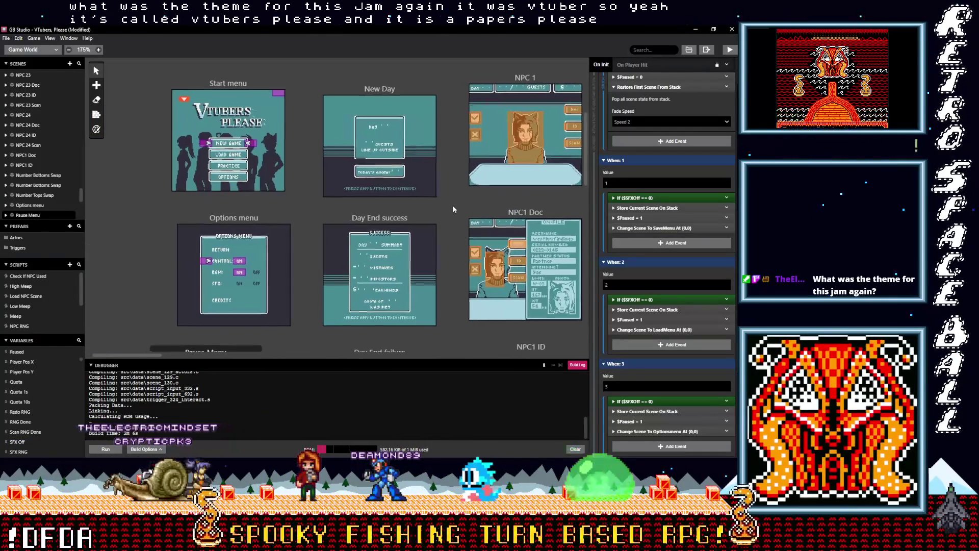
scroll(350, 202, "down", 1)
left_click(298, 208)
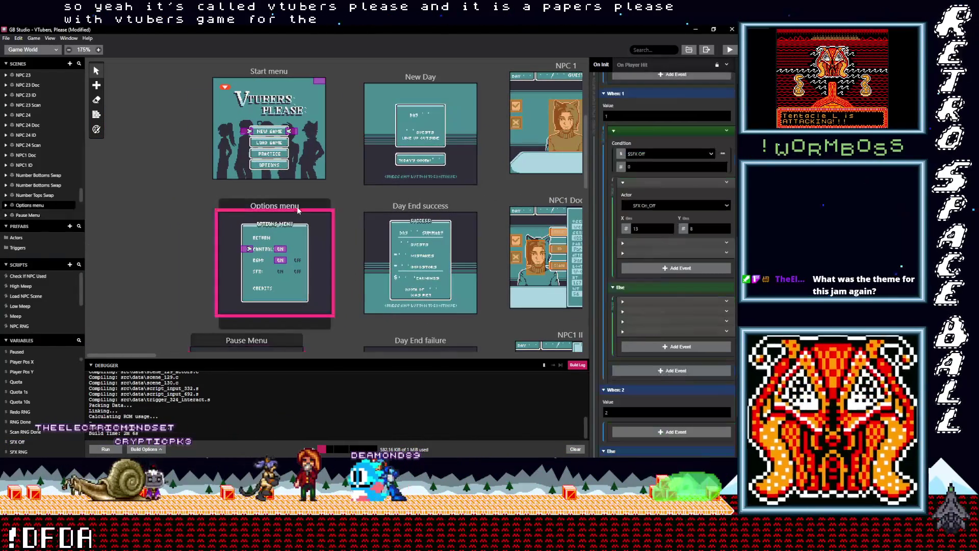
left_click(298, 260)
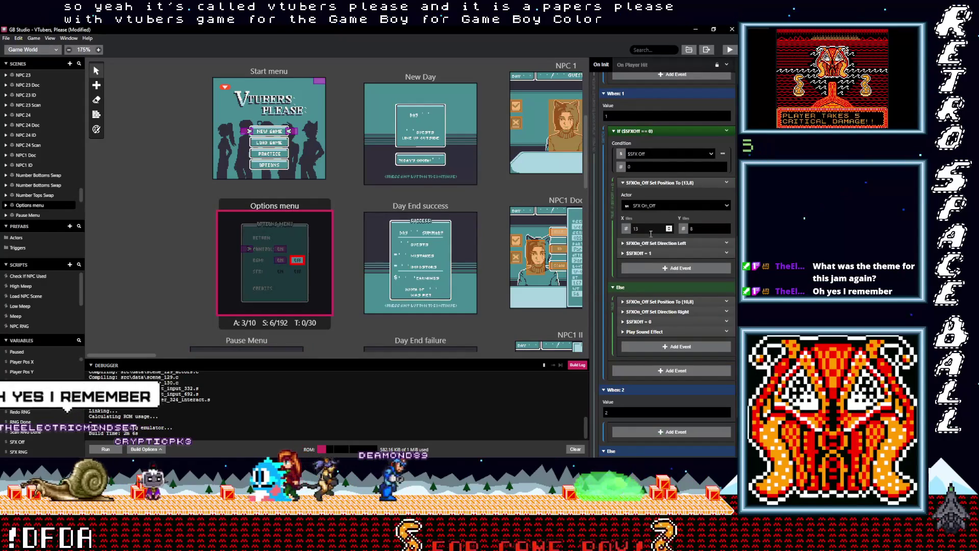
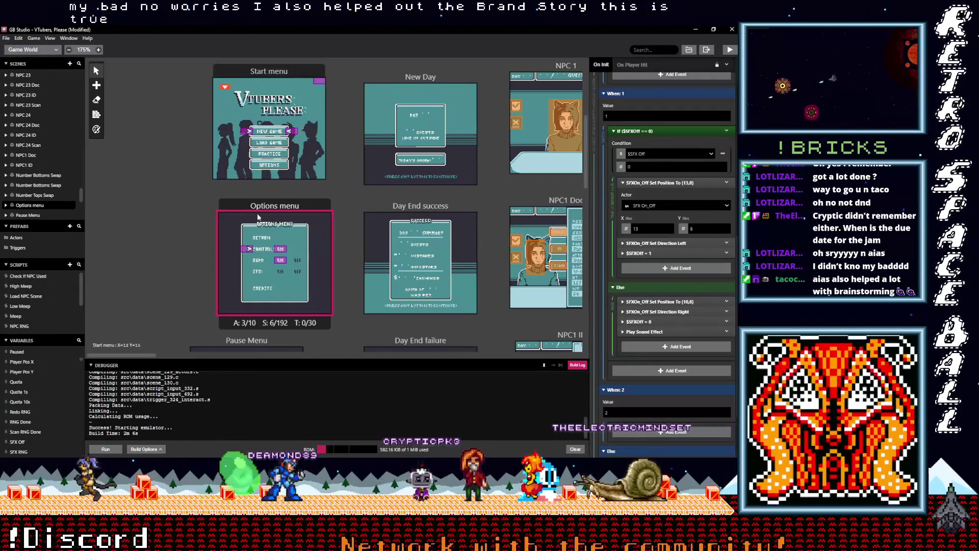
Step: Nudge the Pause Menu scene right, check its R and L arrow actors, then select the Options menu scene
scroll(175, 249, "down", 3)
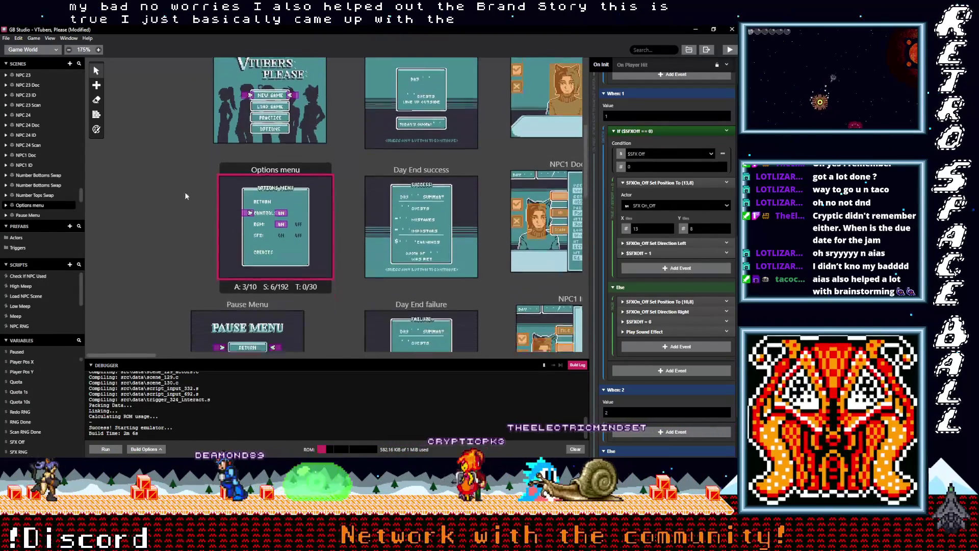
left_click_drag(219, 228, 247, 228)
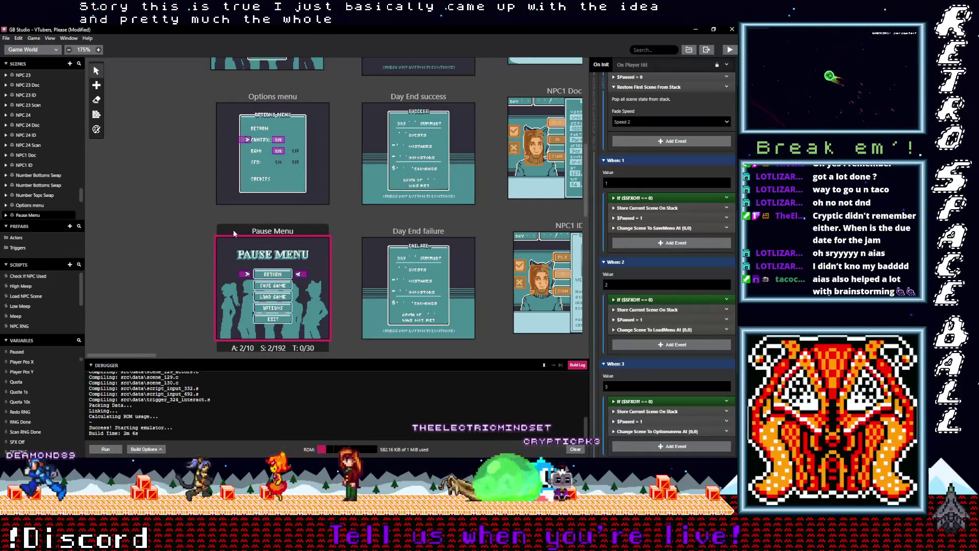
left_click(248, 275)
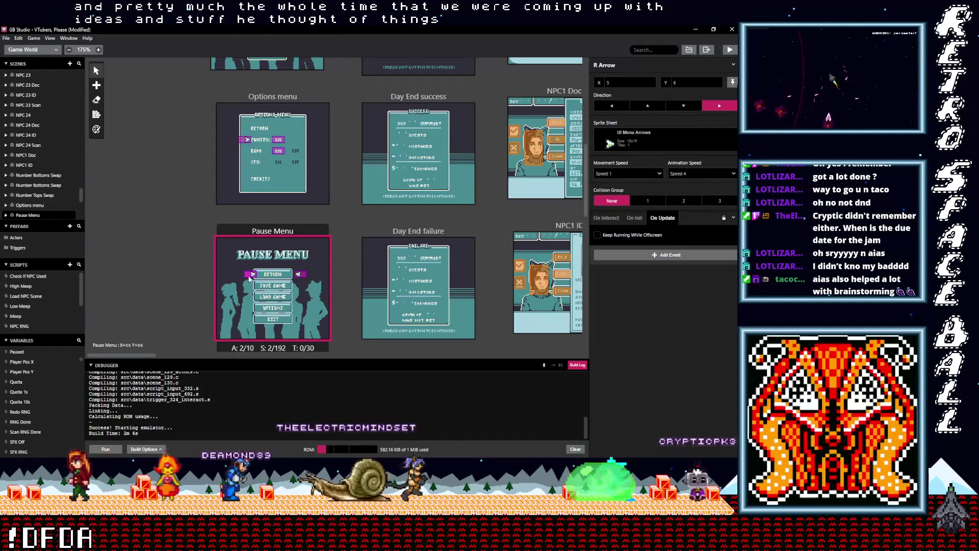
left_click(295, 276)
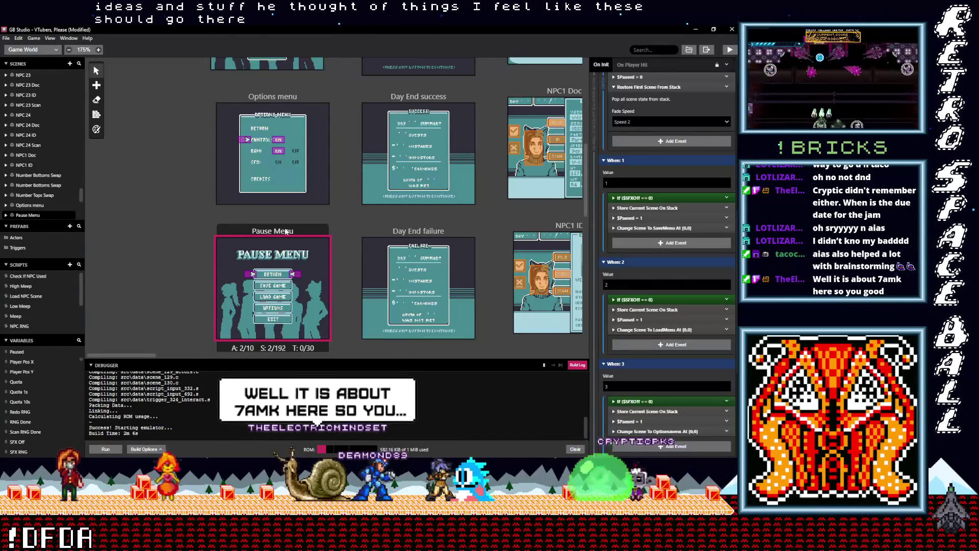
scroll(380, 263, "up", 1)
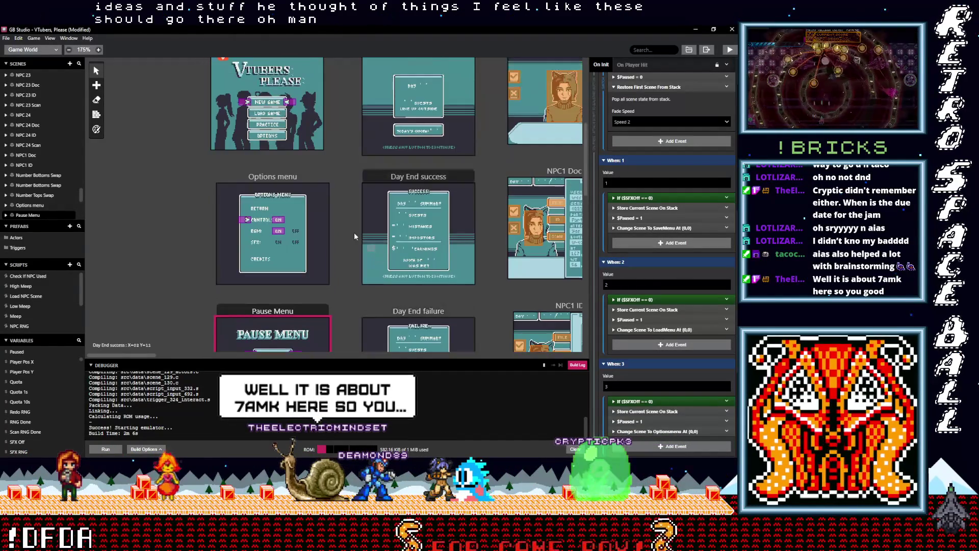
left_click(282, 177)
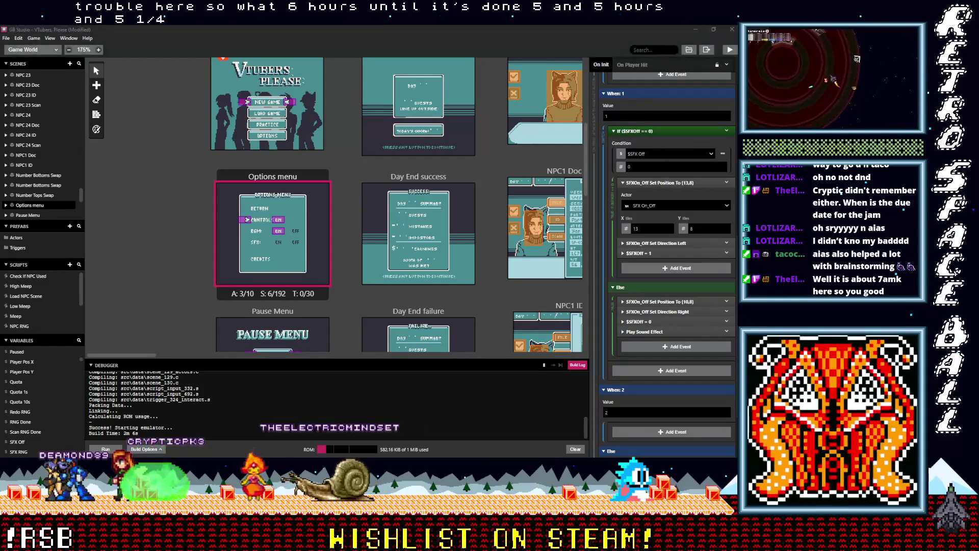
Step: Collapse the Right/Left button script and expand the Up button script
scroll(686, 274, "up", 6)
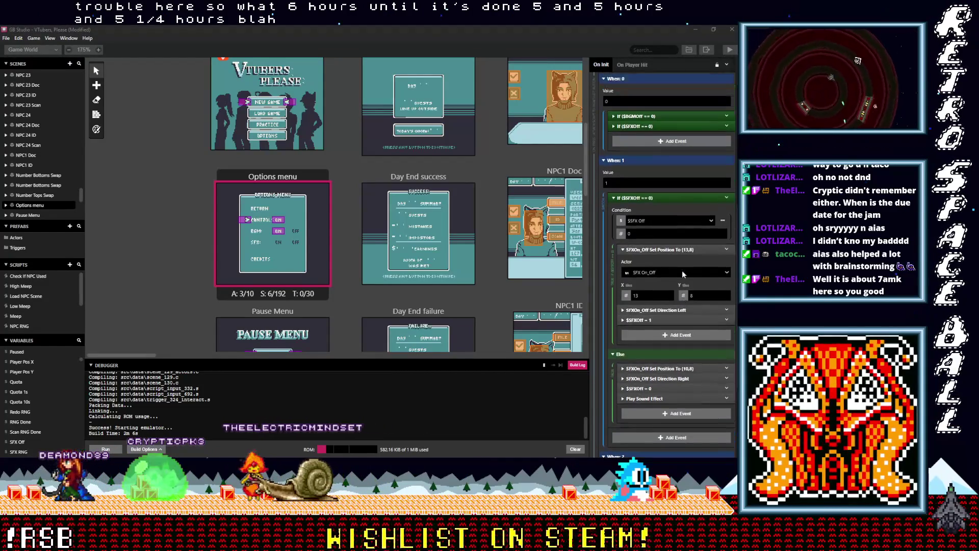
scroll(682, 274, "up", 2)
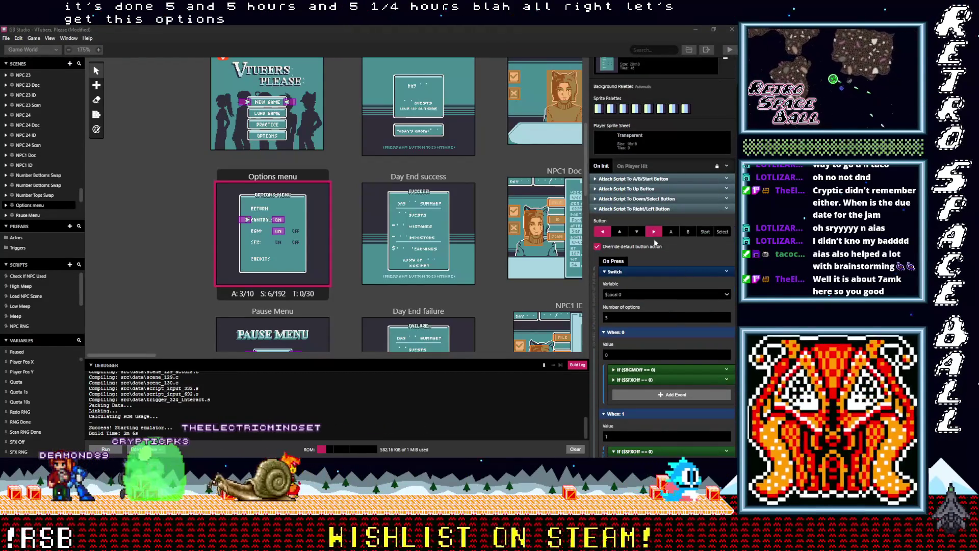
left_click(650, 210)
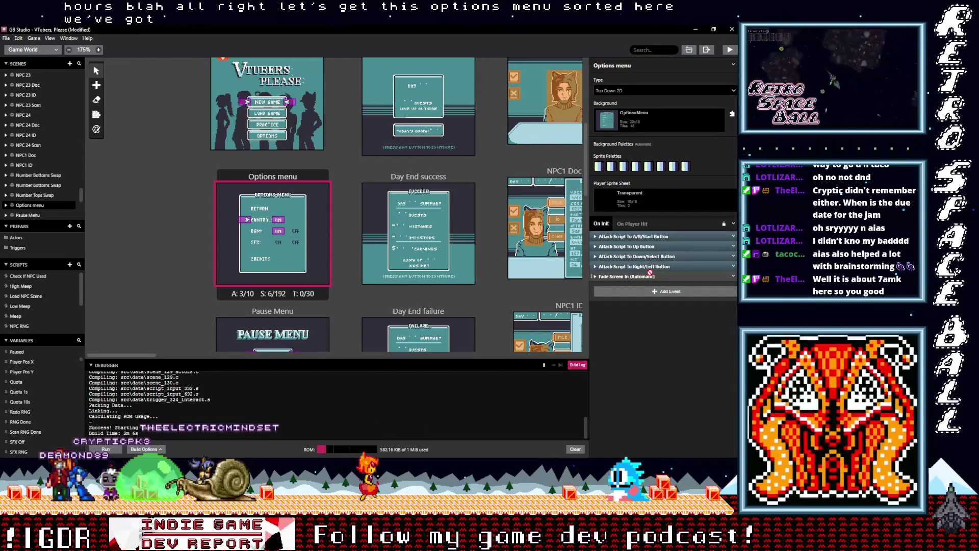
left_click(649, 246)
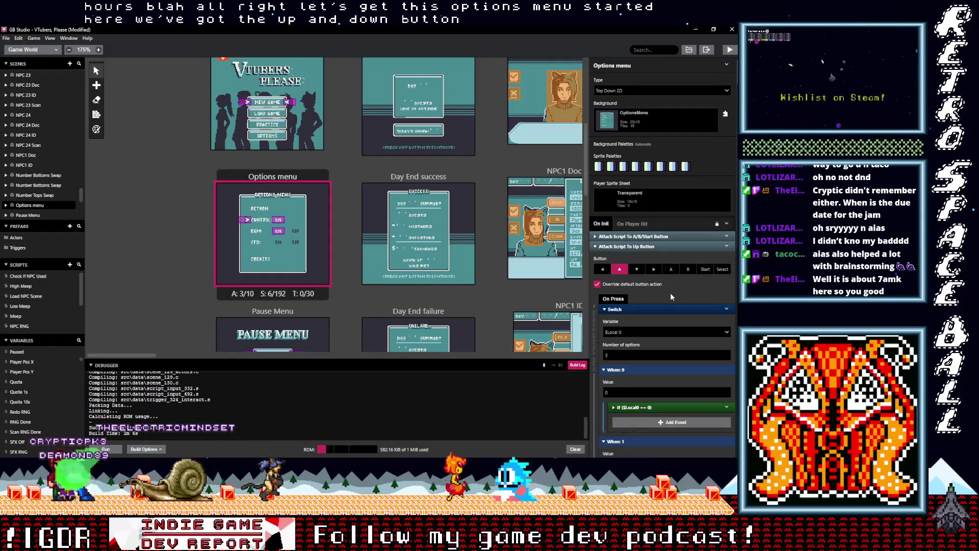
Step: Move the selector arrow actor to the RETURN line and expand the If ($Local0 == 0) block
scroll(670, 292, "down", 2)
scroll(670, 292, "down", 2)
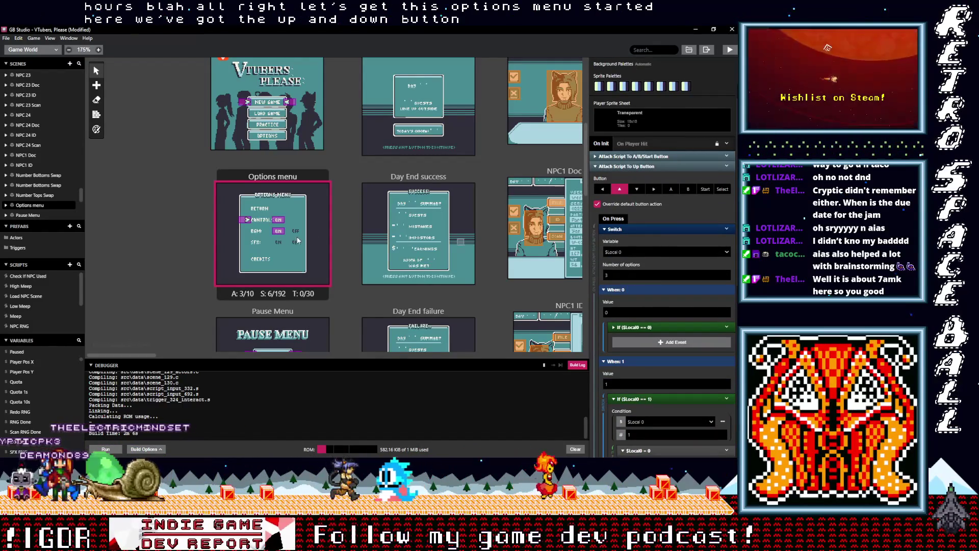
mouse_move(248, 221)
left_mouse_down()
mouse_move(278, 243)
mouse_move(278, 231)
left_mouse_up()
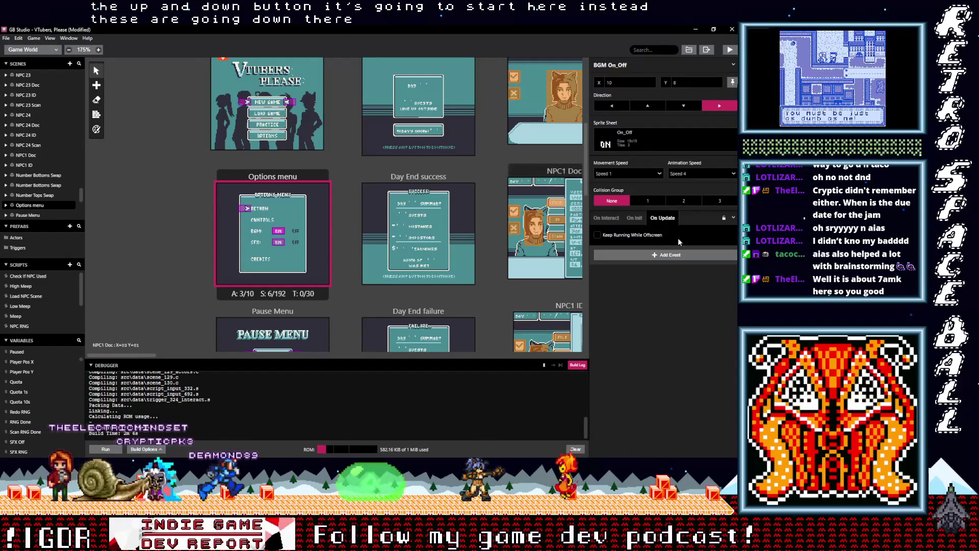
left_click(264, 180)
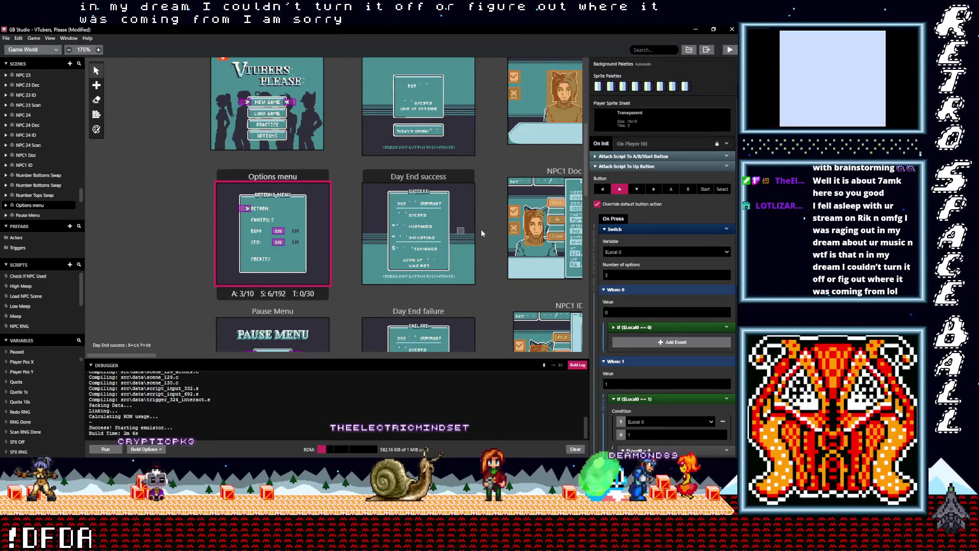
left_click(627, 327)
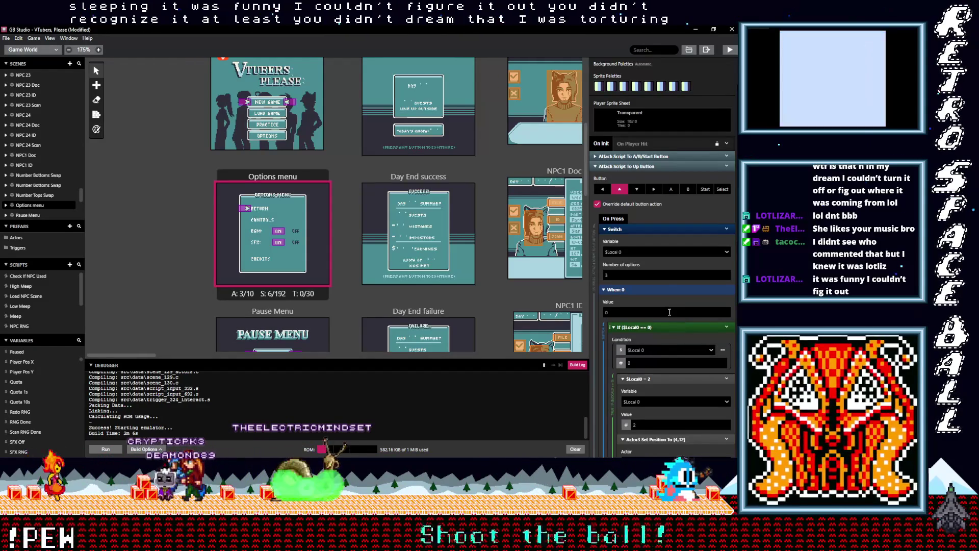
scroll(658, 319, "down", 1)
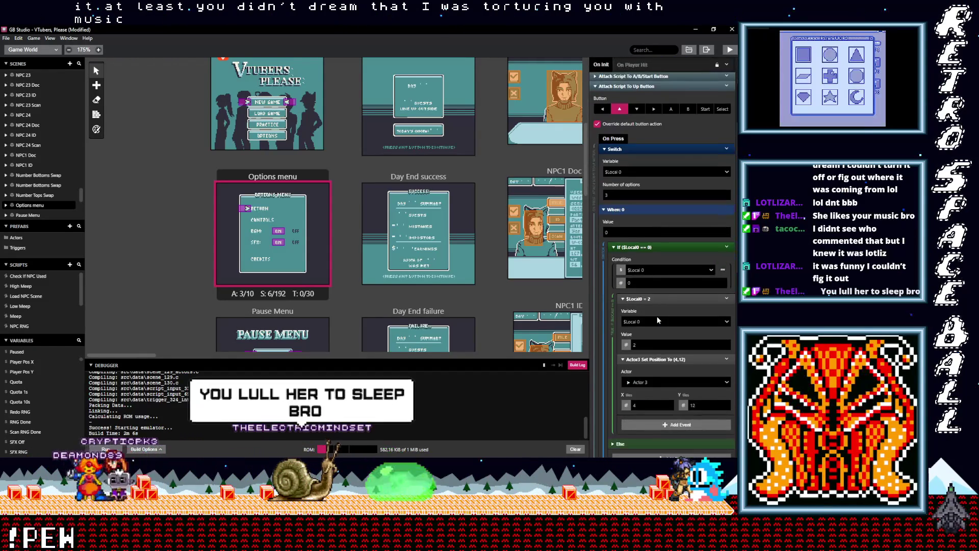
scroll(658, 320, "down", 1)
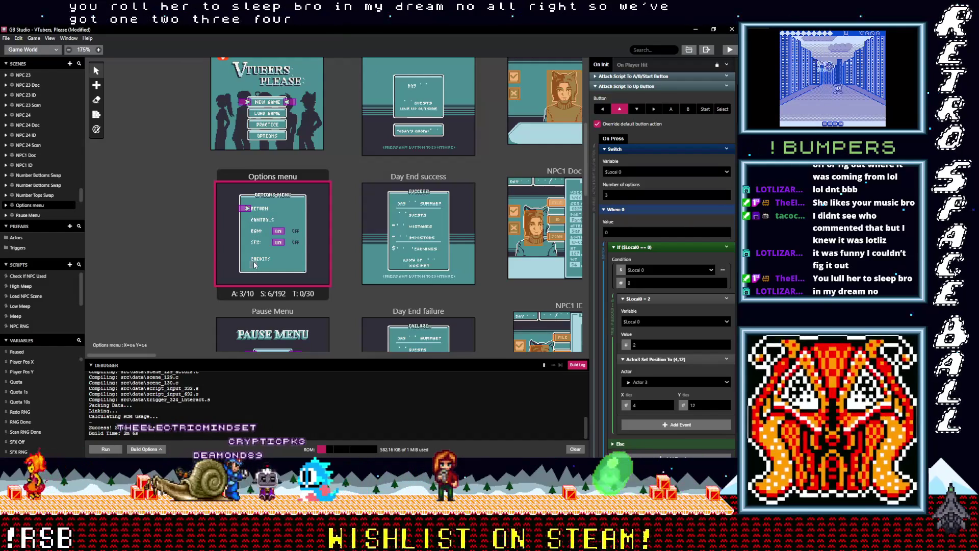
Step: Set the Up-button switch to 5 options and renumber its last cases to 3 and 4
left_click(626, 197)
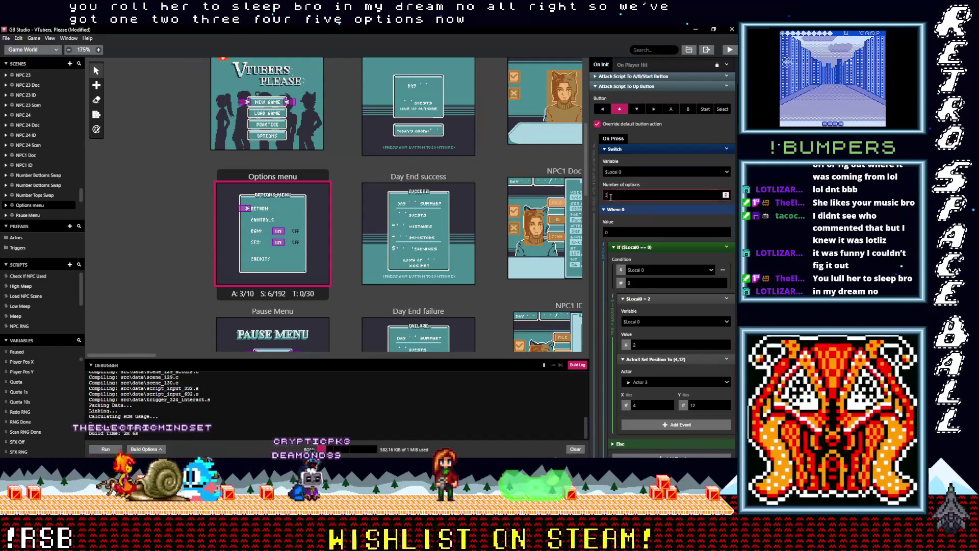
type("5")
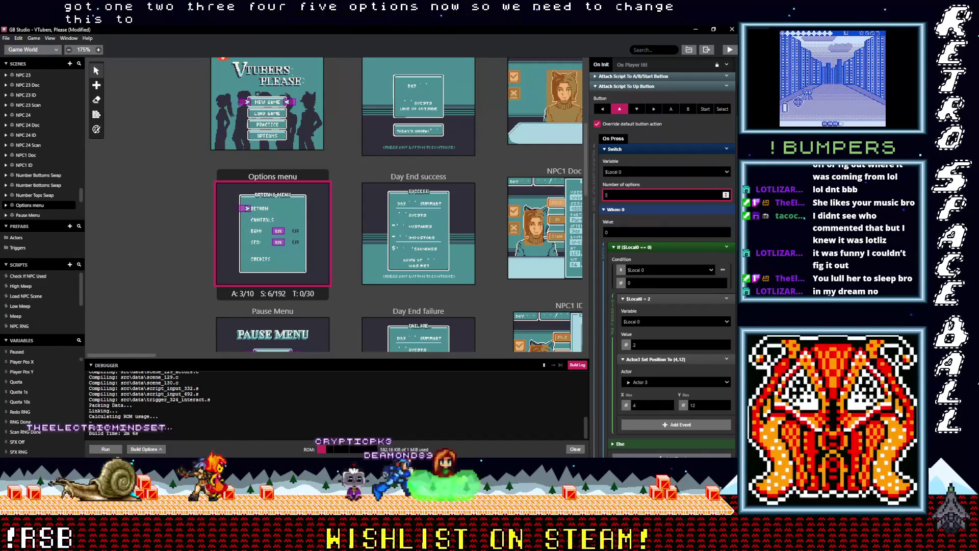
scroll(734, 252, "down", 2)
scroll(732, 260, "down", 5)
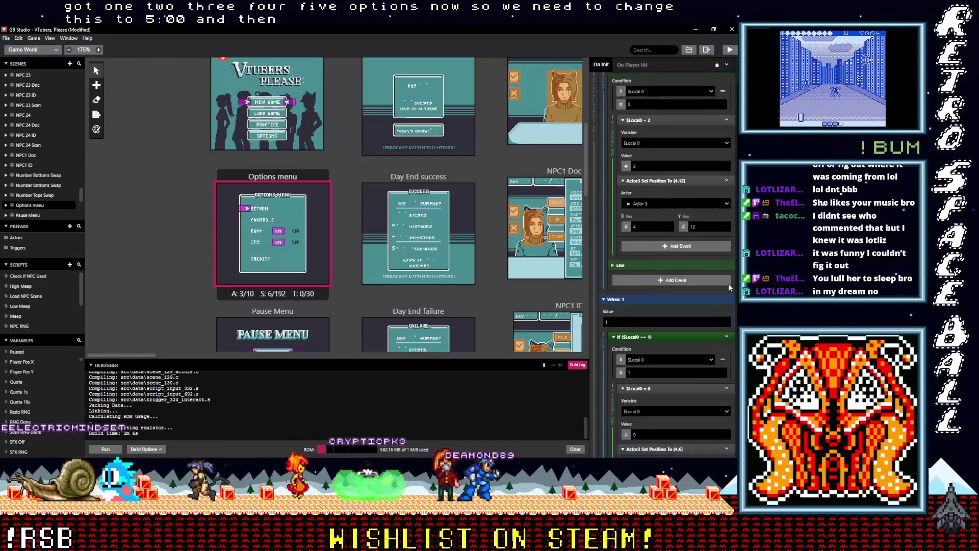
scroll(735, 331, "down", 4)
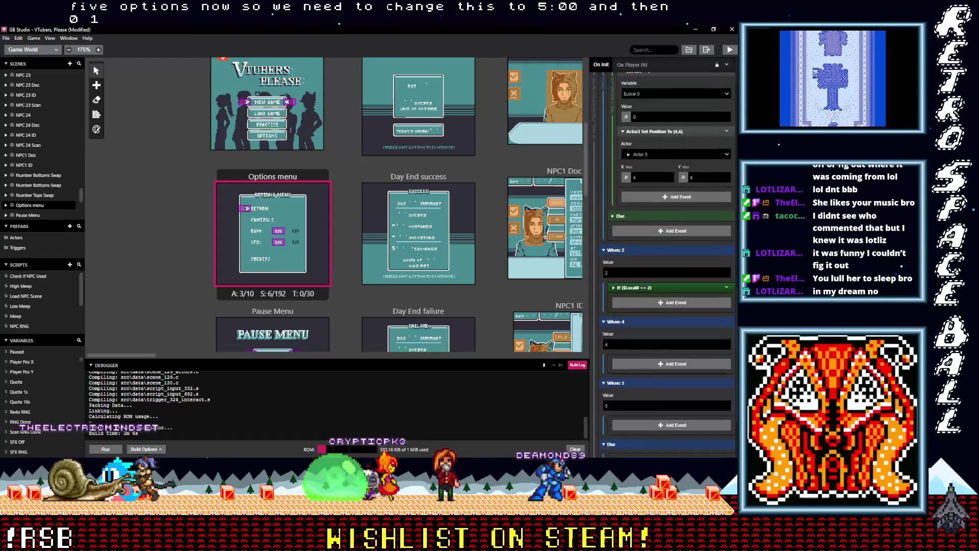
left_click(606, 295)
key("BackSpace")
type("3")
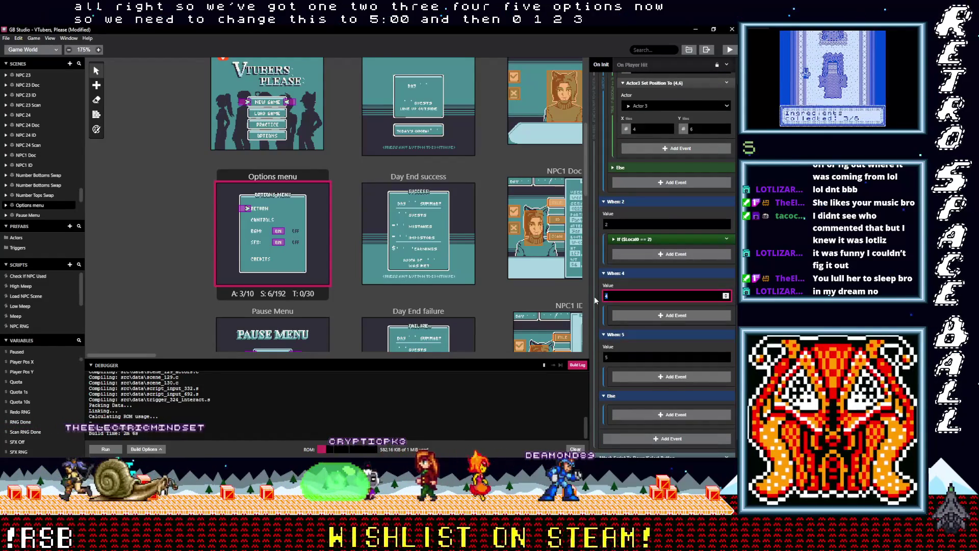
left_click(602, 357)
double_click(607, 358)
type("4")
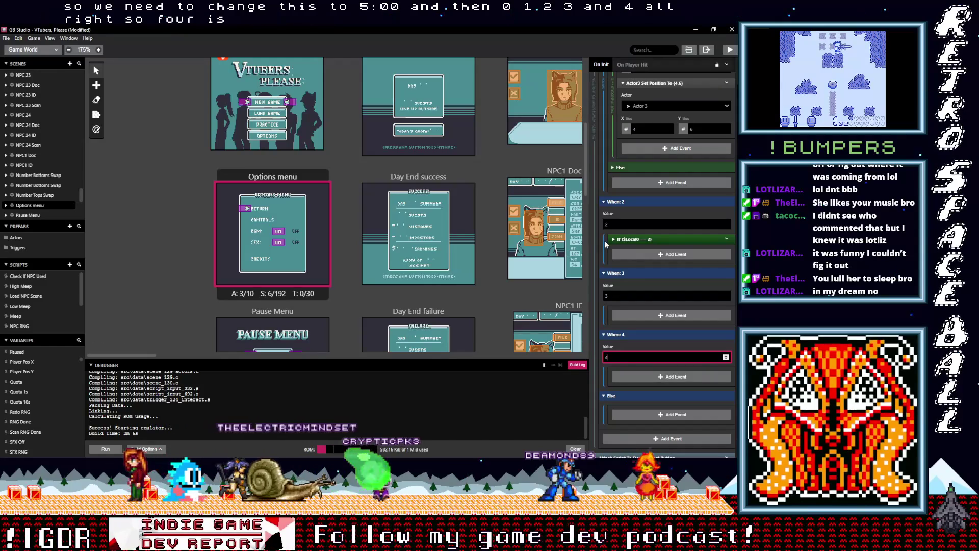
Step: Copy the If ($Local0 == 2) block for pasting into When: 3
left_click(635, 239)
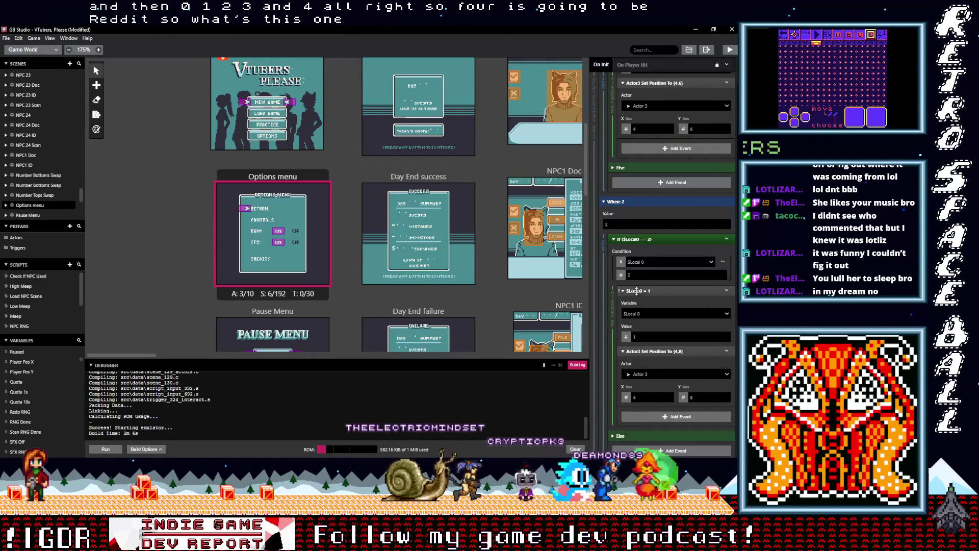
scroll(644, 320, "down", 1)
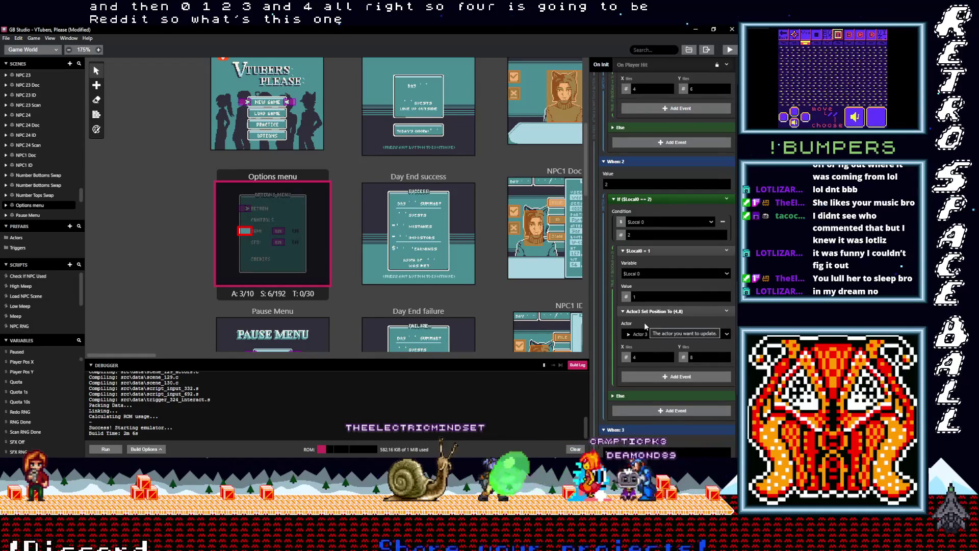
scroll(644, 322, "up", 1)
left_click(641, 240)
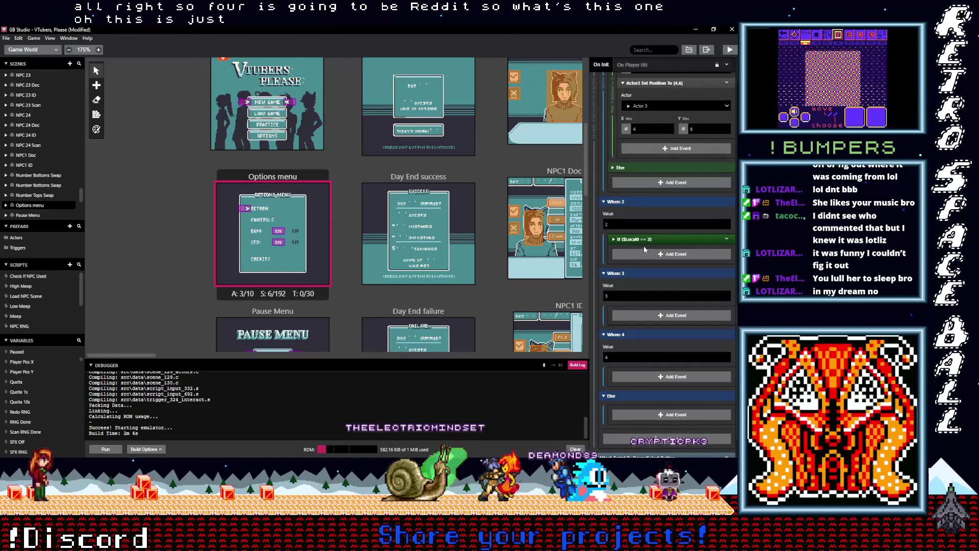
scroll(644, 260, "up", 1)
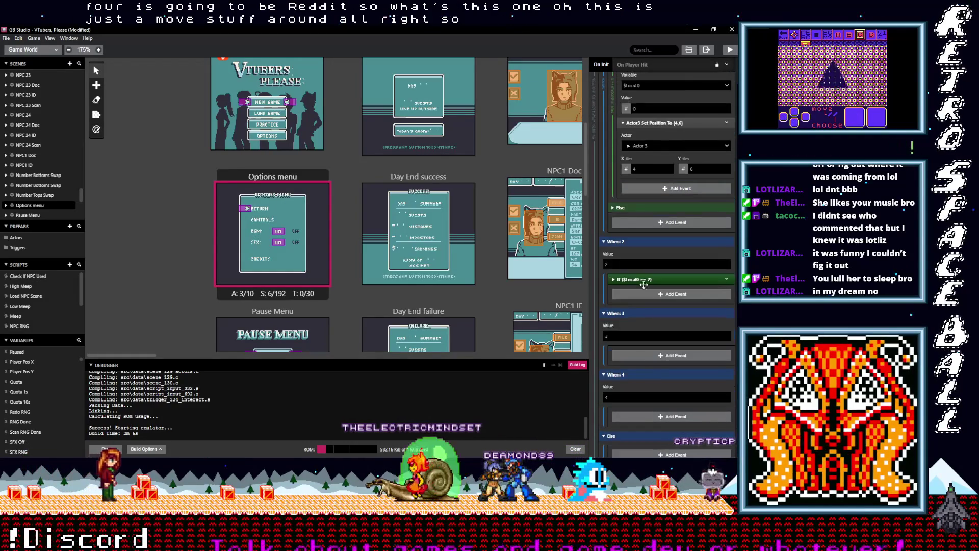
left_click(727, 279)
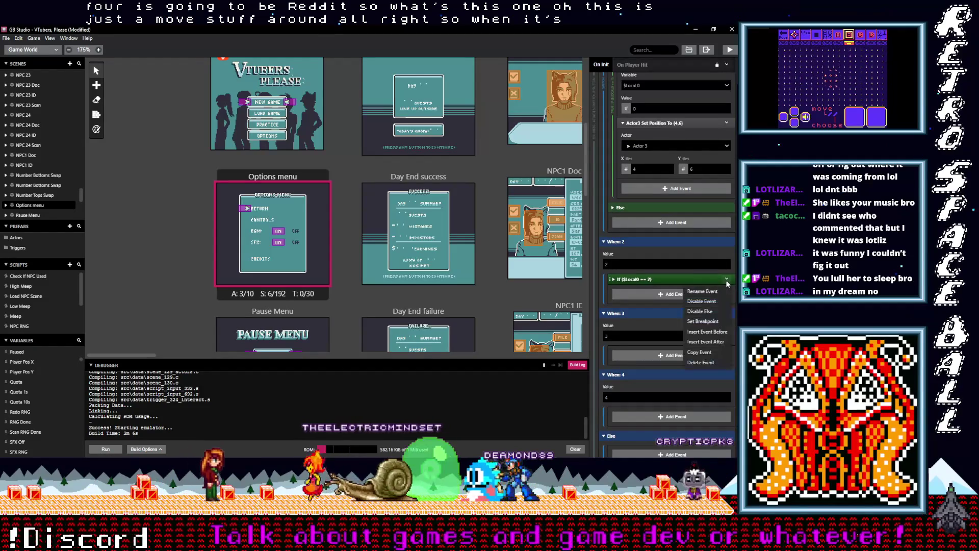
left_click(699, 352)
scroll(655, 352, "up", 3)
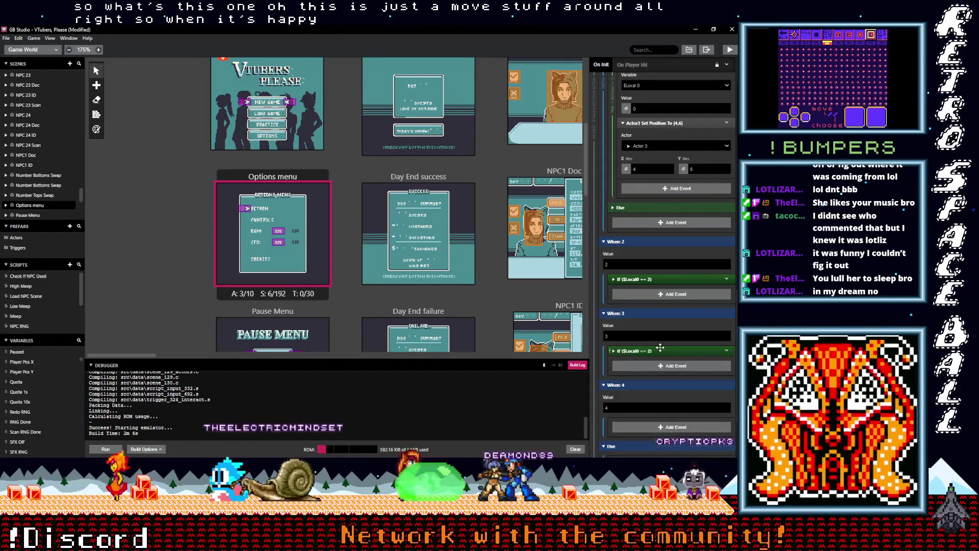
scroll(660, 347, "up", 10)
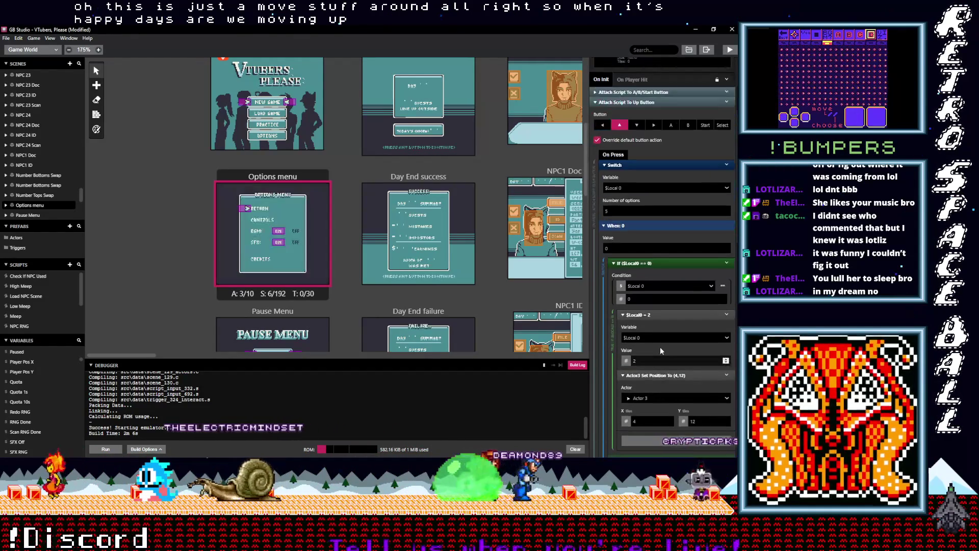
scroll(660, 347, "down", 15)
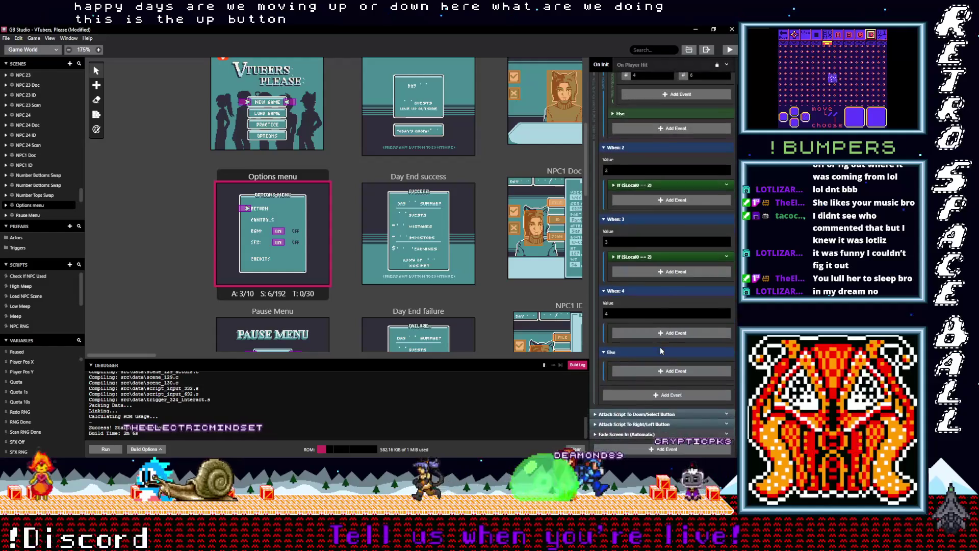
Step: Make the When: 3 block check $Local0 == 3 and set $Local0 to 2
left_click(641, 256)
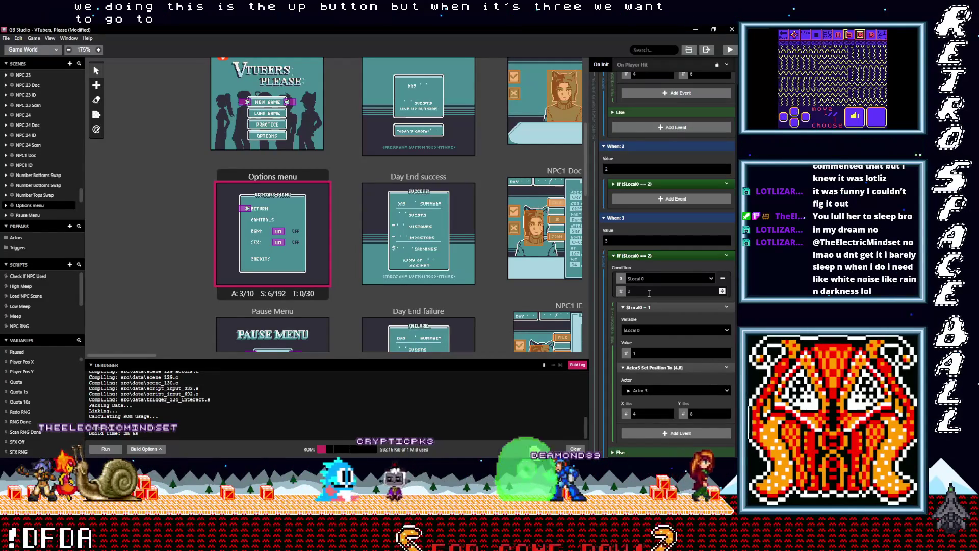
double_click(645, 291)
type("3")
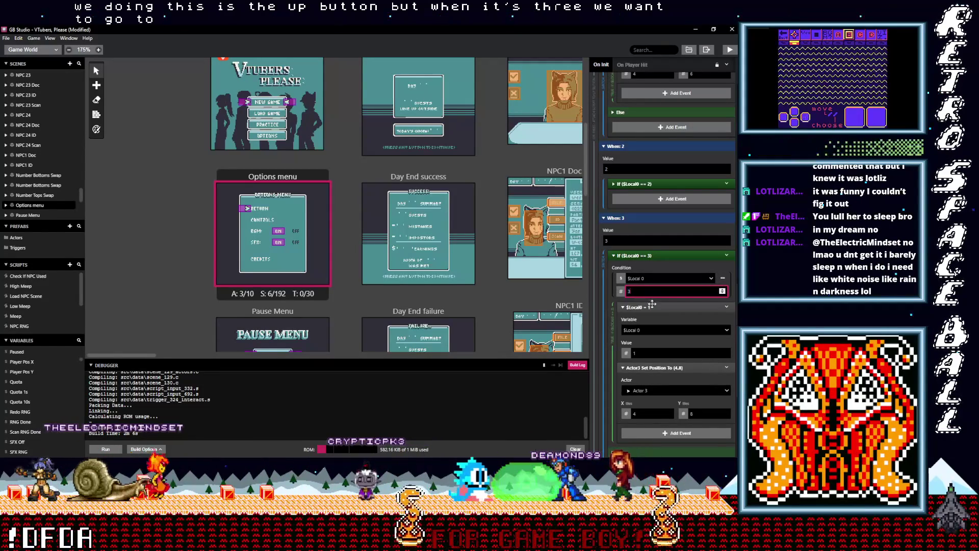
double_click(649, 353)
type("2")
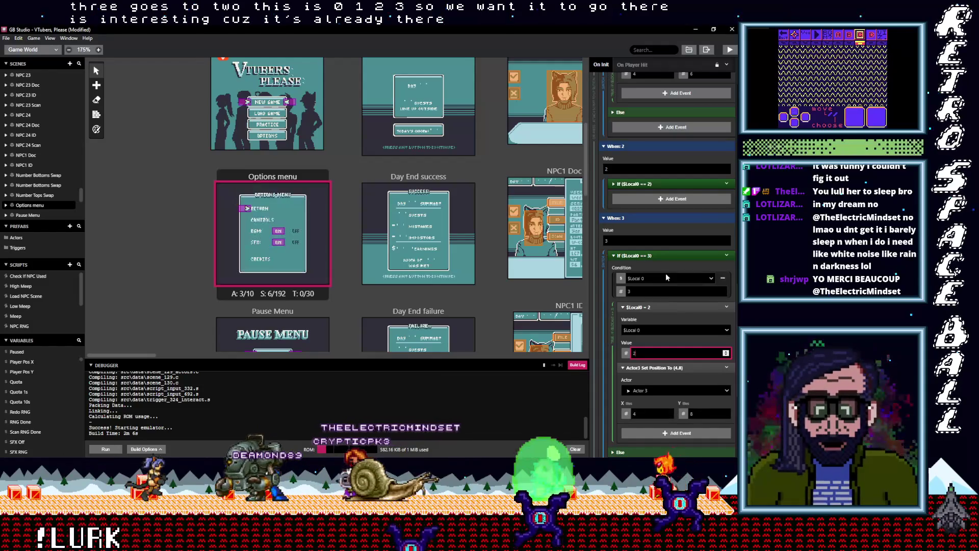
Step: Correct the arrow Y positions: case 1 from 6 to 4, case 0 from 12 to 13
scroll(654, 262, "up", 1)
left_click(644, 223)
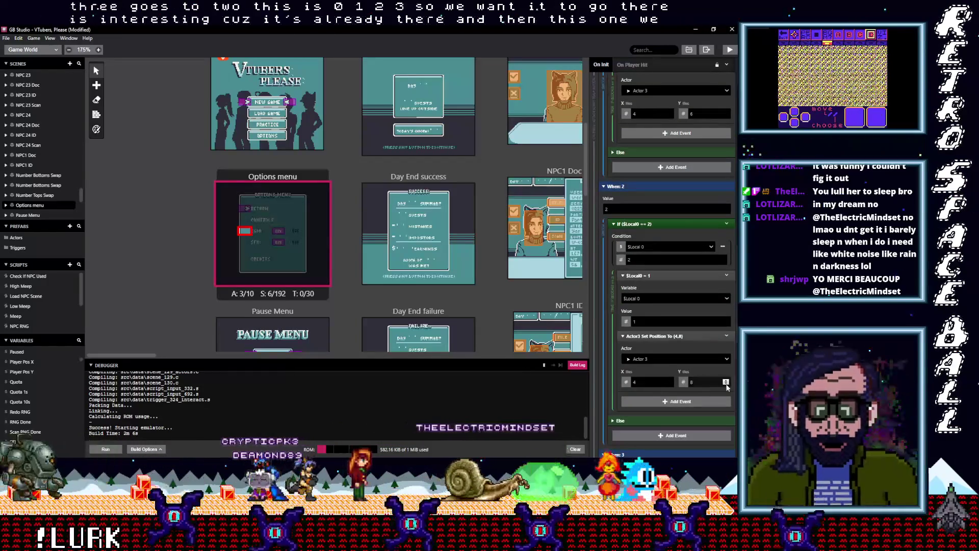
scroll(678, 350, "up", 3)
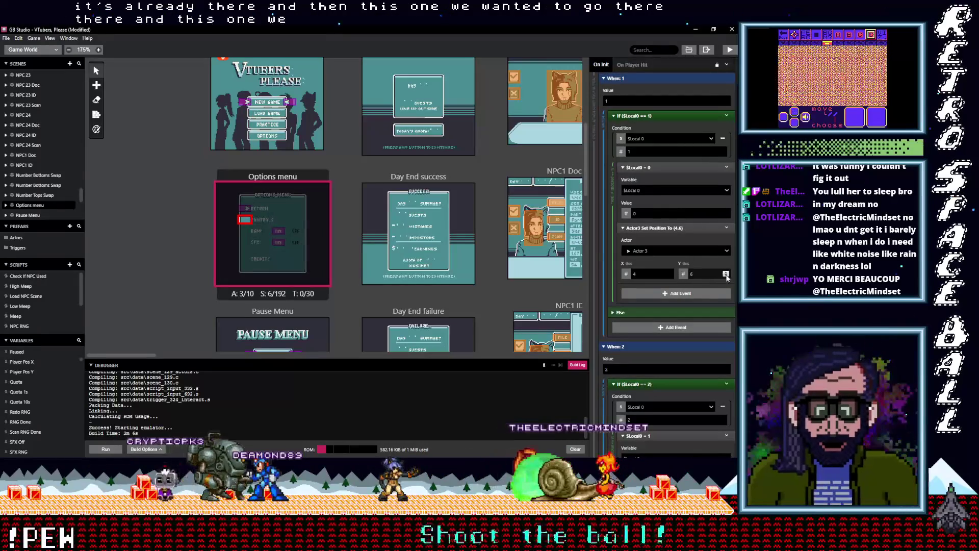
left_click(726, 277)
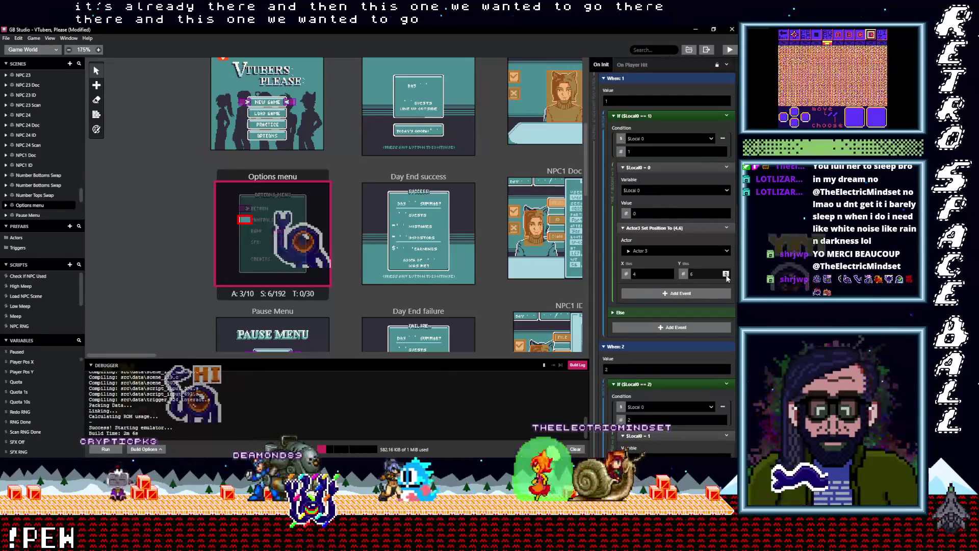
left_click(727, 277)
scroll(684, 287, "up", 3)
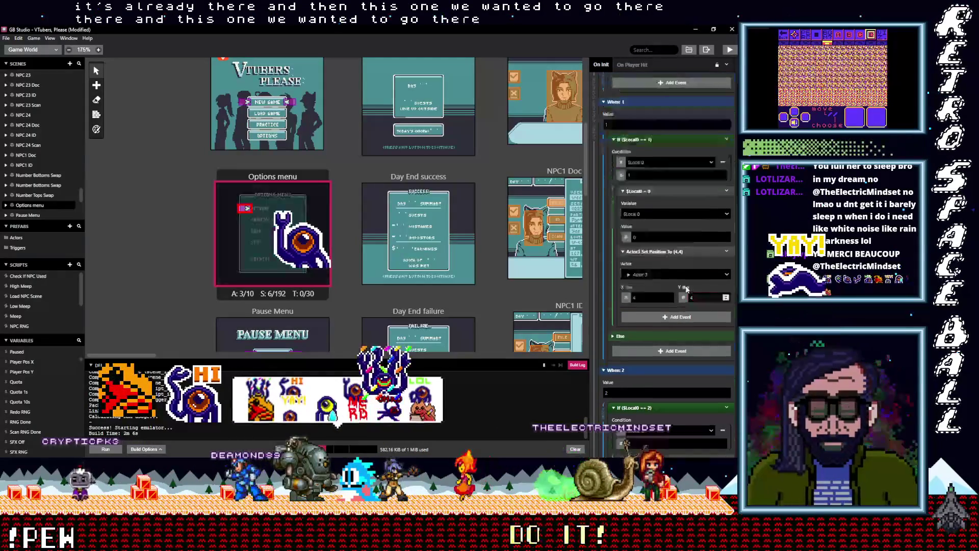
scroll(684, 286, "up", 2)
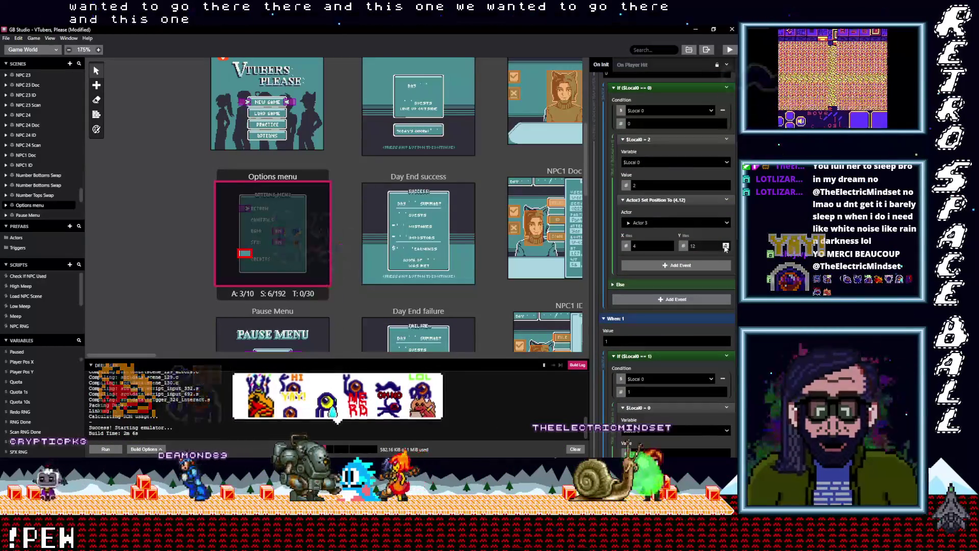
left_click(725, 246)
scroll(669, 249, "up", 2)
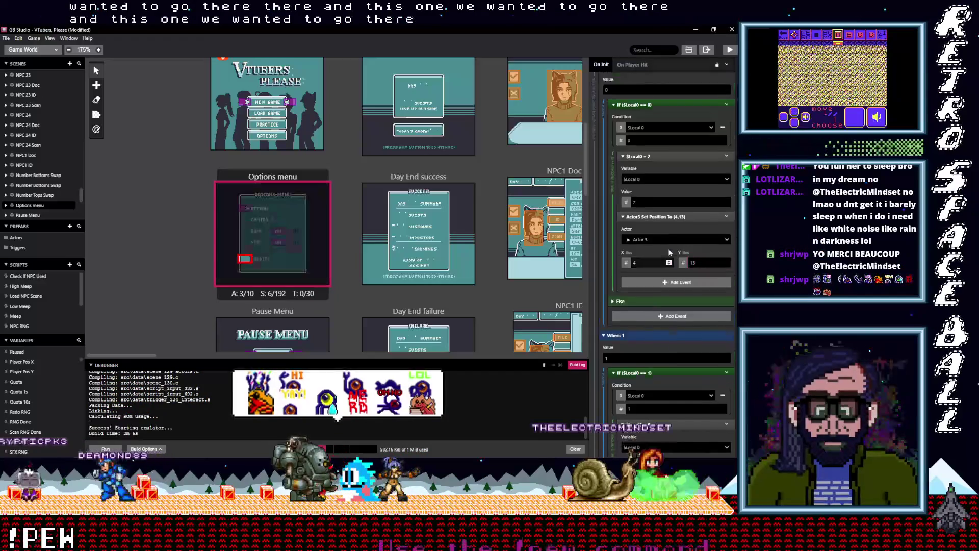
scroll(668, 248, "down", 10)
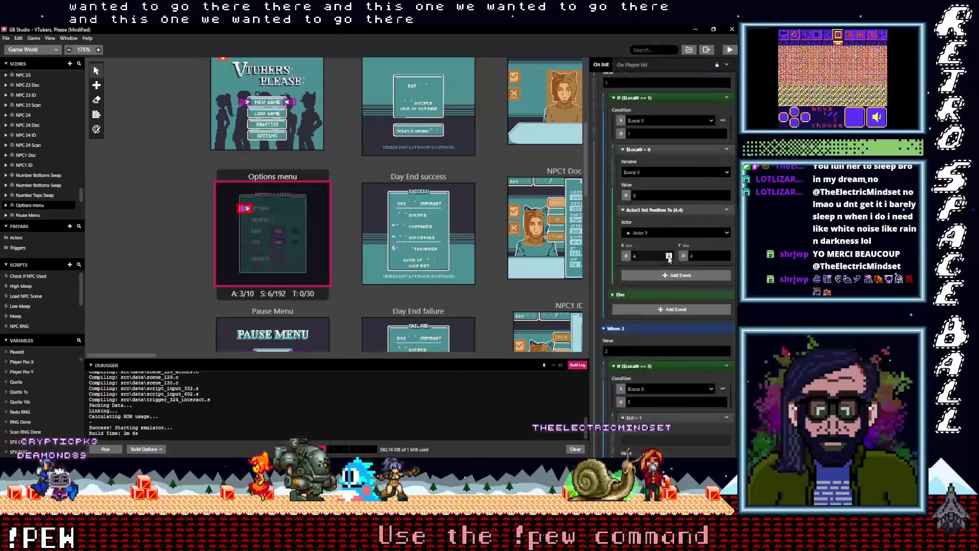
scroll(667, 261, "down", 7)
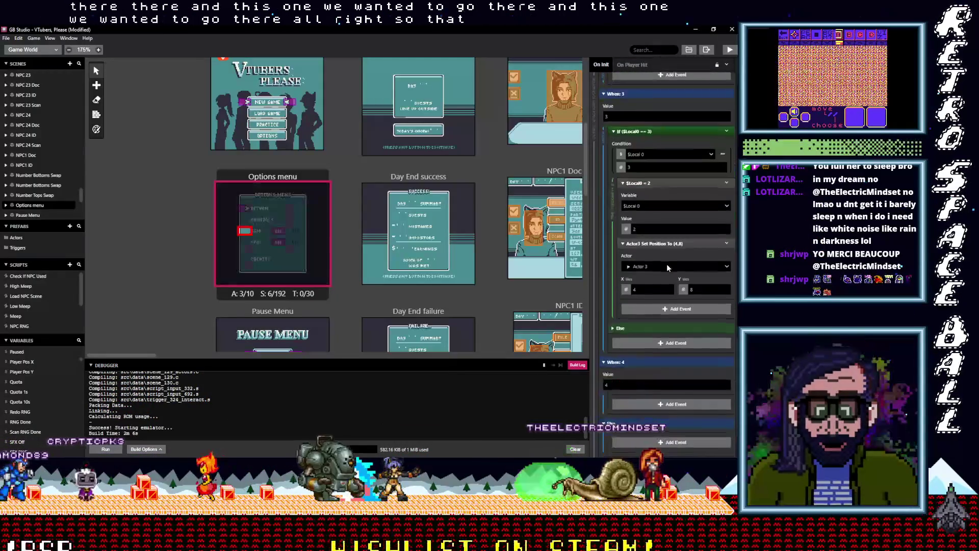
scroll(667, 268, "up", 3)
Step: Copy the If ($Local0 == 3) block and paste it into the empty When: 4 case
left_click(726, 211)
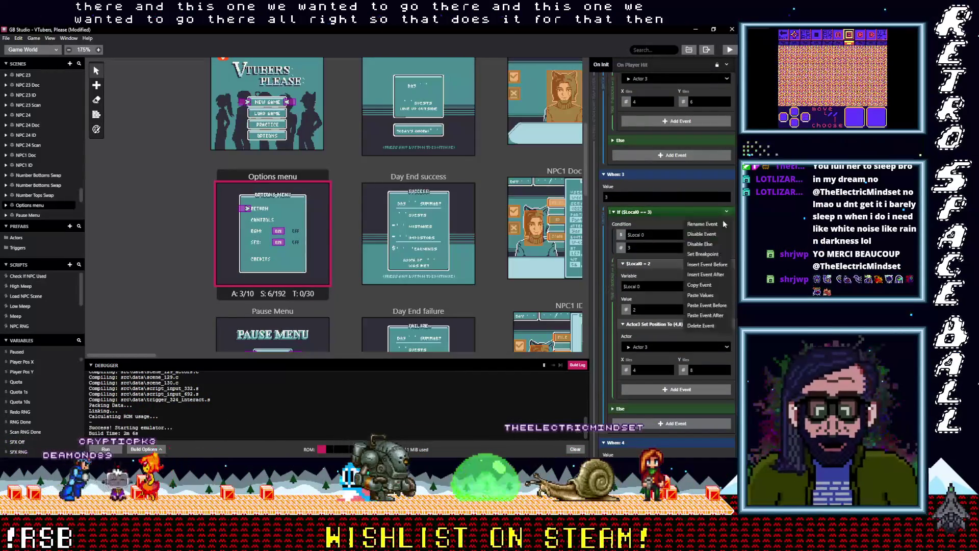
left_click(707, 285)
scroll(671, 325, "down", 3)
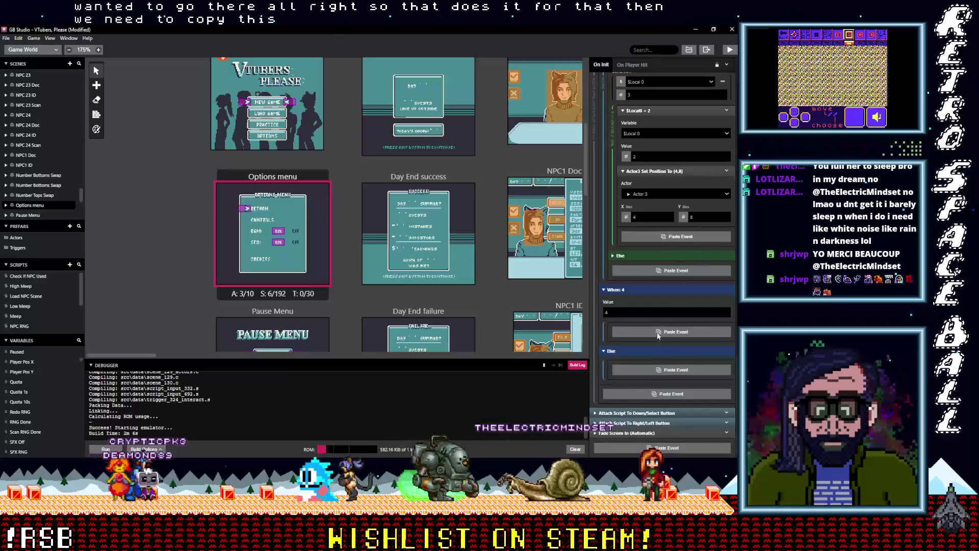
left_click(657, 332)
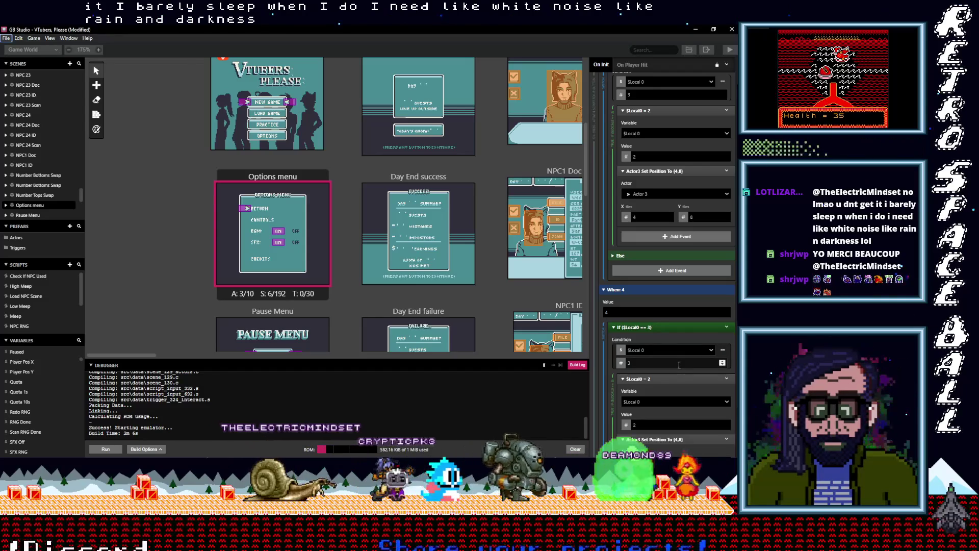
scroll(671, 362, "down", 3)
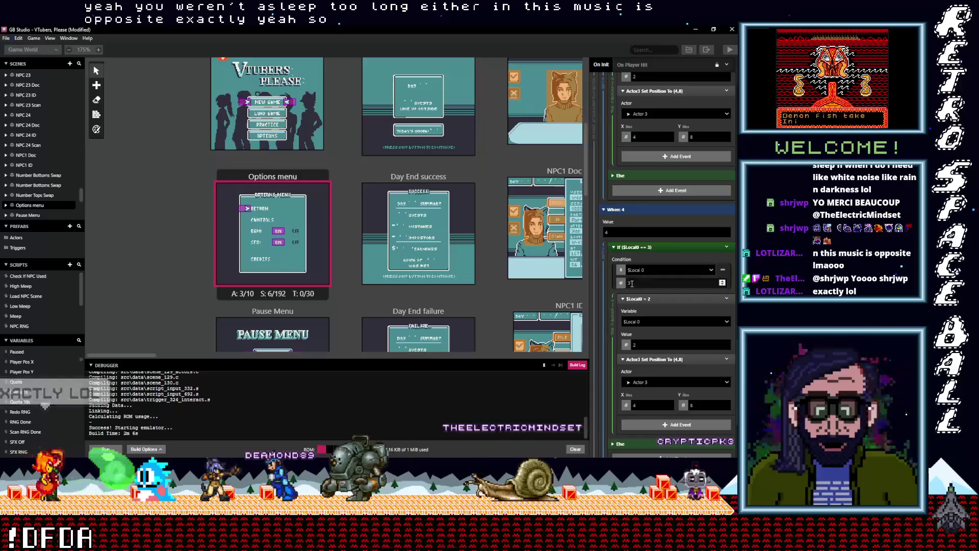
Step: Edit the pasted When: 4 block to check 4, set $Local0 to 3, and move the arrow to (4, 10)
double_click(642, 283)
type("4")
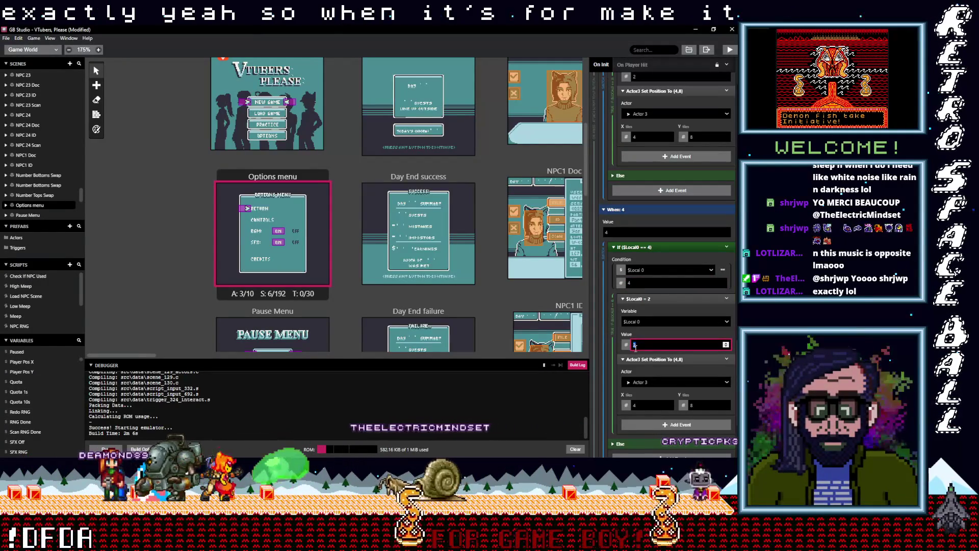
type("3")
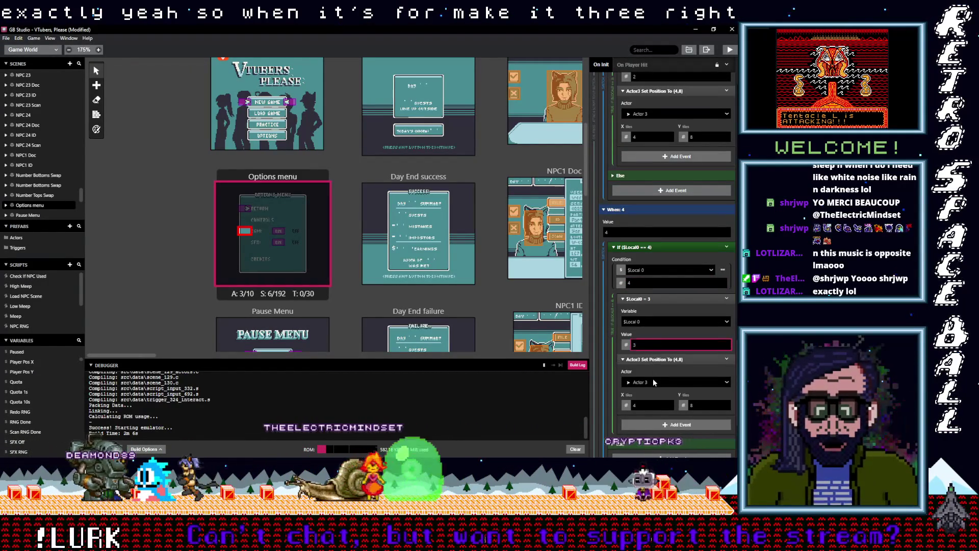
scroll(653, 379, "down", 2)
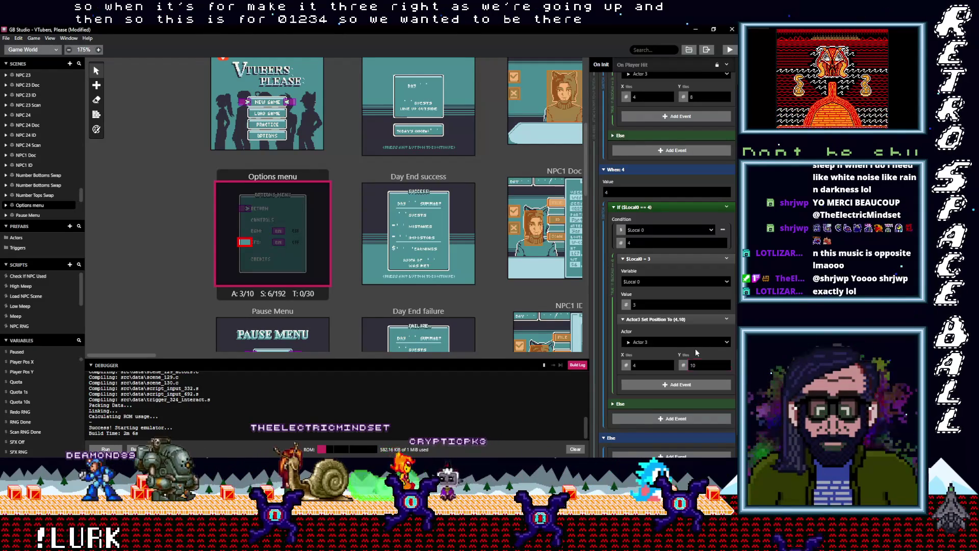
scroll(696, 348, "up", 3)
scroll(675, 273, "up", 6)
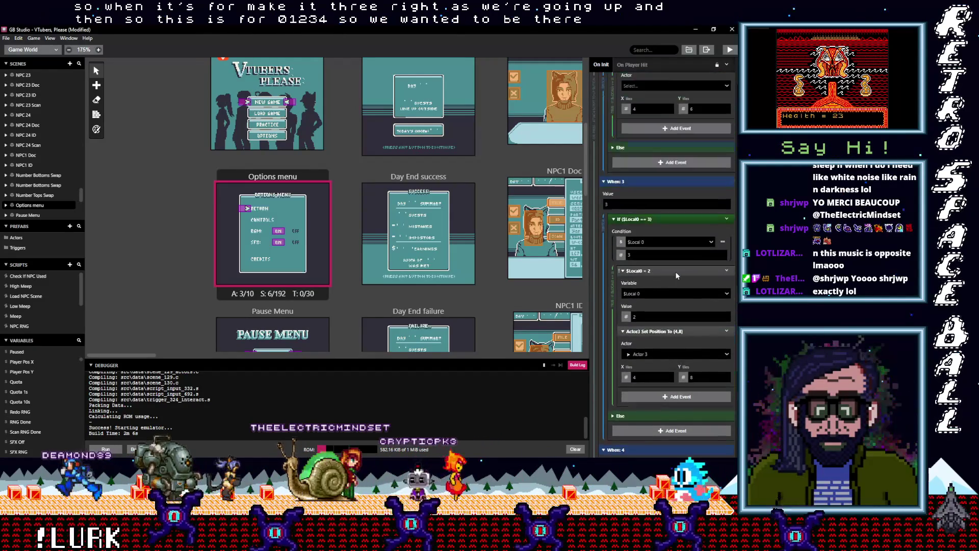
scroll(666, 274, "up", 8)
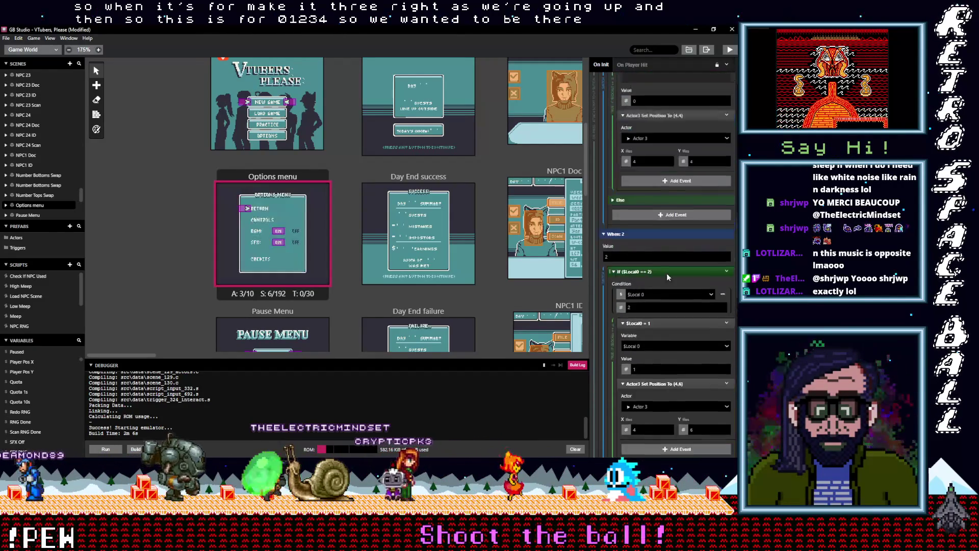
scroll(666, 275, "up", 5)
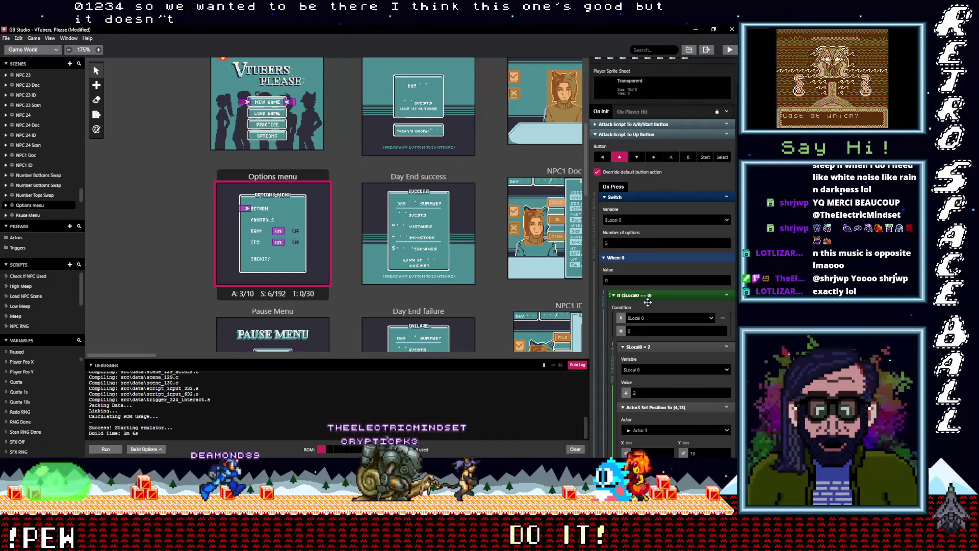
Step: Add an If Variable Compare With Value event testing SFX Off to the Up-button script
left_click(644, 197)
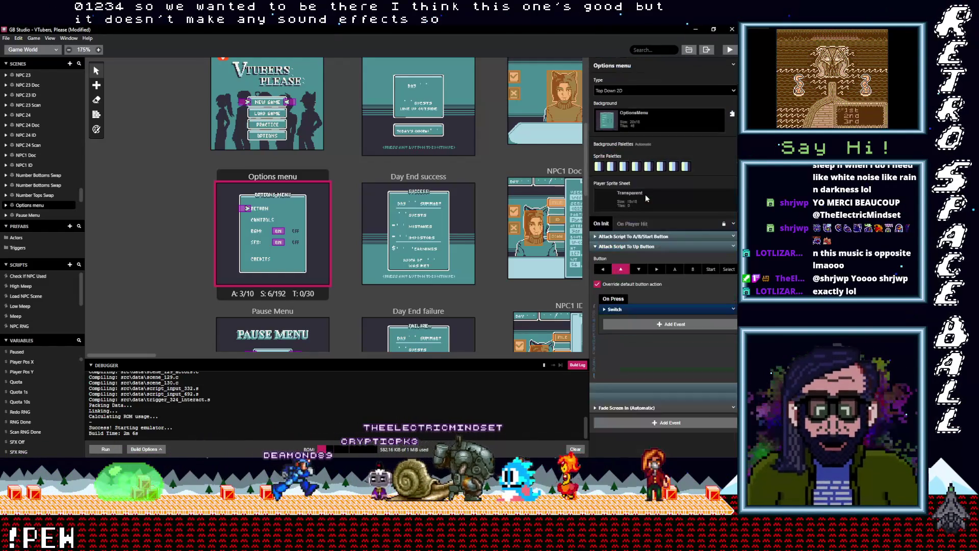
left_click(645, 326)
type("if var val")
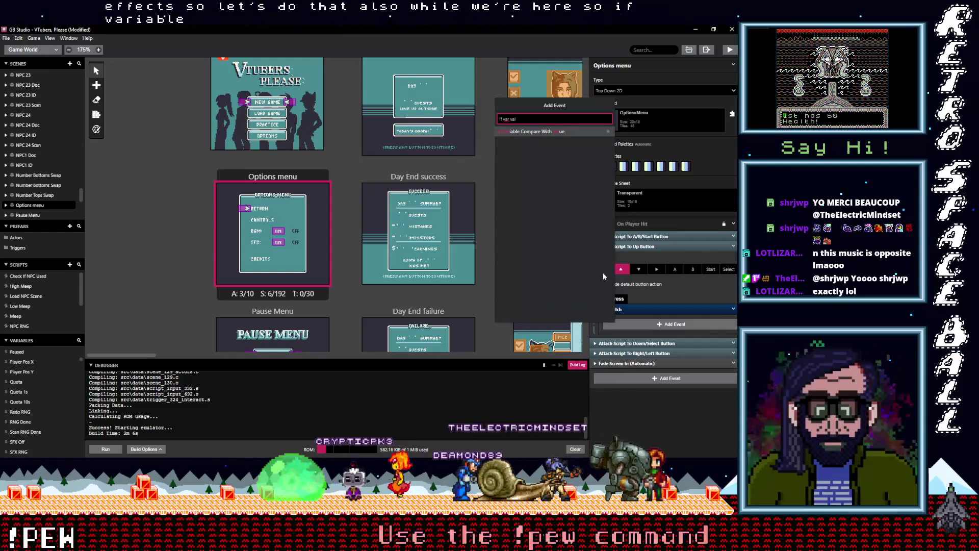
key("Return")
left_click(635, 341)
type("sfx")
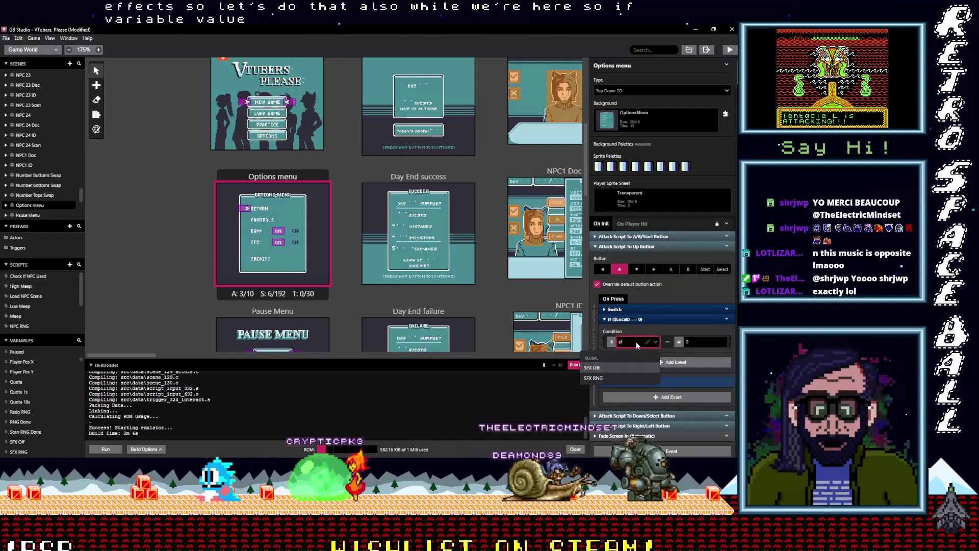
left_click(668, 363)
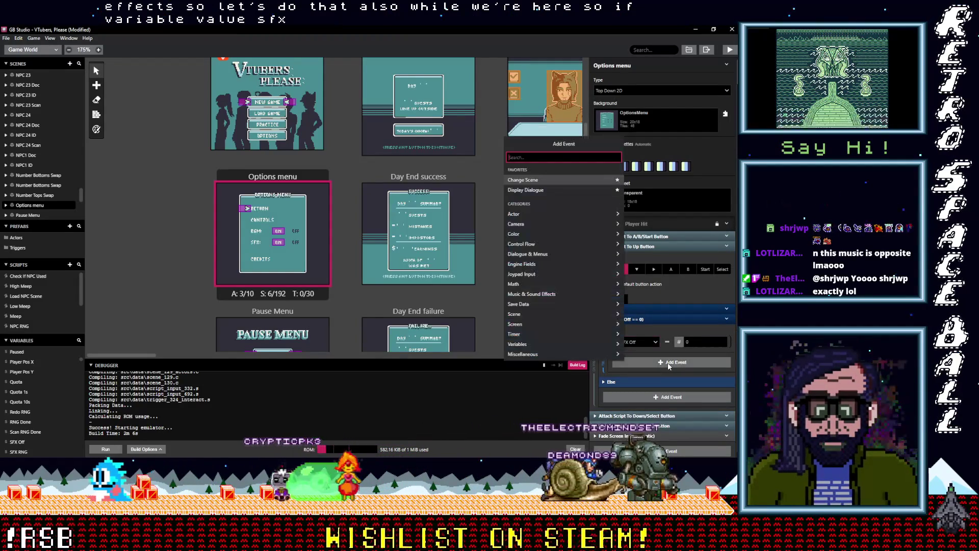
Step: Put a Play Sound Effect with UI_Positive.wav inside it and move the block above the Switch
type("play")
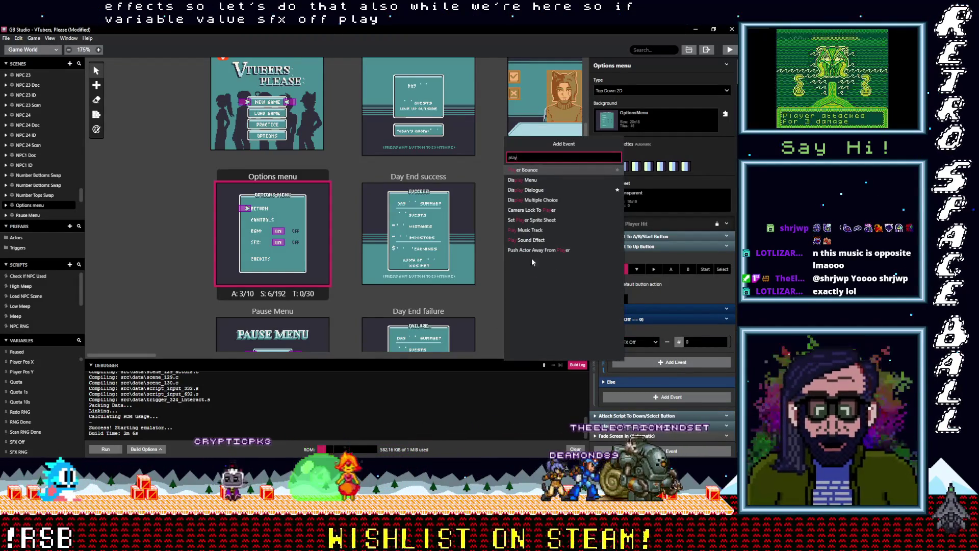
left_click(530, 240)
left_click(641, 381)
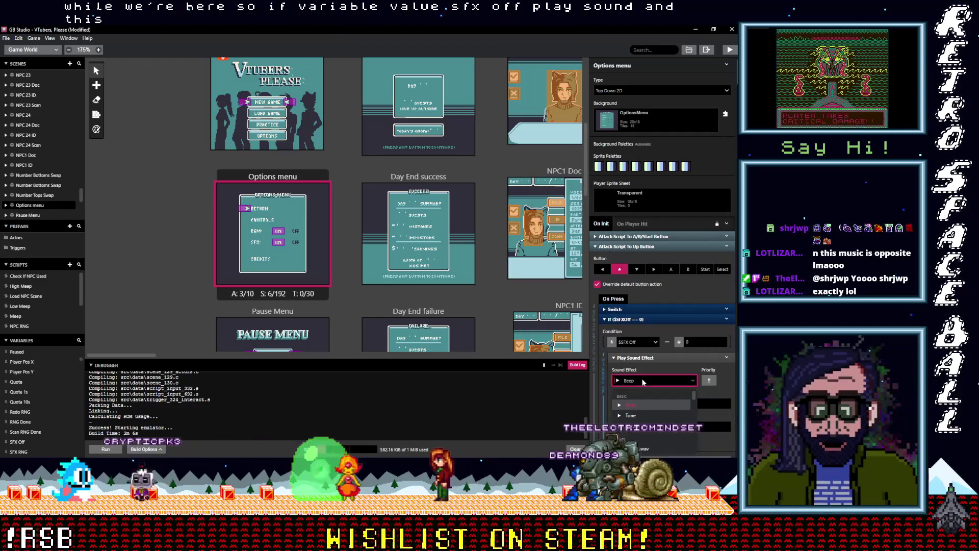
type("po")
left_click(657, 406)
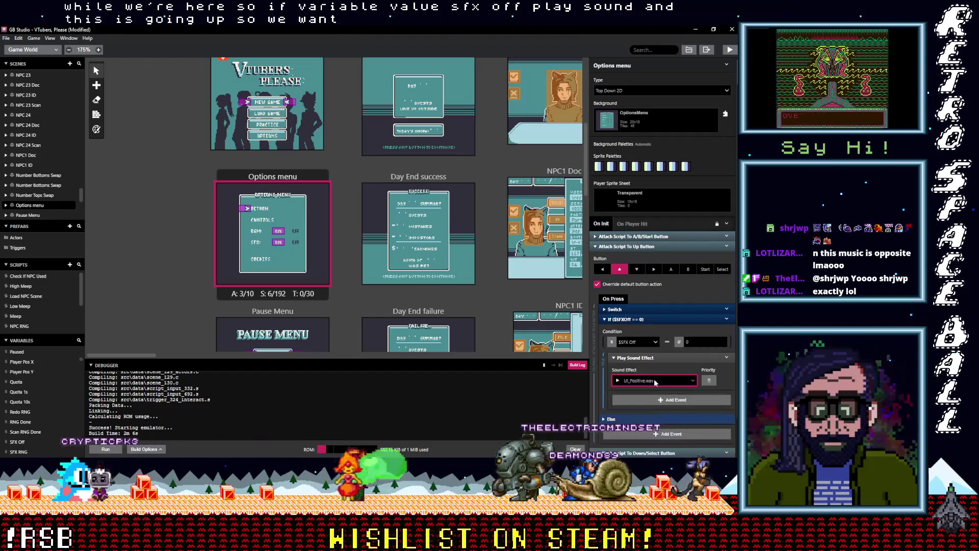
left_click(643, 319)
mouse_move(643, 319)
left_mouse_down()
mouse_move(642, 309)
mouse_move(664, 375)
left_mouse_up()
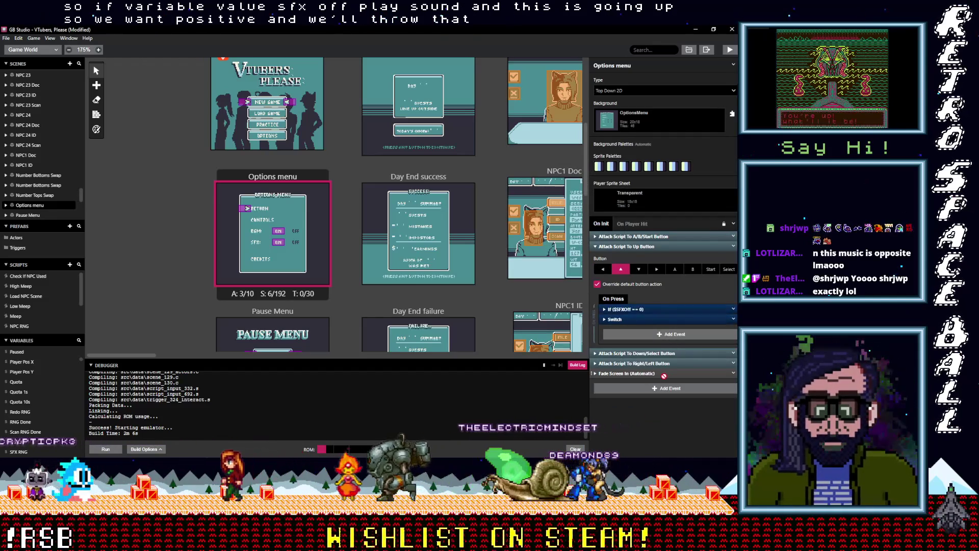
Step: Copy the If ($SFXOff == 0) block into the Down/Select button script
left_click(646, 352)
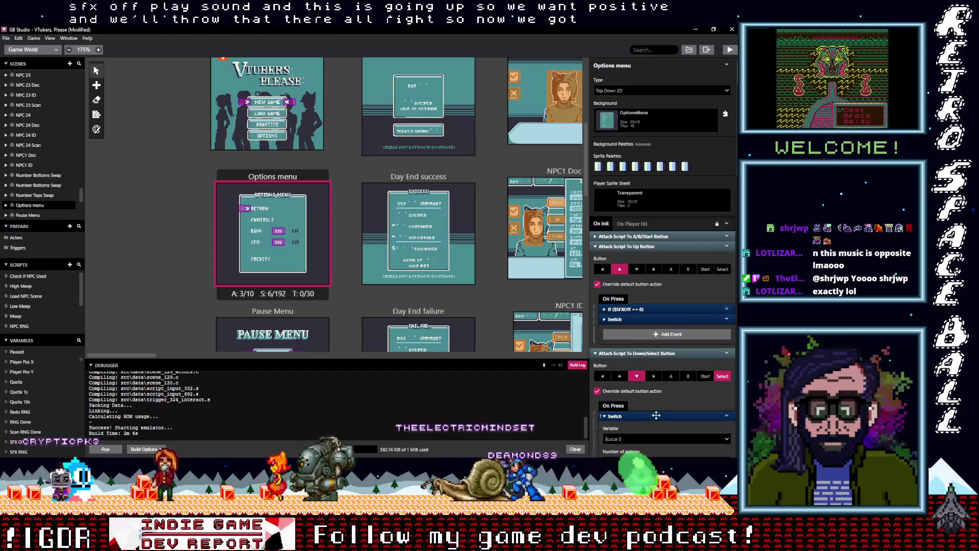
left_click(726, 309)
left_click(698, 382)
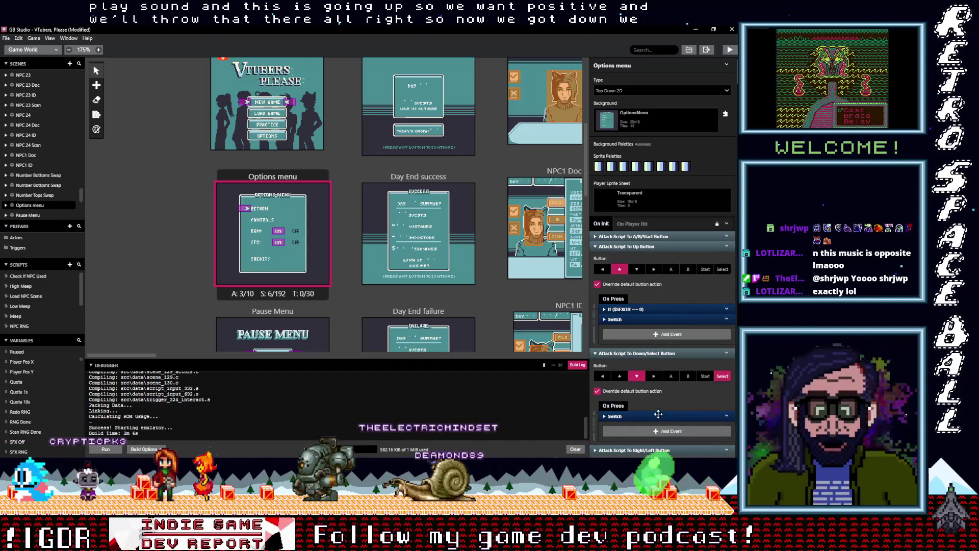
left_click(722, 376)
left_click_drag(644, 309, 646, 417)
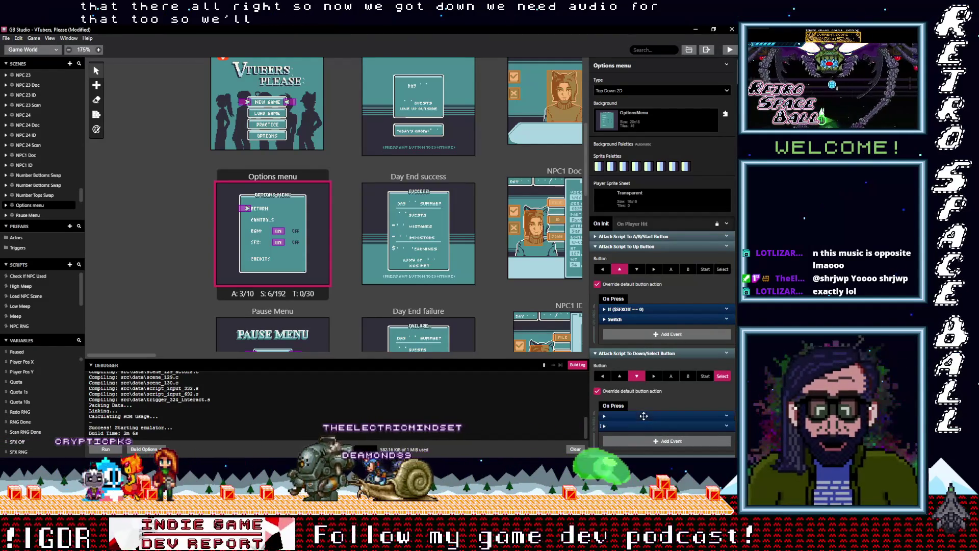
left_click(646, 416)
Step: Change the copied block's sound effect to UI_Negative.wav
scroll(646, 387, "down", 2)
left_click(646, 357)
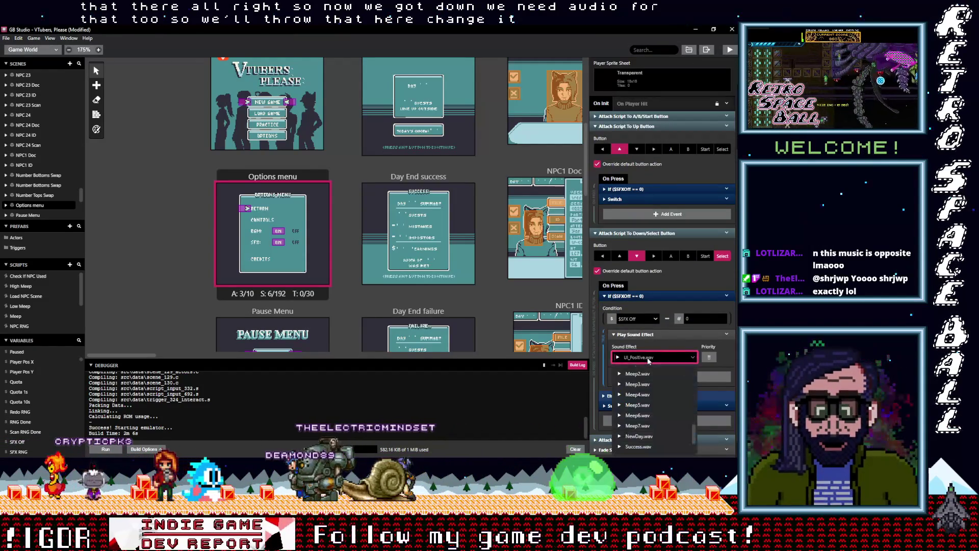
key("Up")
key("Return")
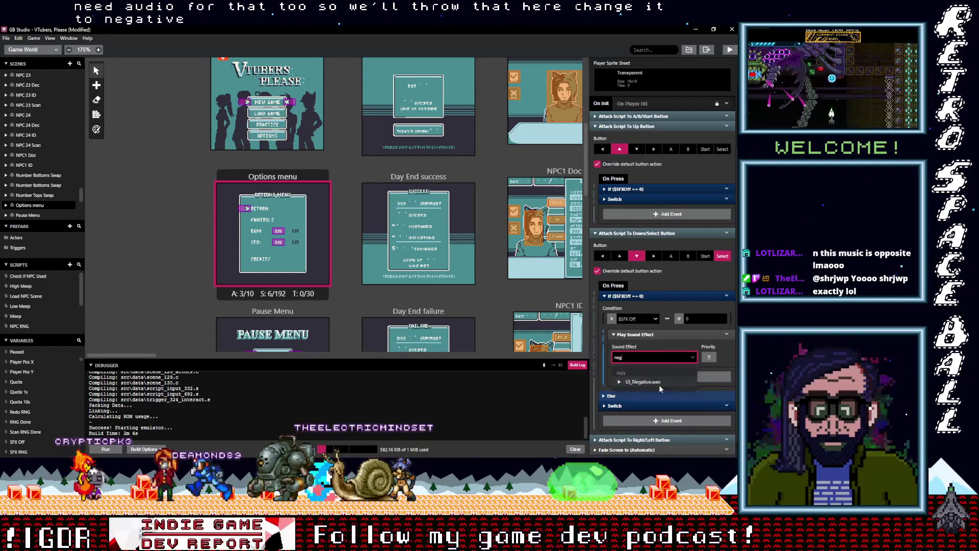
left_click(639, 298)
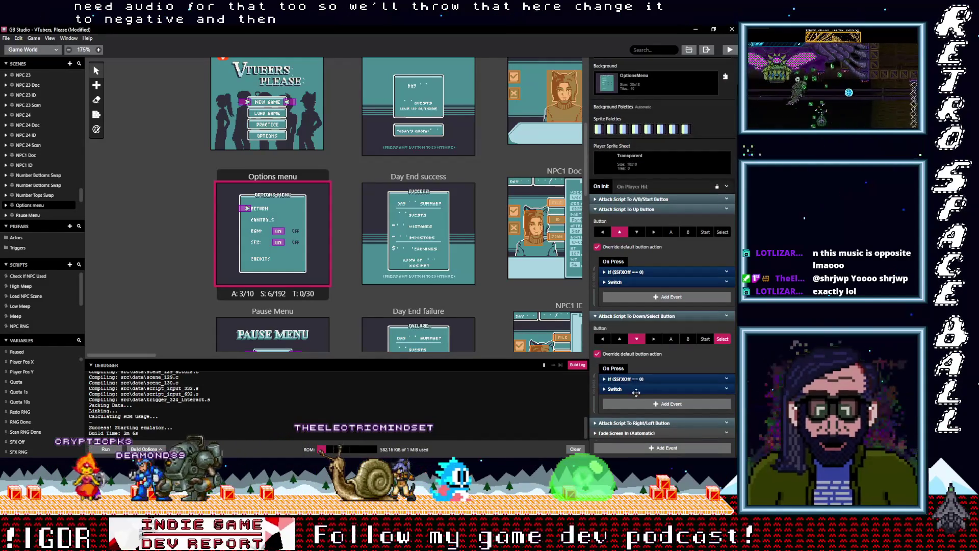
left_click(632, 389)
scroll(642, 391, "down", 3)
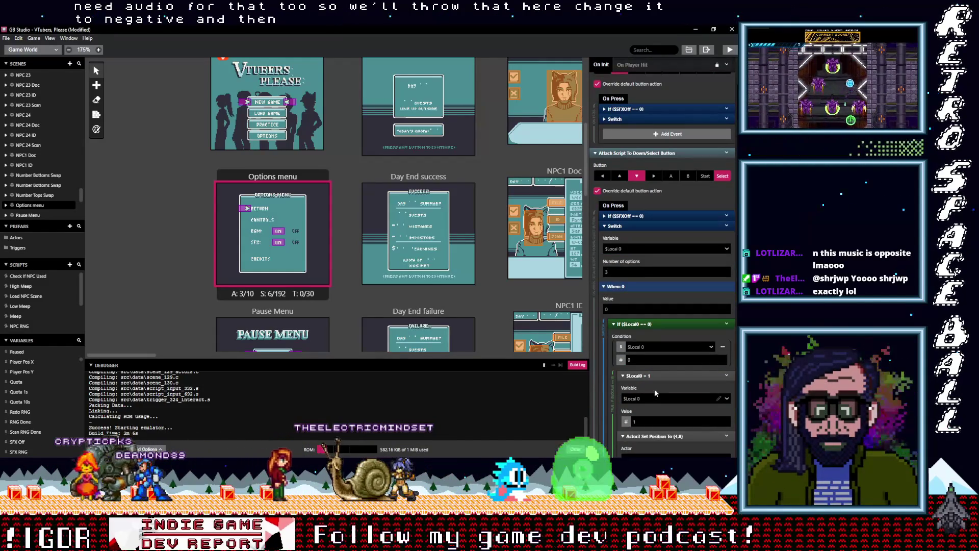
Step: Set the down-button Switch to 5 options and move the case-0 arrow to Y 6
scroll(653, 377, "down", 3)
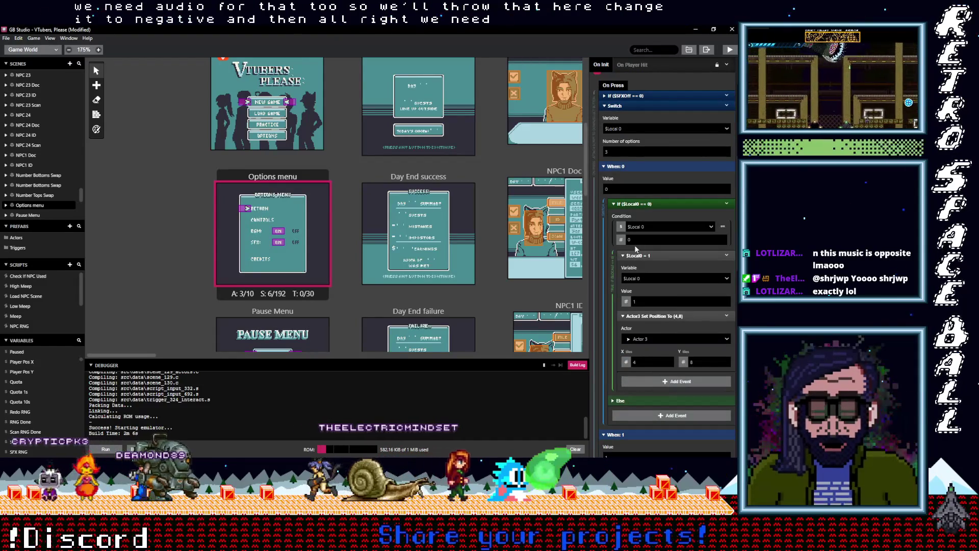
double_click(622, 152)
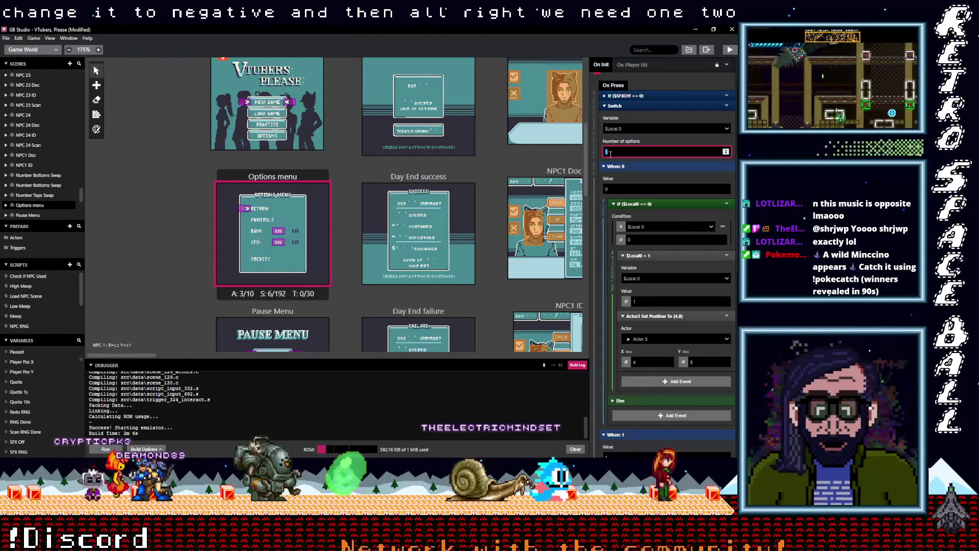
type("5")
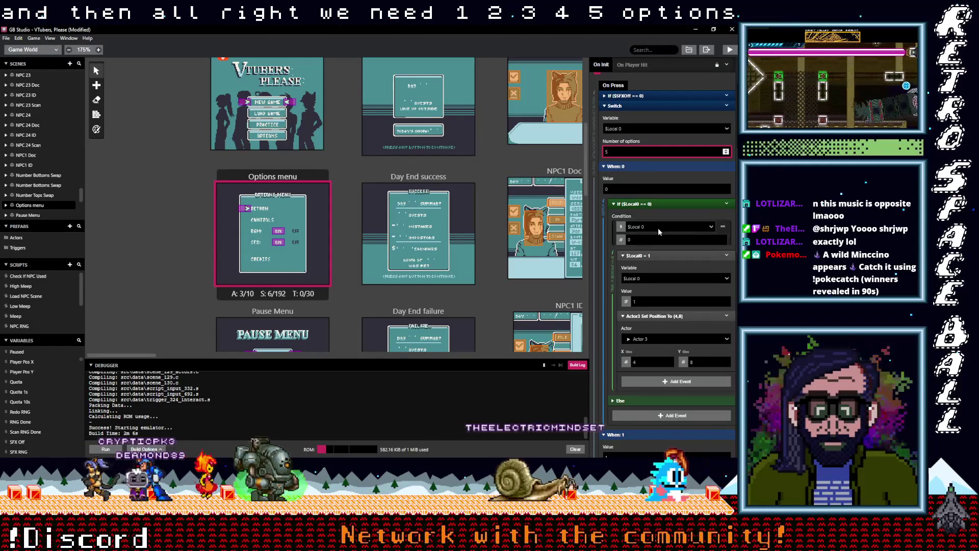
scroll(632, 266, "down", 3)
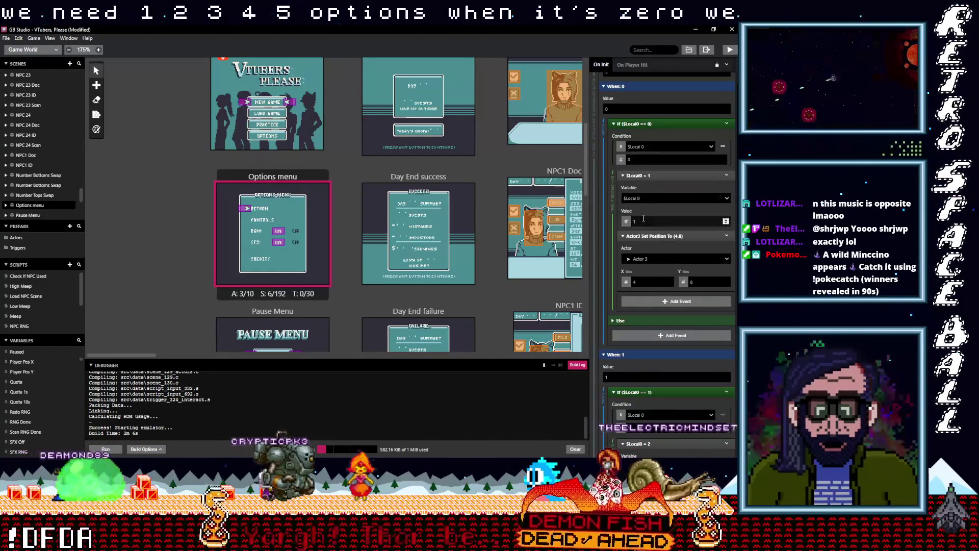
left_click(726, 284)
left_click(726, 283)
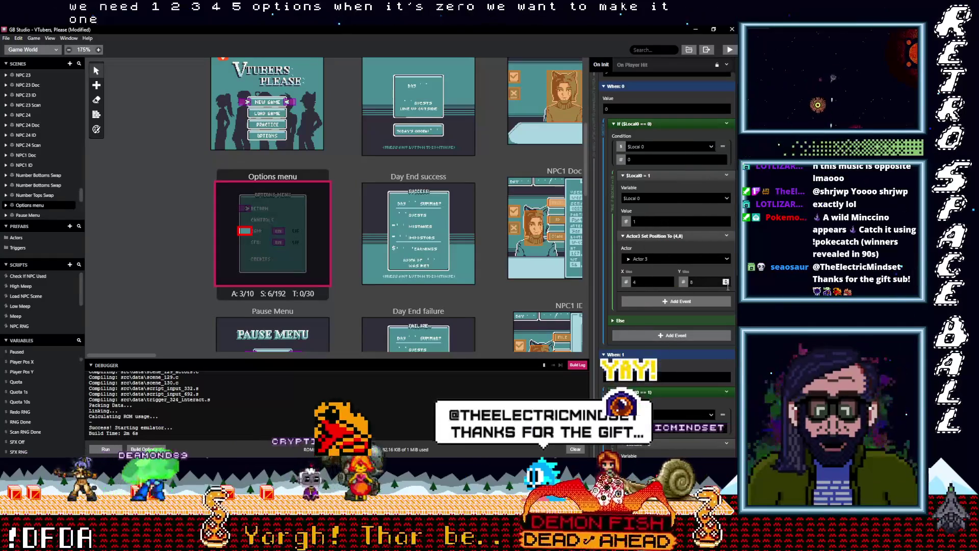
Step: Adjust the When: 2 arrow Y position to 10
scroll(682, 282, "down", 4)
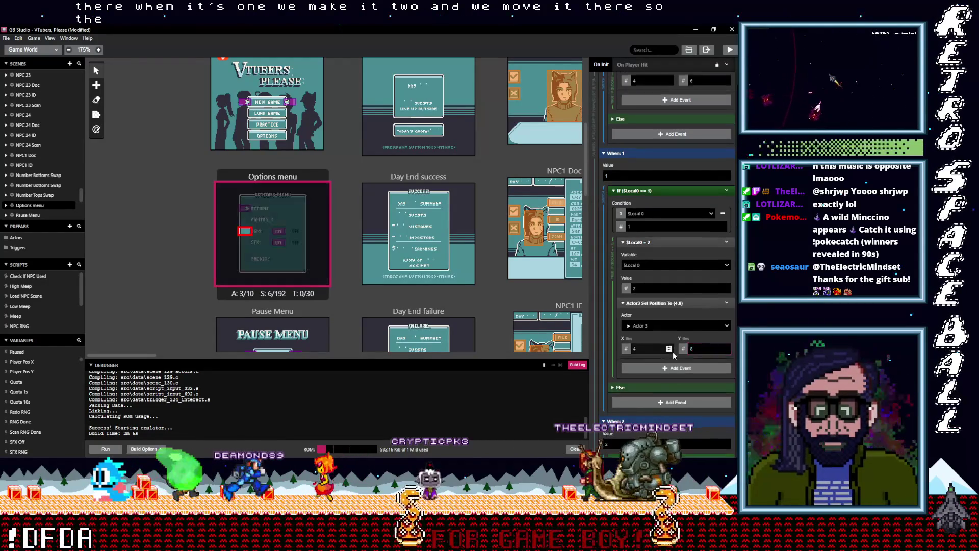
scroll(671, 351, "down", 4)
scroll(669, 344, "down", 1)
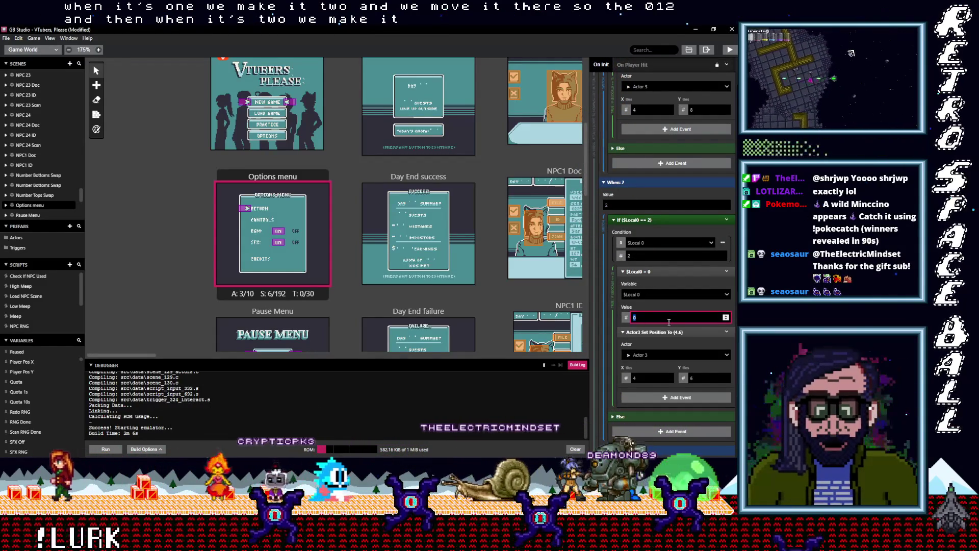
scroll(665, 313, "up", 5)
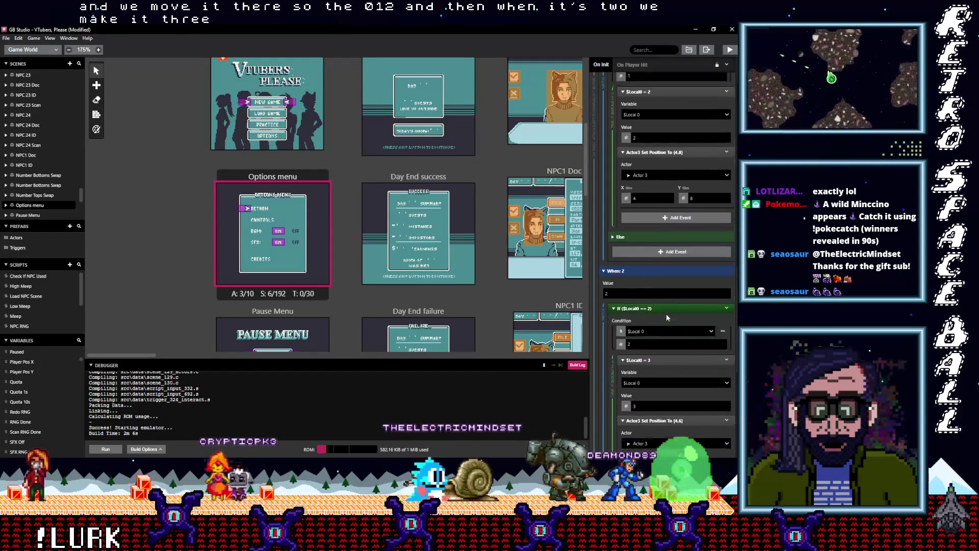
scroll(663, 314, "down", 7)
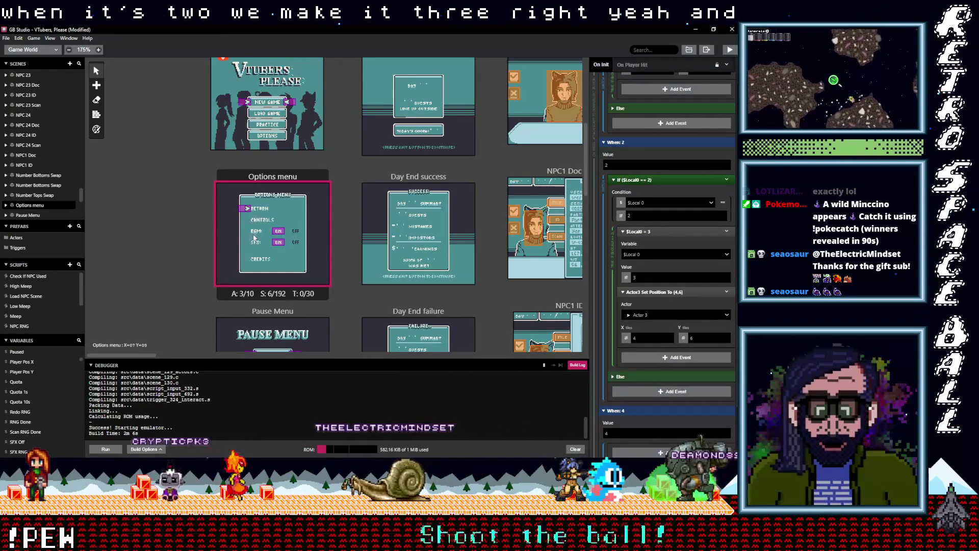
left_click(725, 336)
left_click(726, 336)
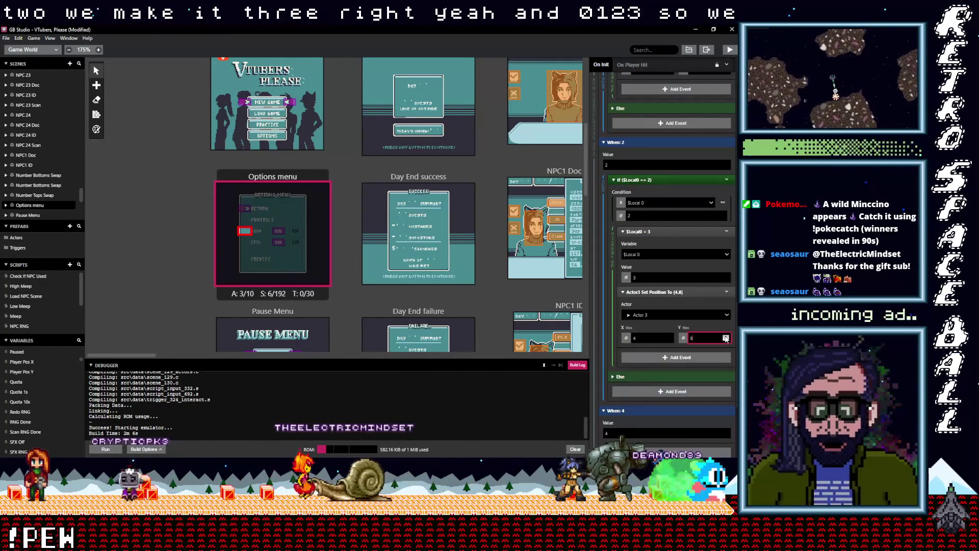
left_click(726, 335)
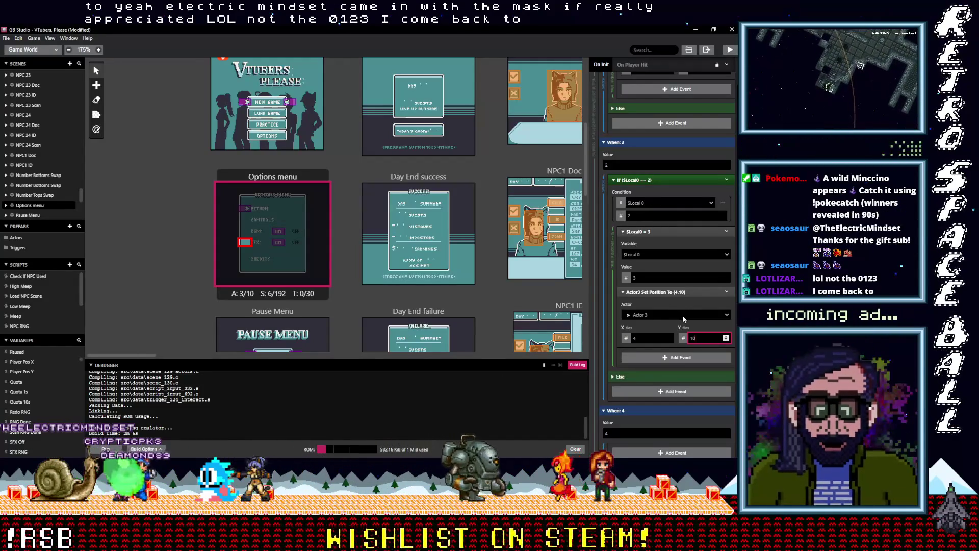
Step: Renumber the last two cases to 3 and 4 and copy the case-2 If block
scroll(653, 336, "down", 2)
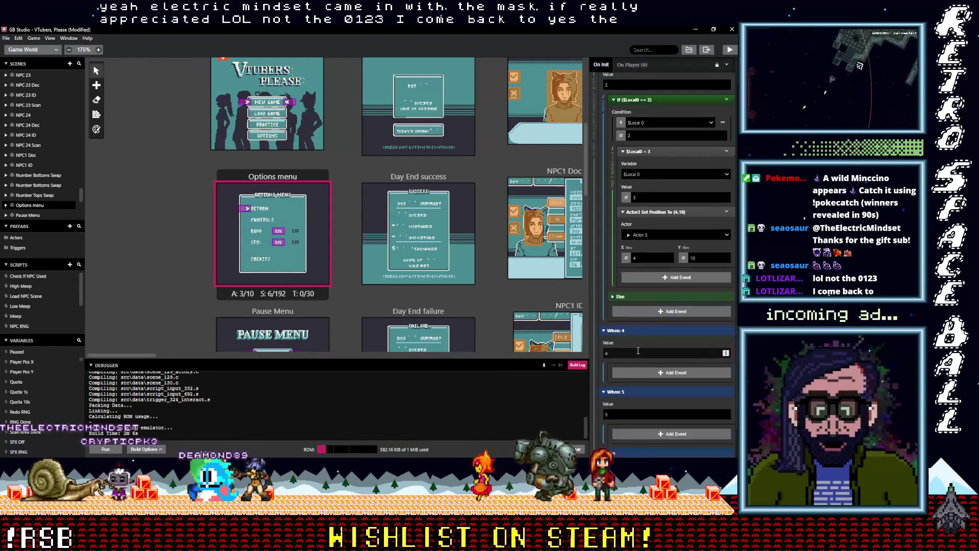
type("4")
left_click(622, 352)
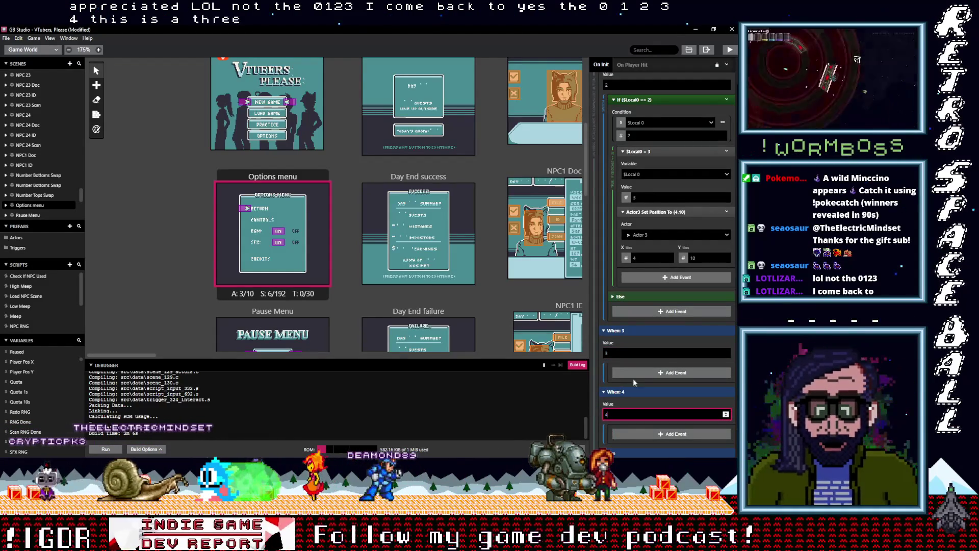
left_click(669, 326)
scroll(669, 326, "up", 1)
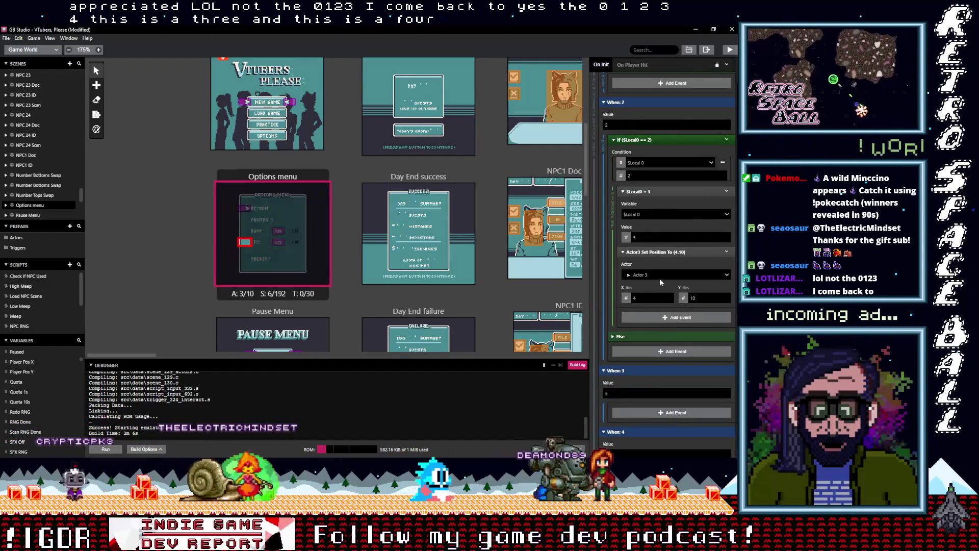
left_click(649, 140)
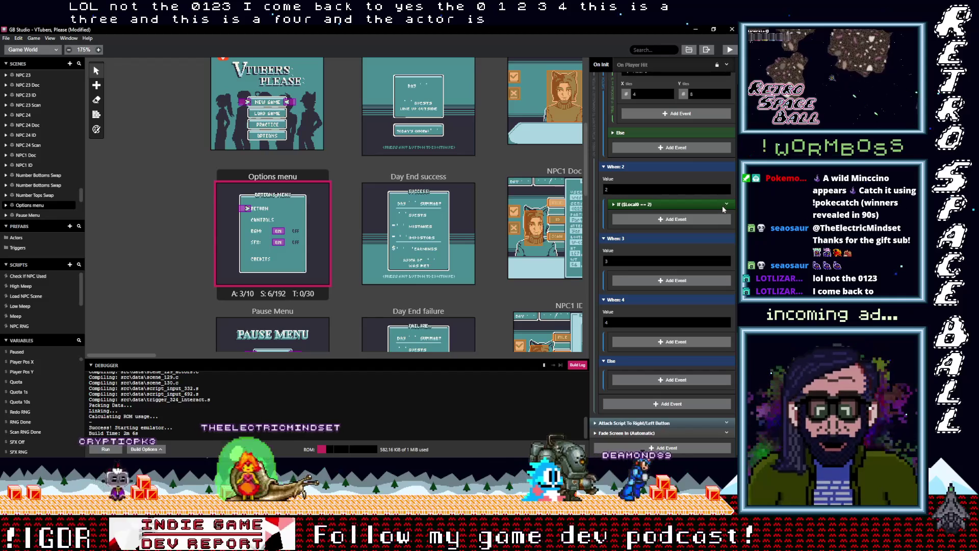
left_click(724, 204)
left_click(702, 277)
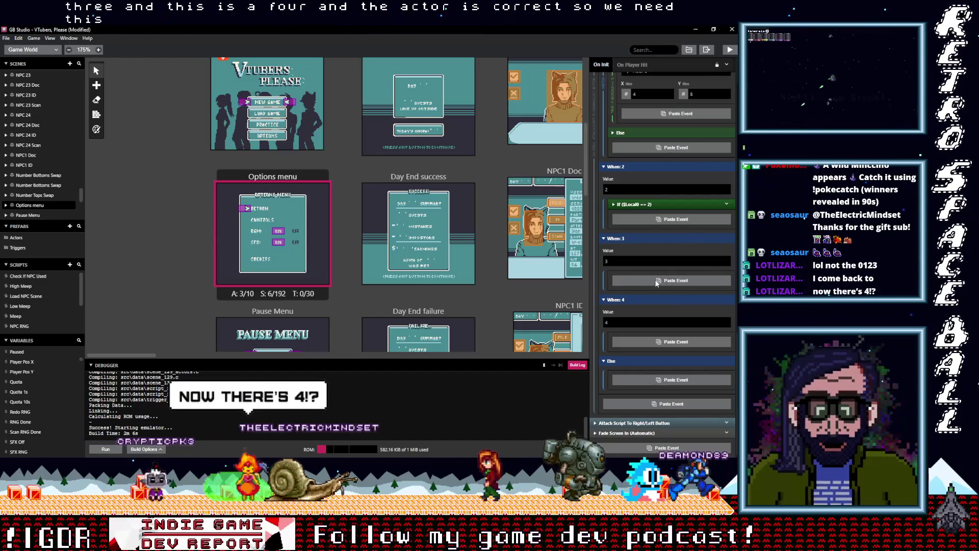
Step: Paste it under When: 3, checking 3, setting $Local0 to 4 and arrow Y to 13
left_click(647, 280, "alt")
left_click(637, 278)
double_click(663, 312)
type("3")
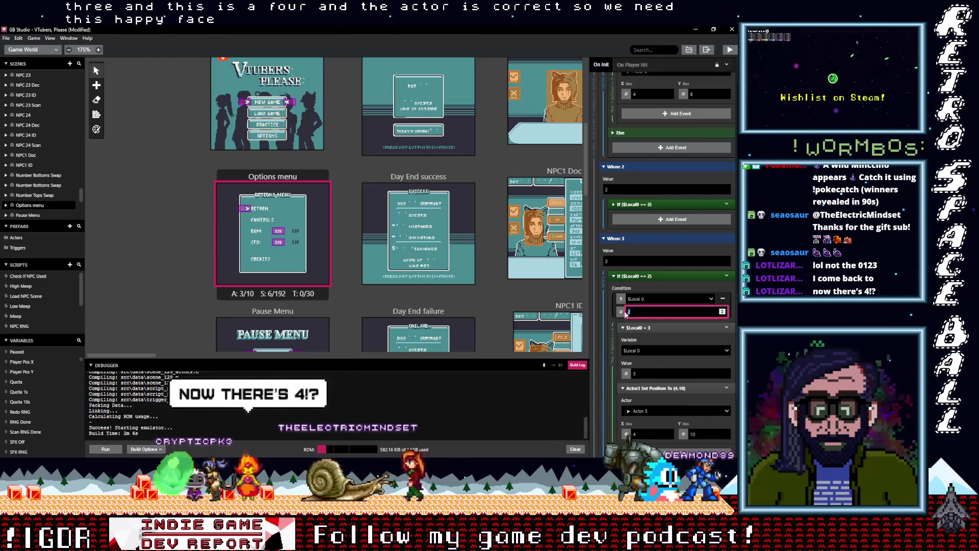
scroll(649, 363, "down", 2)
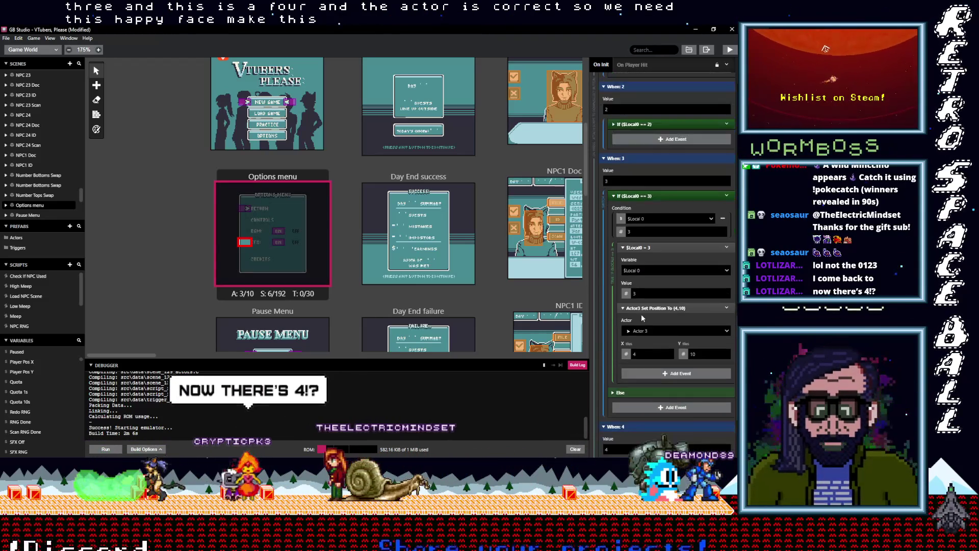
double_click(630, 293)
type("4")
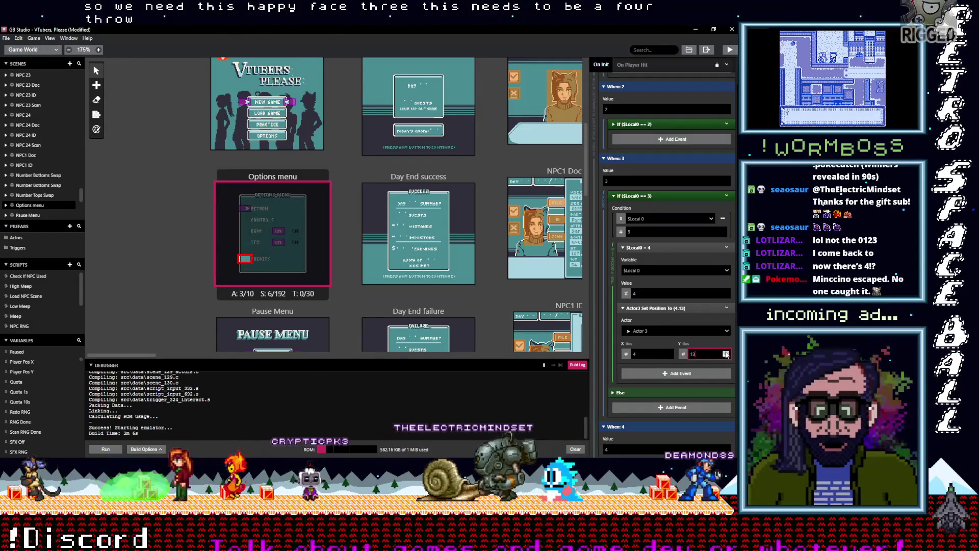
triple_click(725, 352)
Step: Paste it under When: 4, checking 4, resetting $Local0 to 0 and arrow Y to 5
scroll(666, 319, "down", 3)
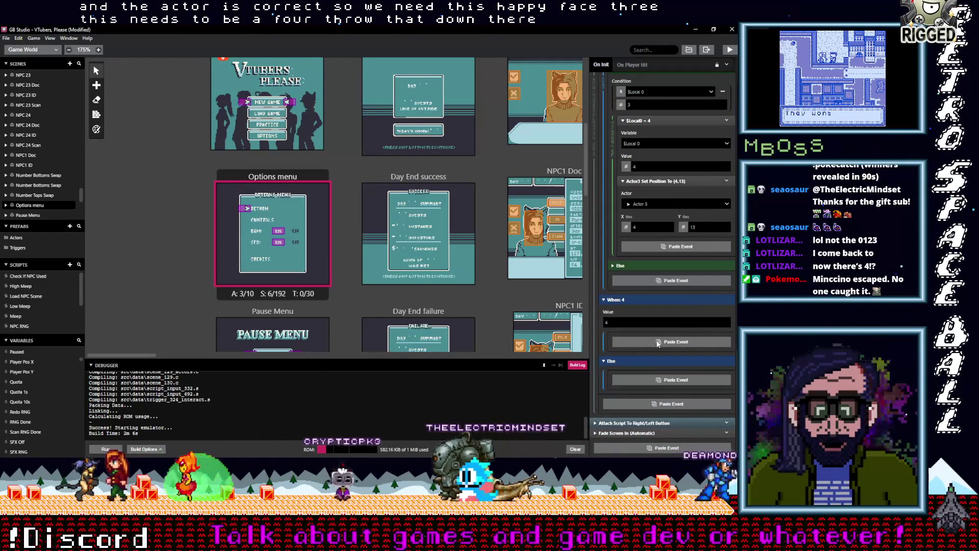
left_click(659, 341)
left_click(648, 339)
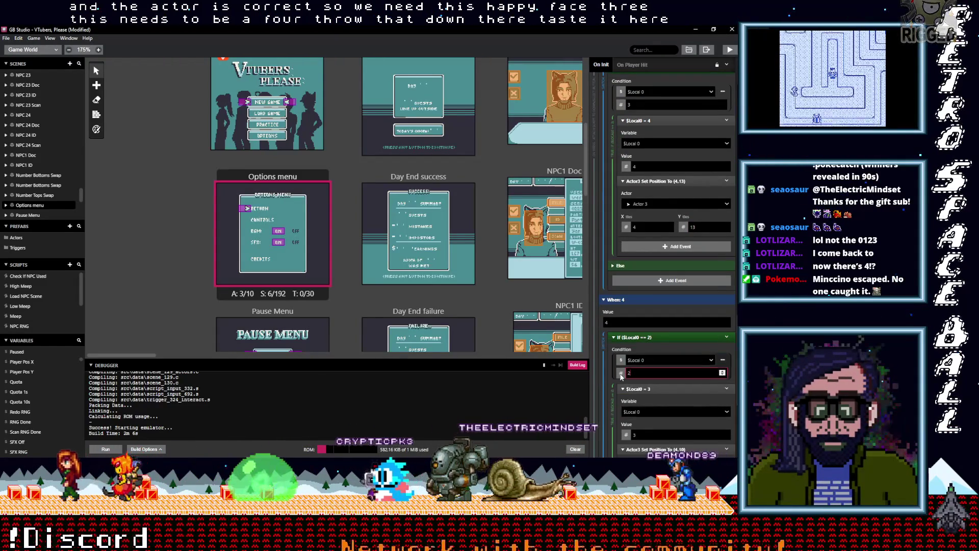
type("4")
scroll(657, 381, "down", 1)
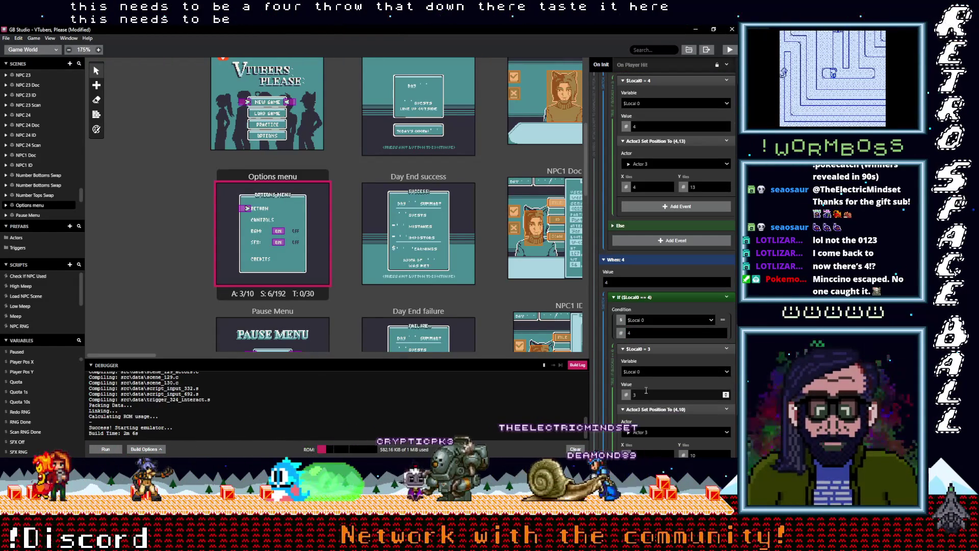
triple_click(635, 393)
type("0")
scroll(679, 390, "down", 2)
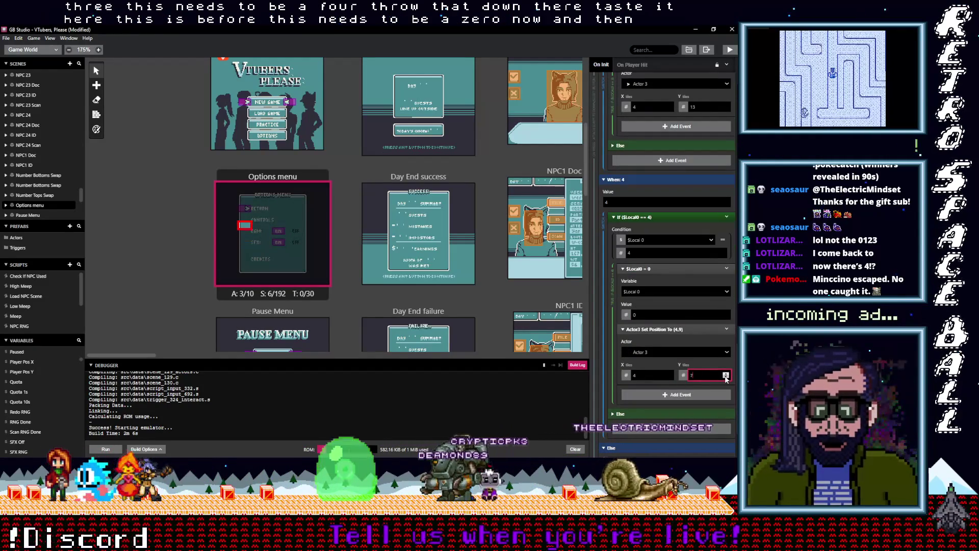
left_click(726, 377)
left_click(726, 377)
key("Escape")
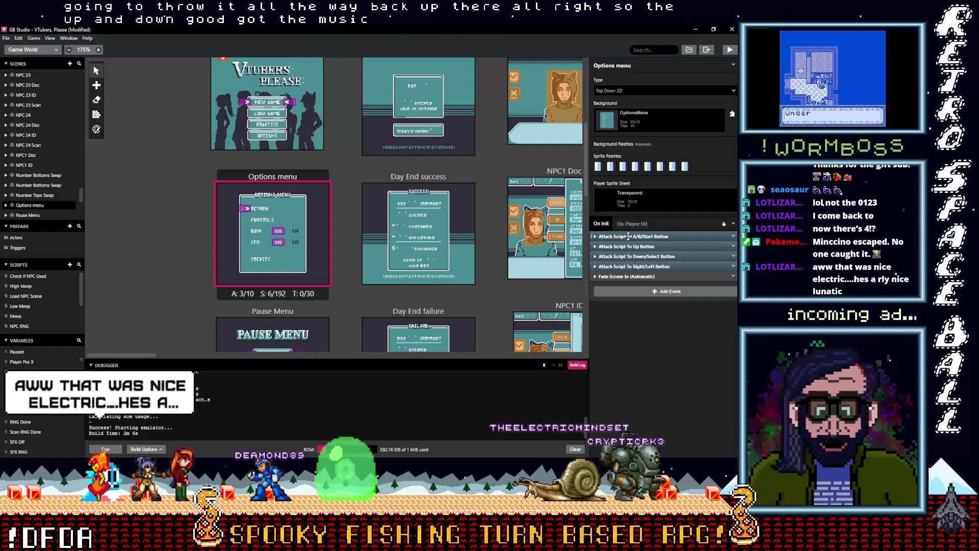
Step: Delete the wrongly pasted If ($Local0 == 2) event from the Right/Left button script
left_click(637, 266)
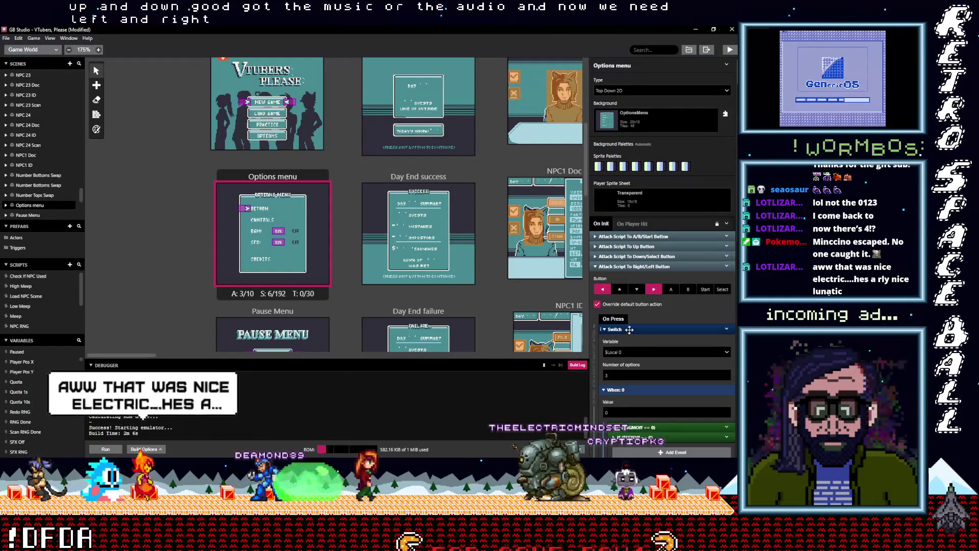
left_click(632, 329, "alt")
left_click(637, 345, "alt")
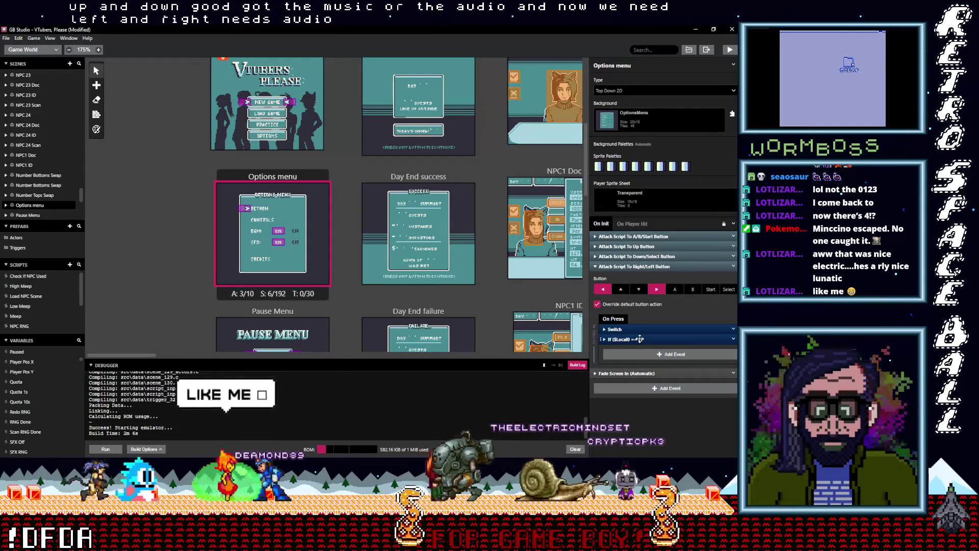
left_click(733, 339)
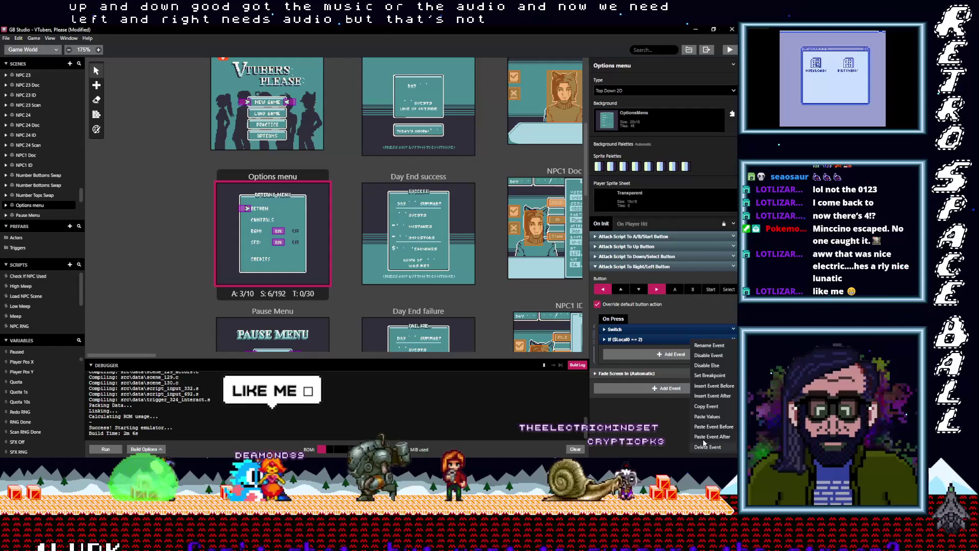
left_click(714, 423)
Step: Copy the Up button's sound-effect If event above the Right/Left Switch, playing UI_Neutral.wav
left_click(631, 246)
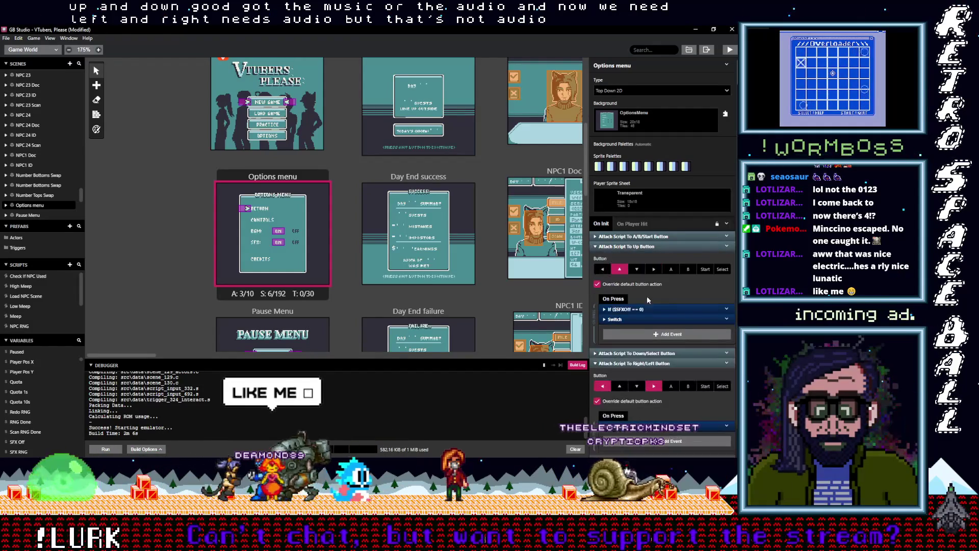
left_click(727, 309)
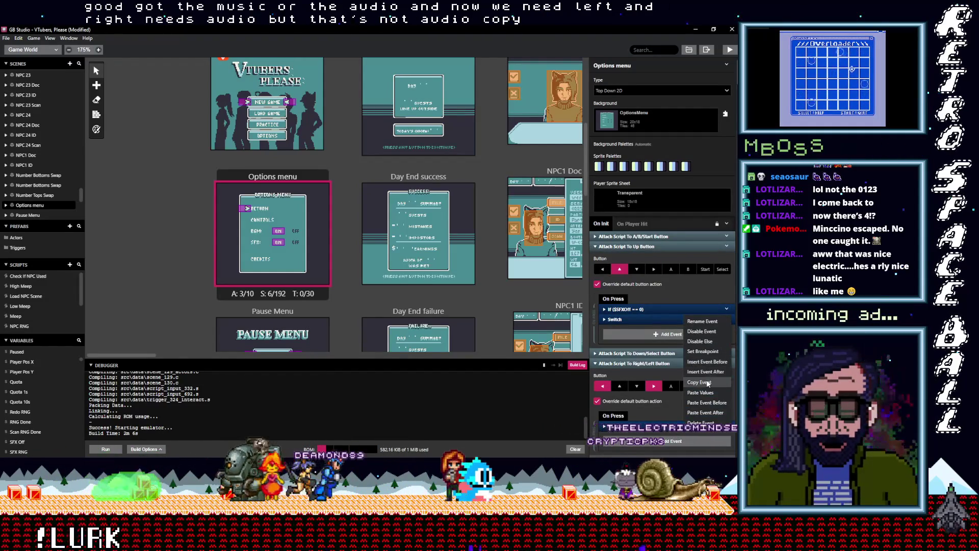
key("Escape")
left_click(643, 247)
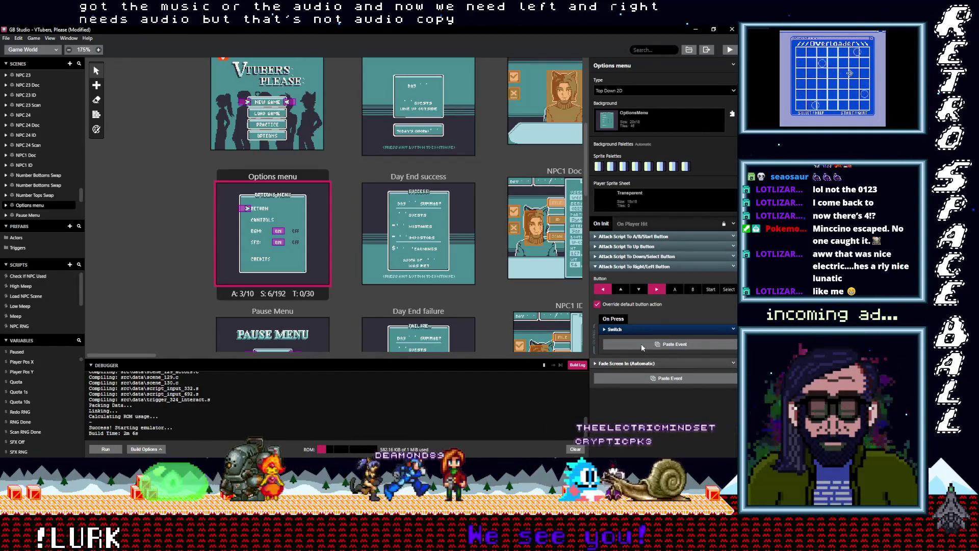
left_click(632, 343, "alt")
left_click_drag(632, 339, 637, 335)
left_click(645, 391)
type("nu")
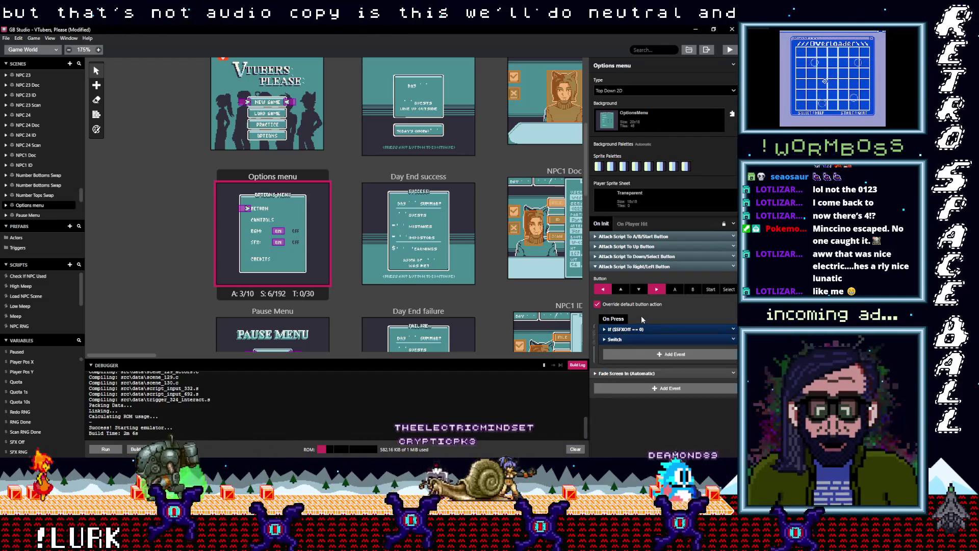
left_click(635, 266)
Step: Move the BGM On/Off arrow's Set Position down to (13, 8) in the first branch
left_click(635, 266)
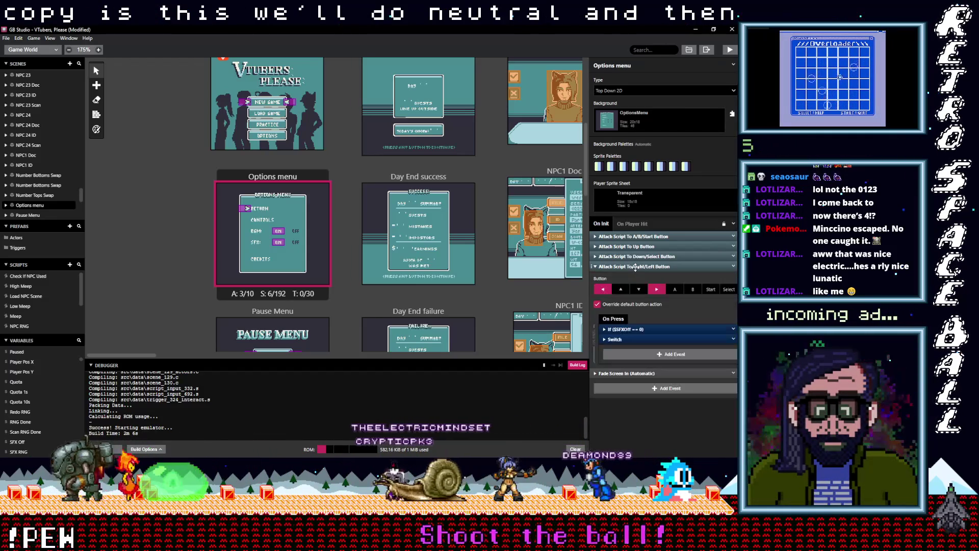
left_click(637, 339)
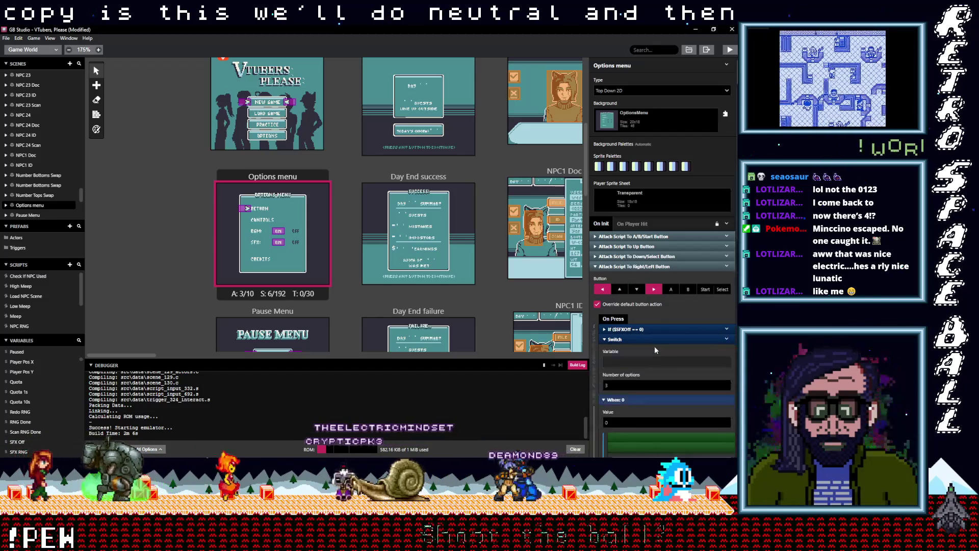
scroll(654, 344, "down", 3)
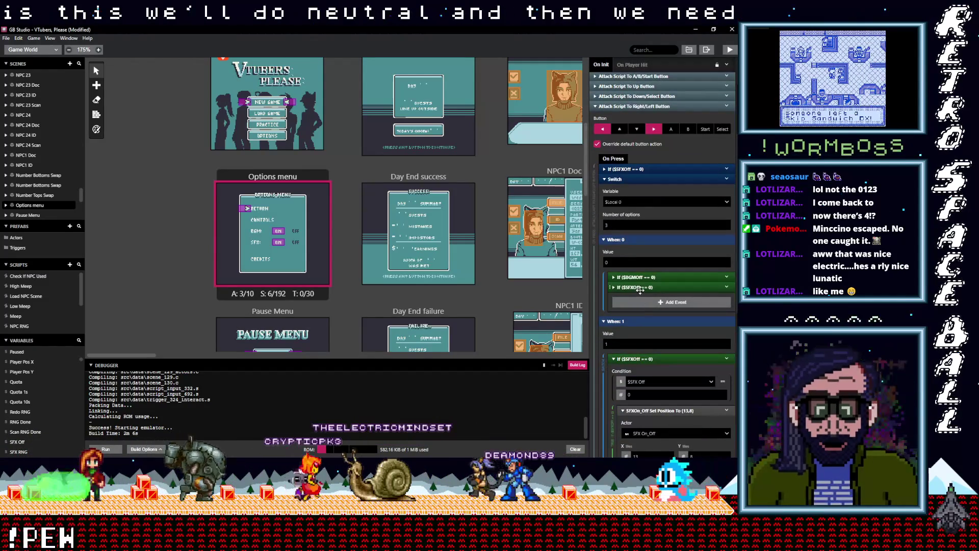
left_click(639, 288)
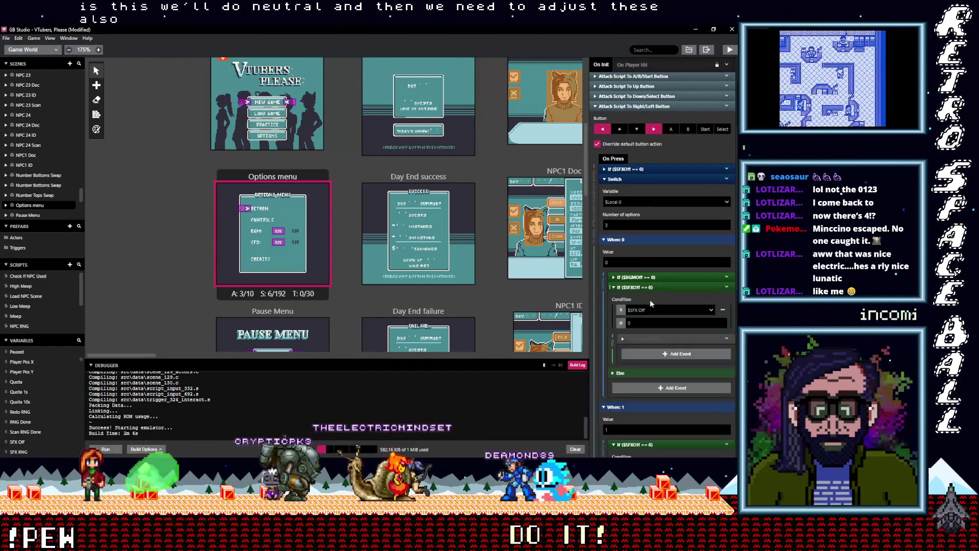
left_click(641, 283)
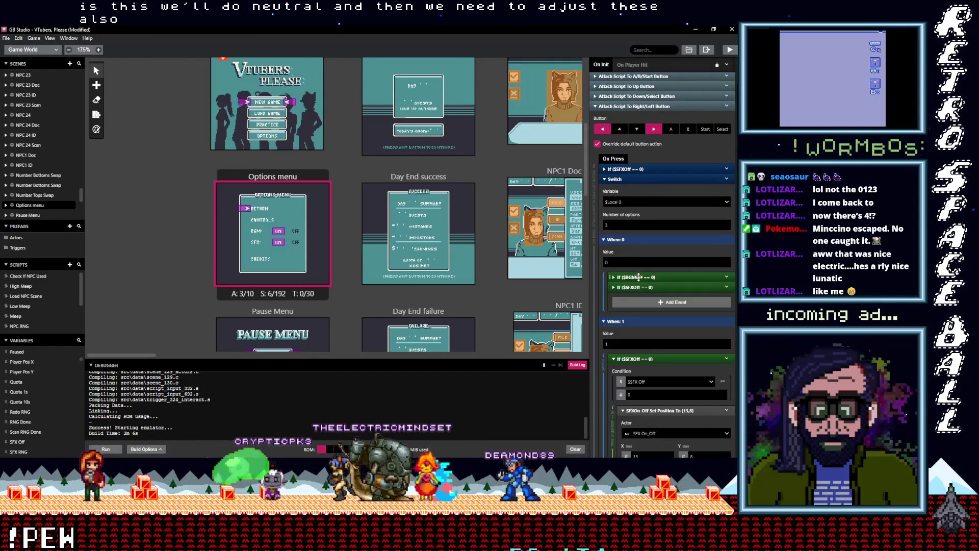
left_click(642, 277)
scroll(656, 291, "down", 1)
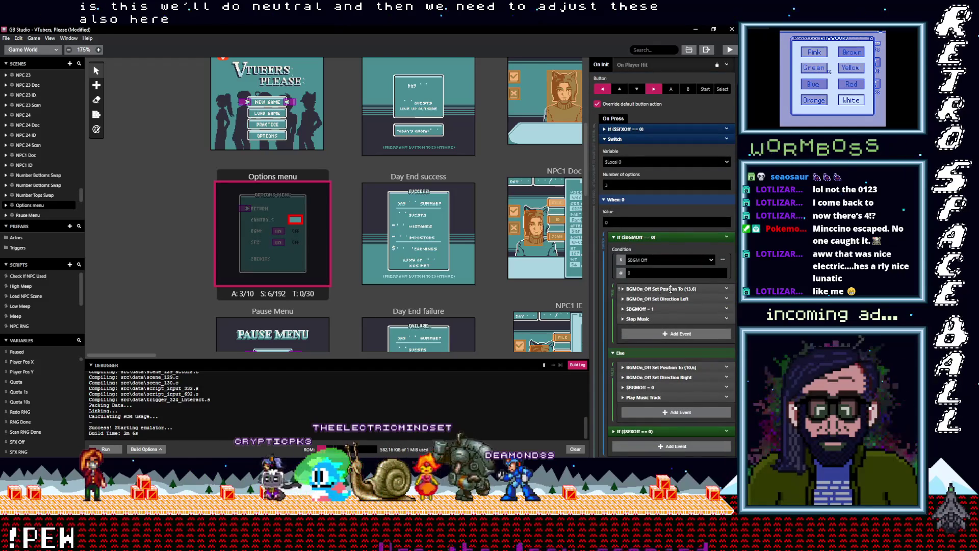
left_click(670, 288)
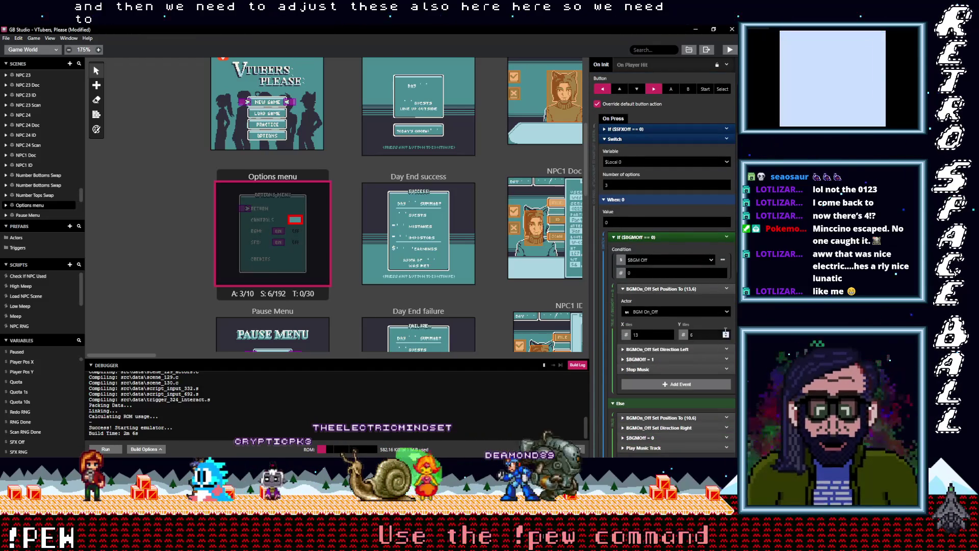
left_click(726, 332)
left_click(725, 332)
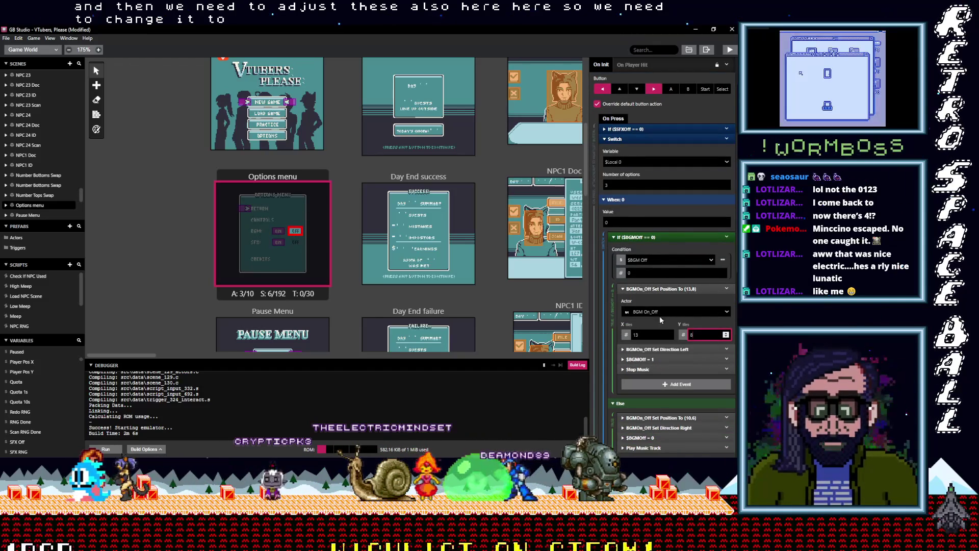
Step: Set both SFX On/Off arrow positions to row 10: (13, 10) and (10, 10)
left_click(667, 349)
scroll(665, 392, "down", 2)
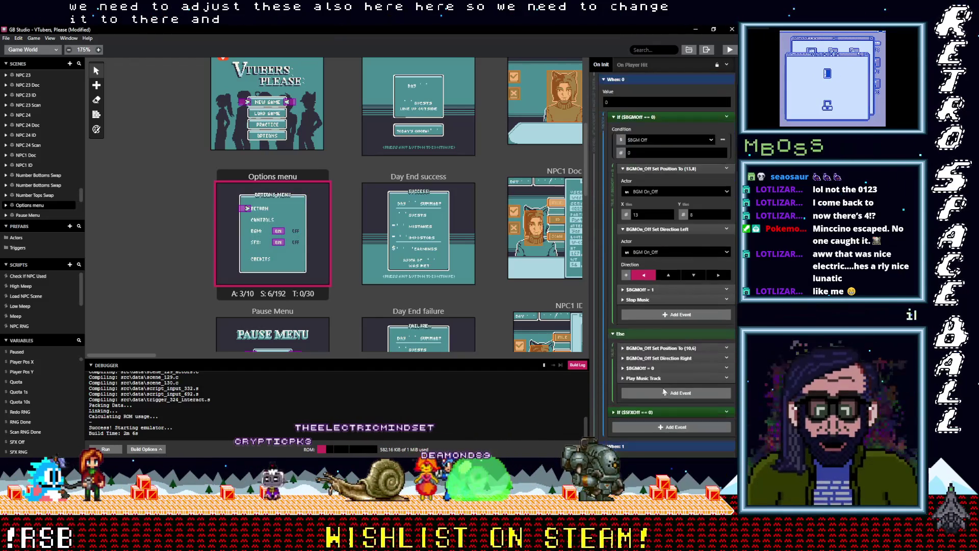
left_click(660, 348)
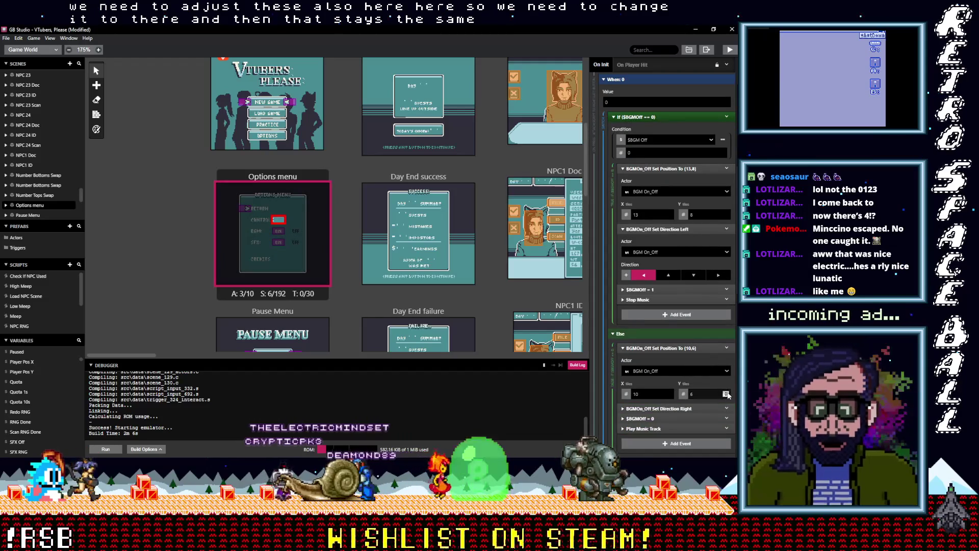
scroll(659, 361, "down", 5)
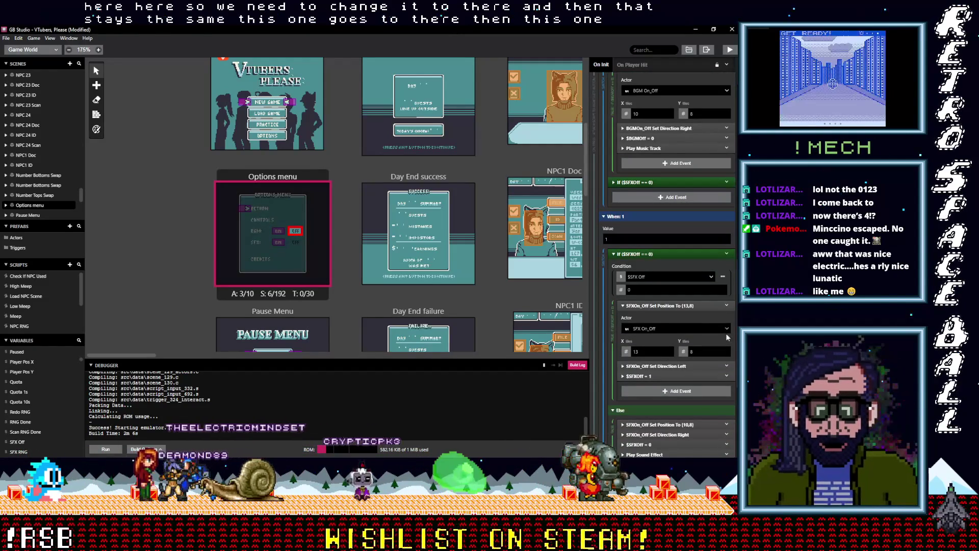
left_click(725, 349)
left_click(726, 350)
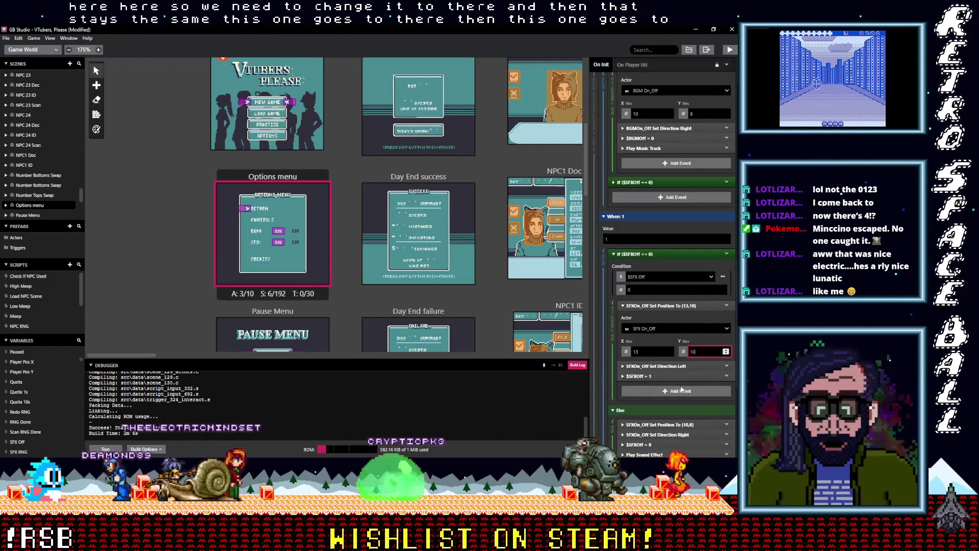
scroll(696, 388, "down", 2)
left_click(699, 305)
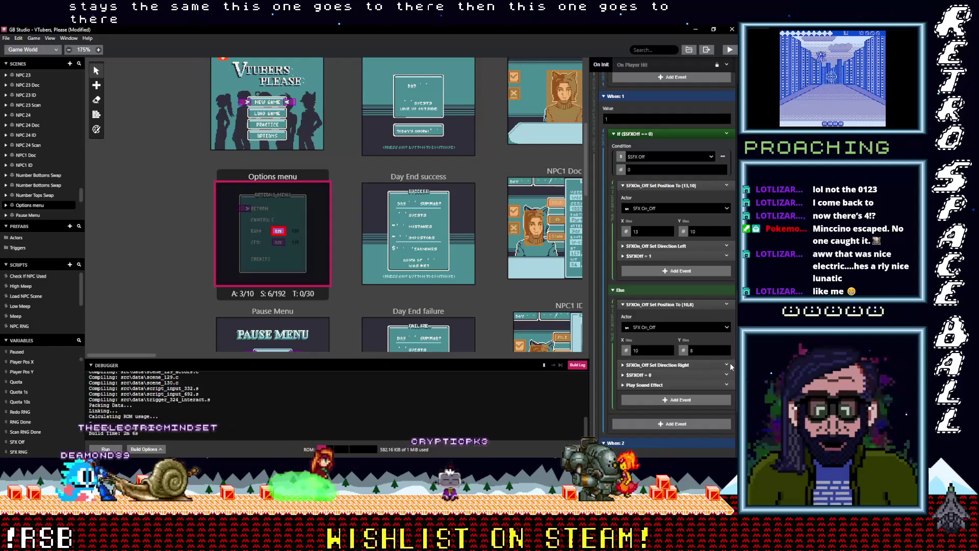
left_click(726, 350)
left_click(725, 350)
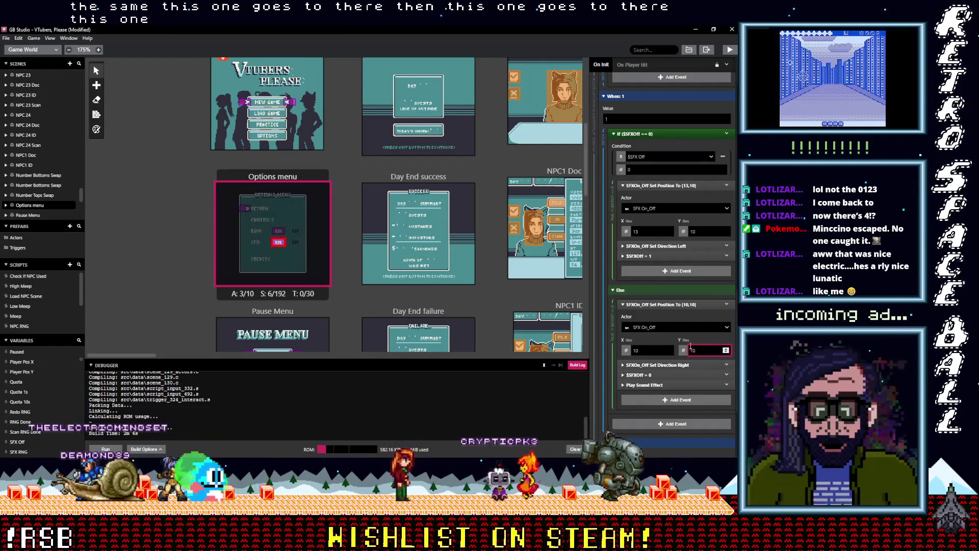
scroll(688, 357, "down", 3)
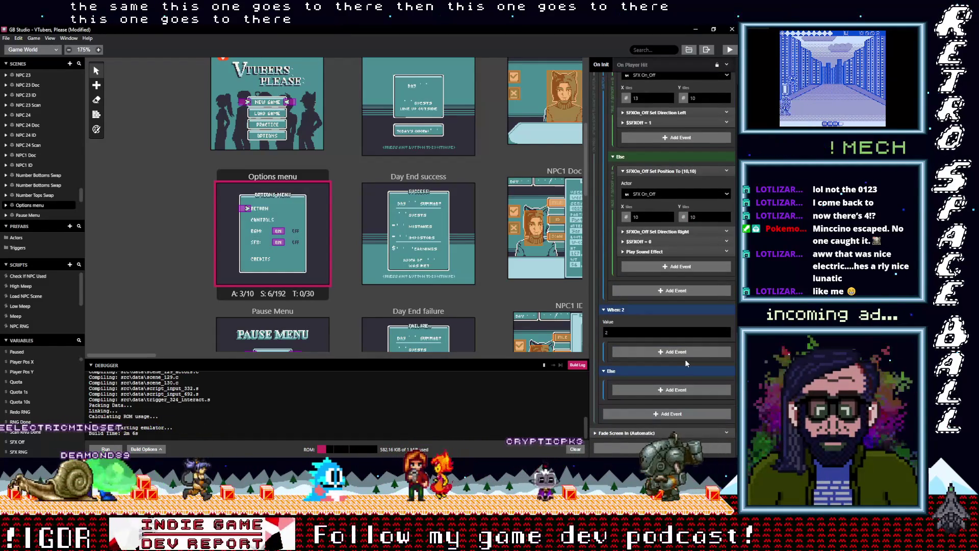
scroll(682, 359, "up", 2)
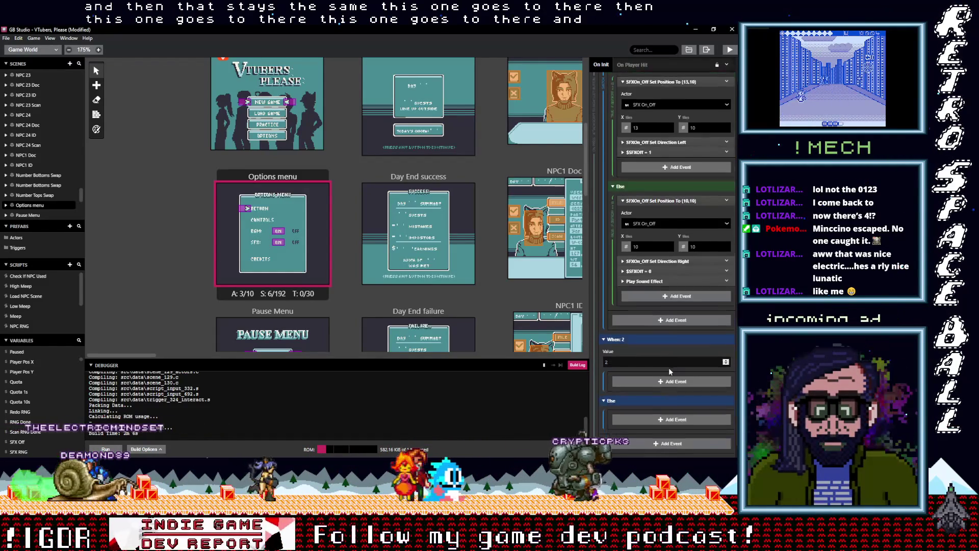
scroll(670, 367, "down", 2)
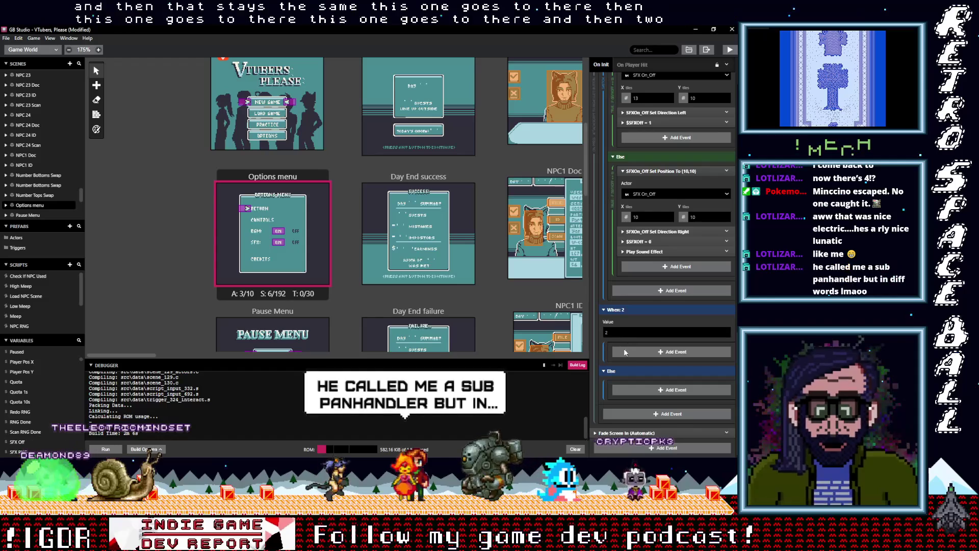
scroll(634, 348, "up", 10)
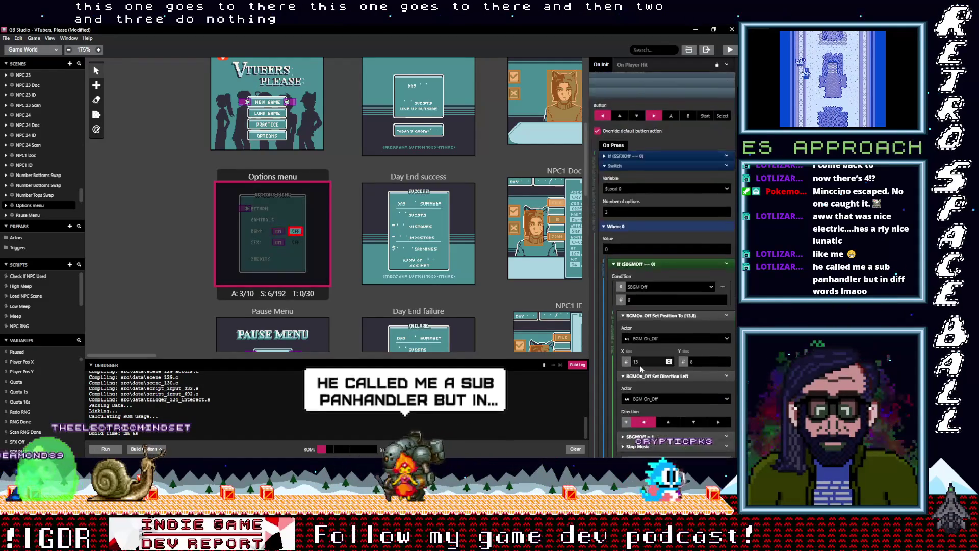
Step: Change the Switch's first When value from 0 to 2 and the second from 1 to 3
scroll(640, 366, "up", 8)
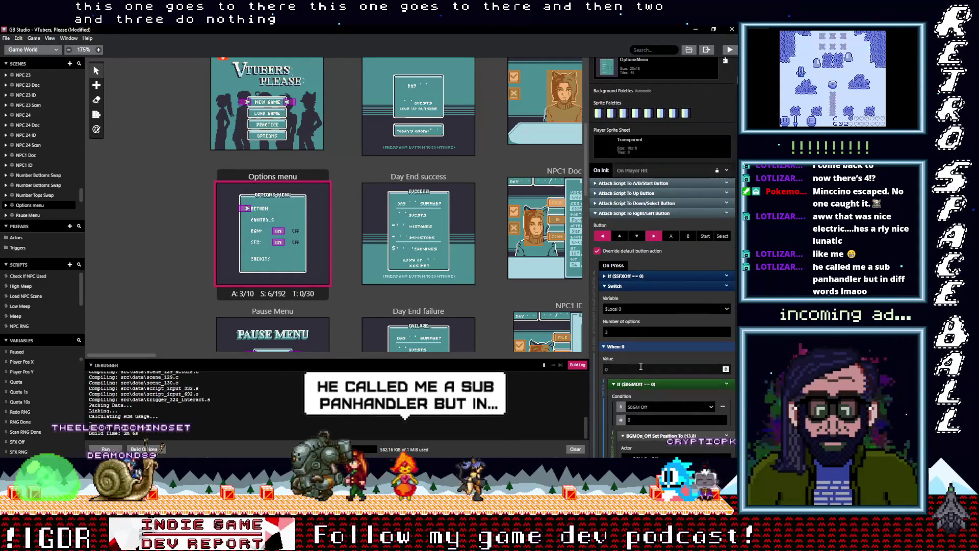
scroll(641, 368, "down", 2)
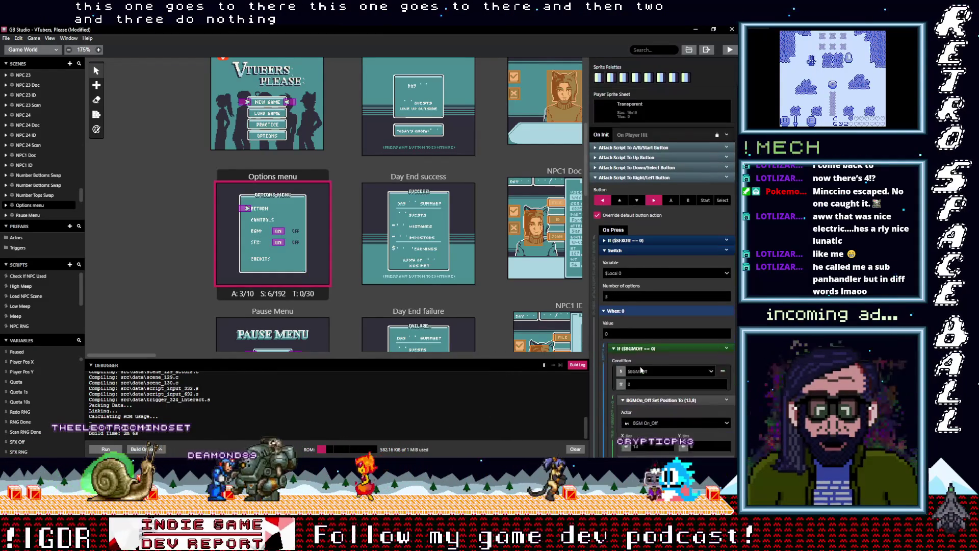
scroll(641, 369, "down", 2)
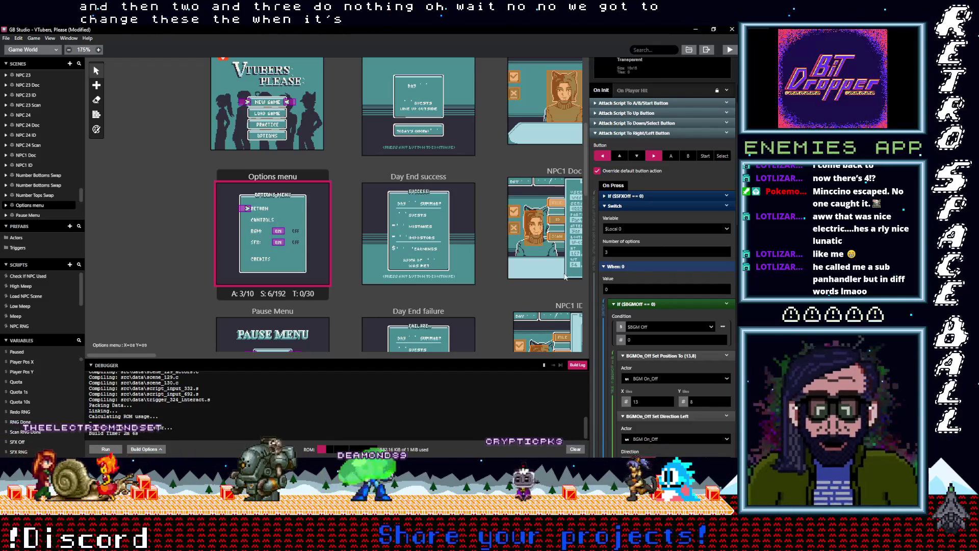
left_click(607, 289)
type("2")
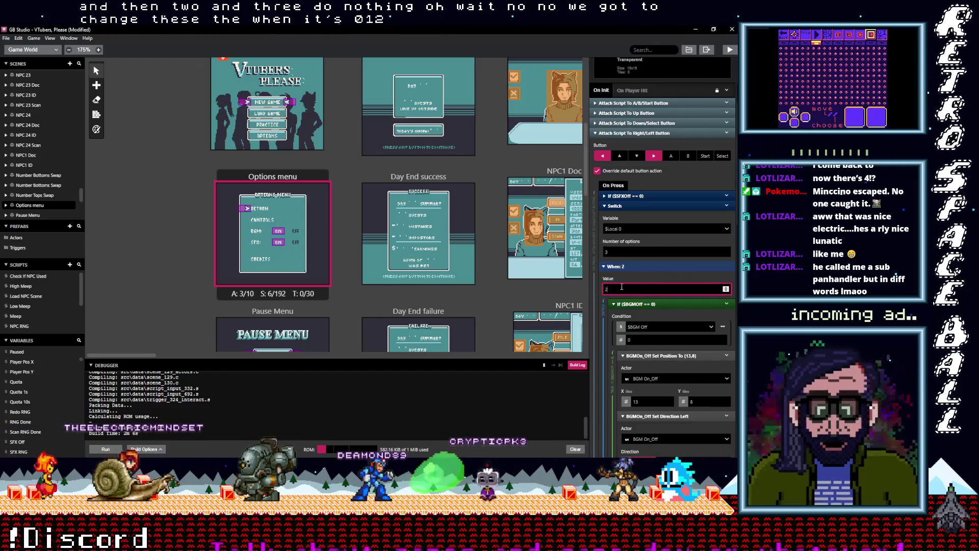
scroll(624, 298, "down", 6)
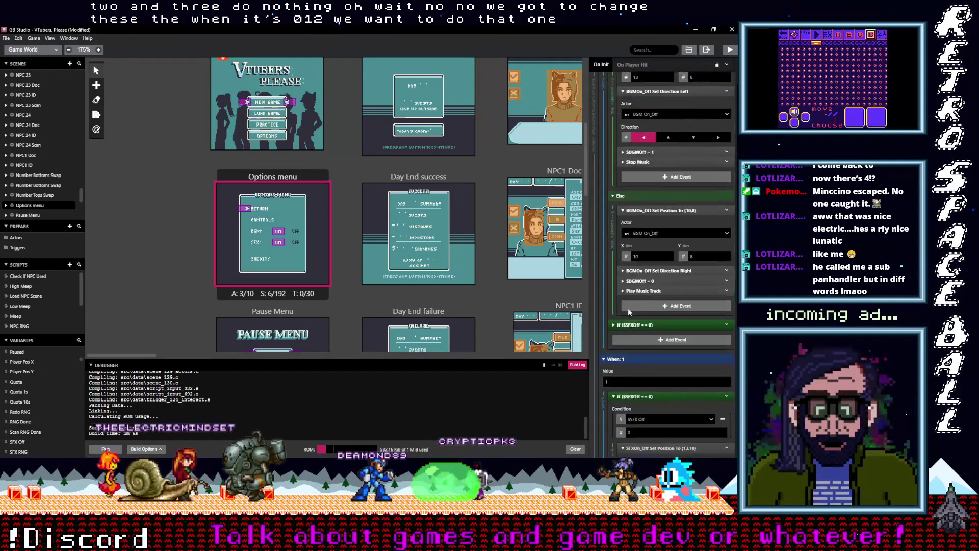
scroll(628, 308, "down", 2)
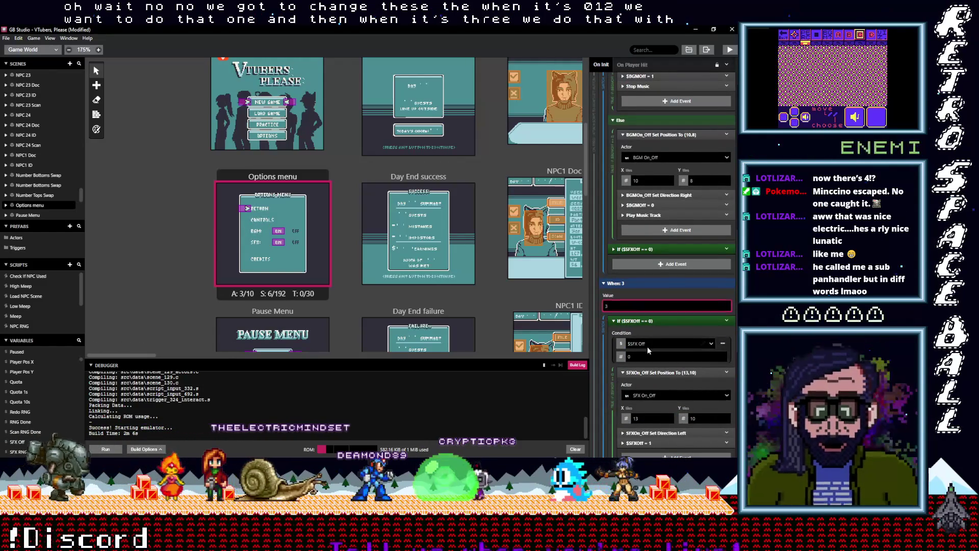
scroll(647, 346, "down", 5)
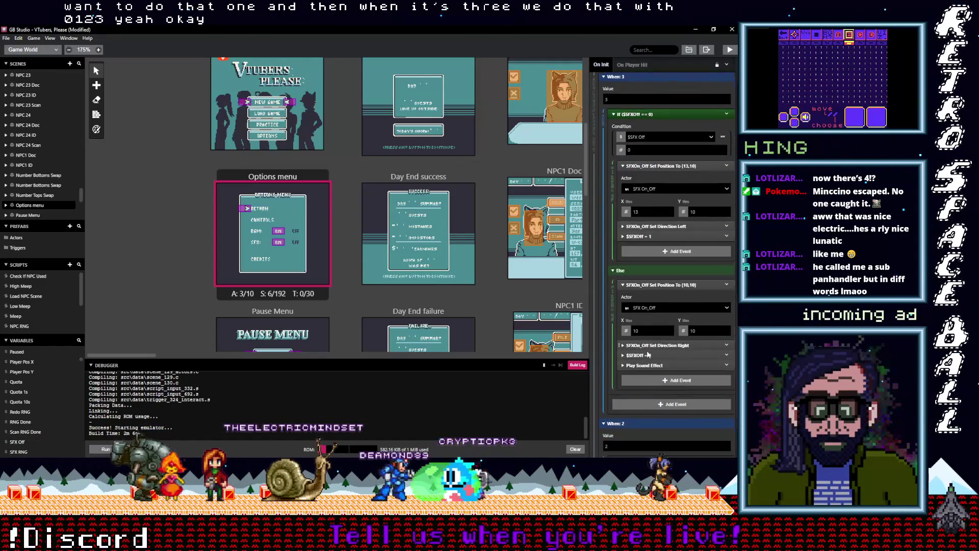
scroll(648, 354, "down", 2)
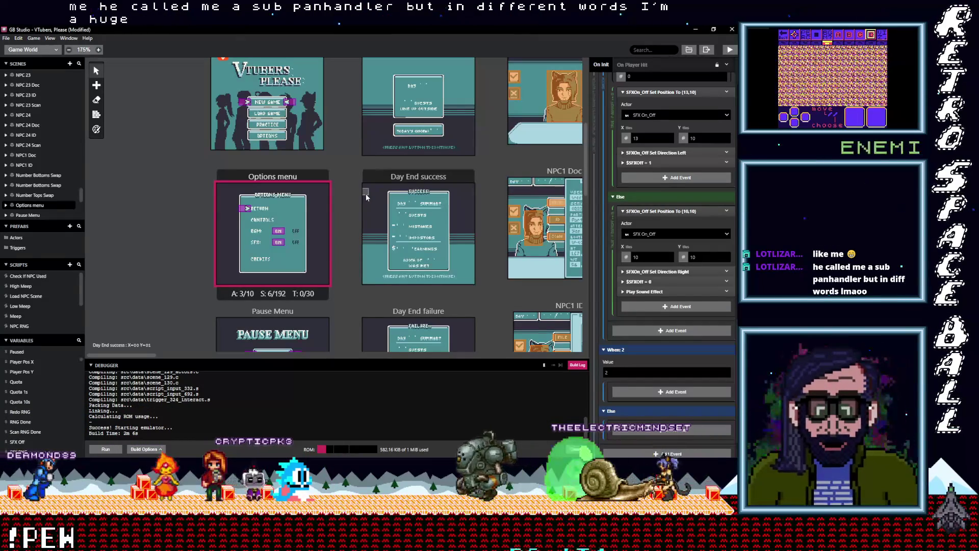
Step: Place a new blank scene, Scene 131, on the game world canvas
scroll(251, 251, "up", 2)
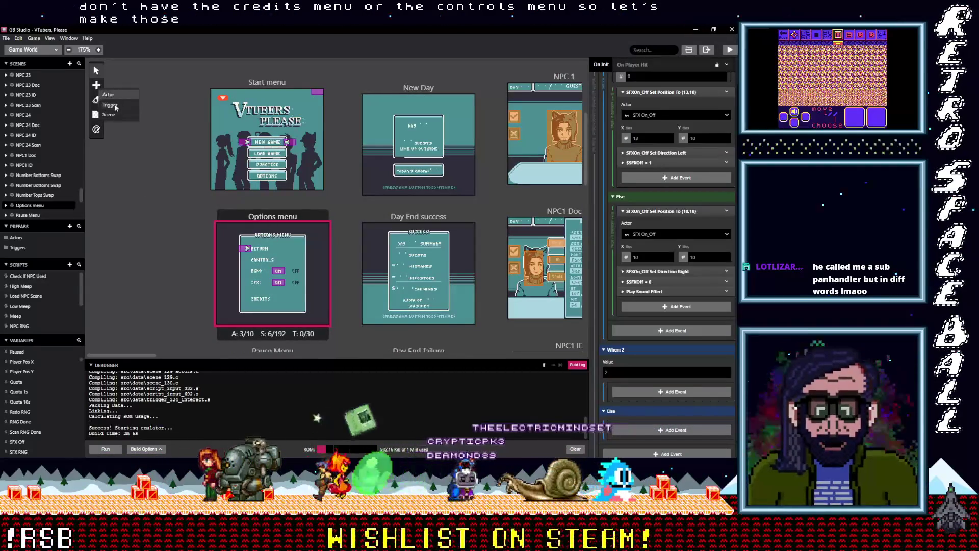
left_click(115, 114)
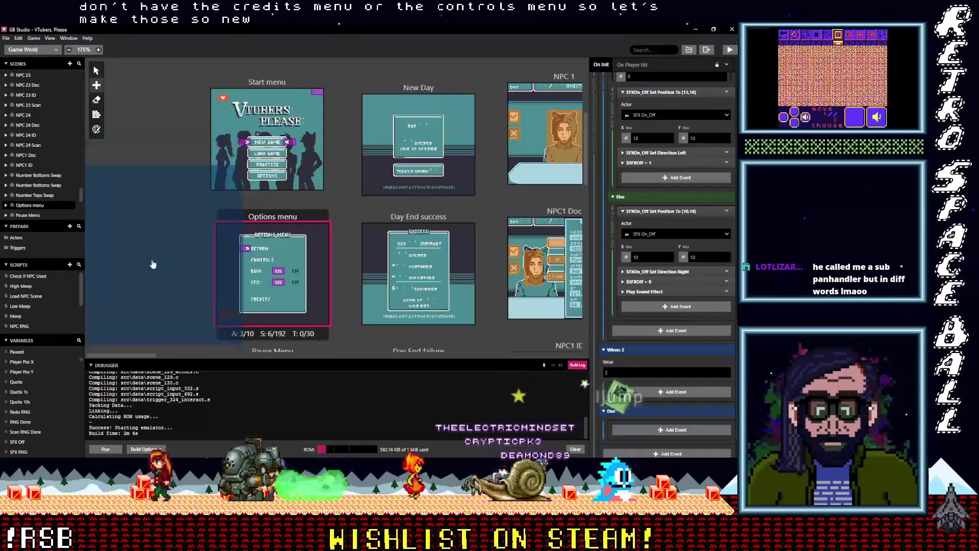
left_click(153, 265)
scroll(183, 264, "down", 4)
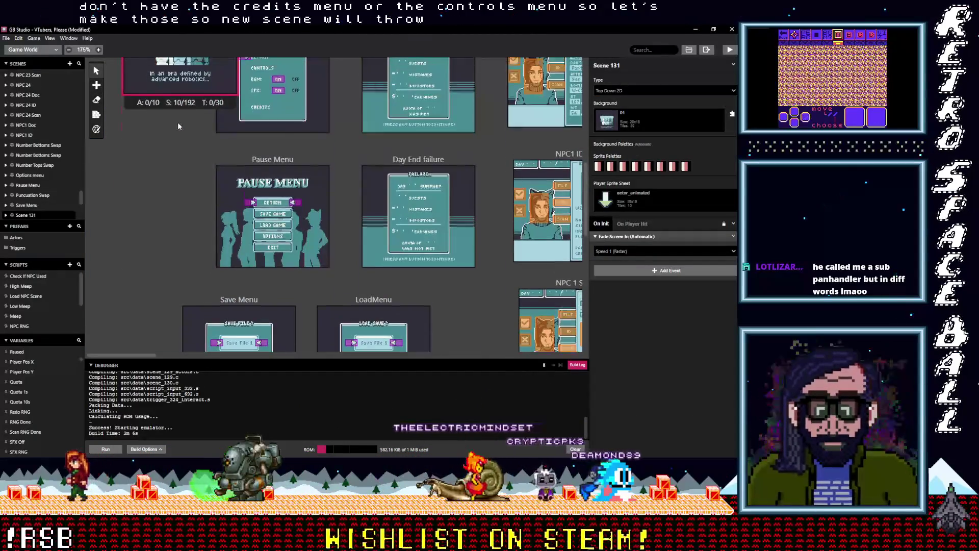
Step: Drag Scene 131 down the canvas until it sits beneath the Tut 2 scenes
scroll(177, 122, "up", 2)
left_click_drag(173, 59, 188, 268)
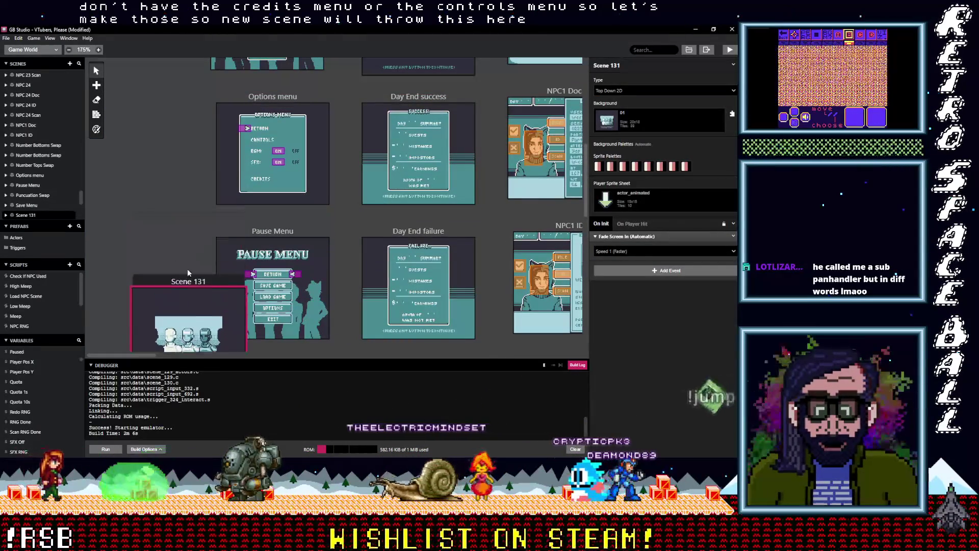
scroll(209, 249, "down", 4)
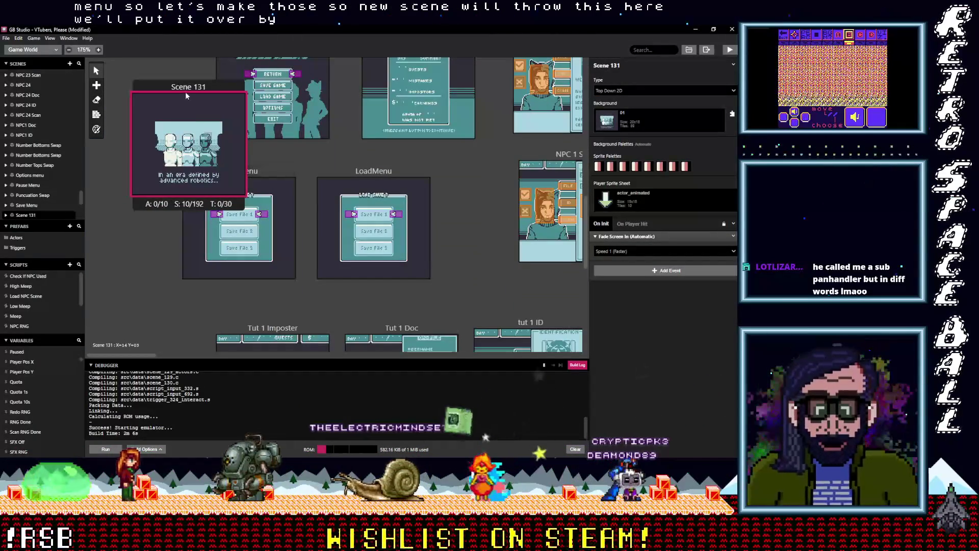
left_click_drag(180, 90, 178, 265)
scroll(191, 155, "down", 3)
left_click_drag(190, 156, 186, 290)
scroll(201, 191, "down", 3)
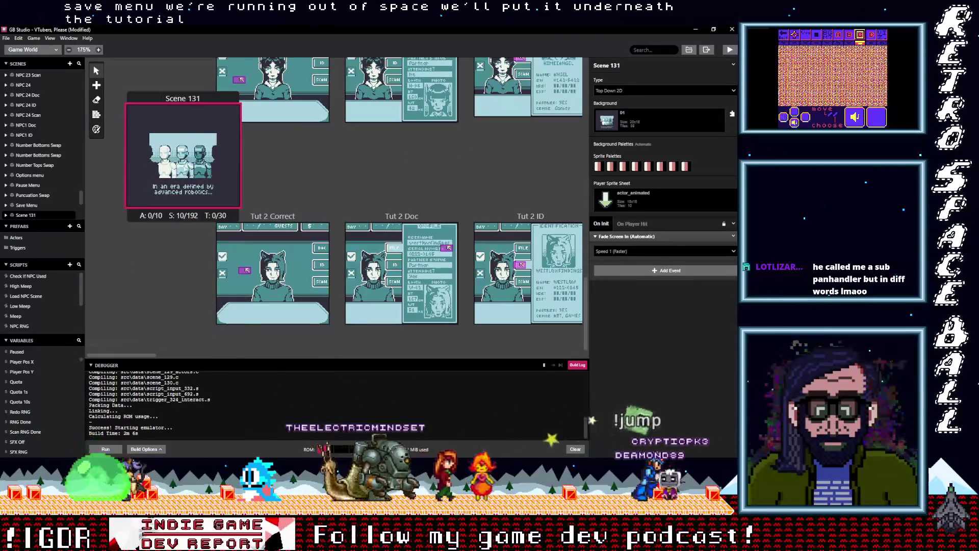
left_click_drag(186, 108, 178, 323)
scroll(179, 252, "down", 3)
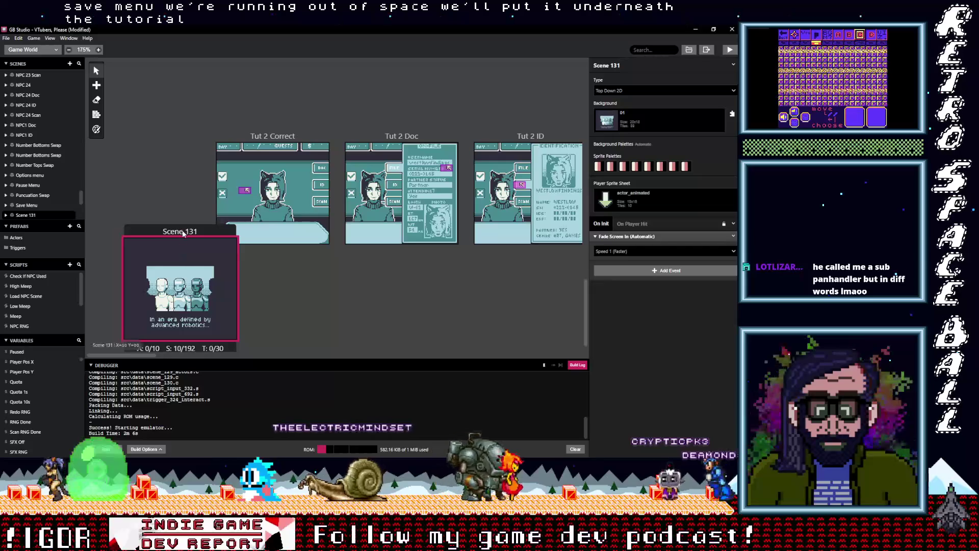
left_click_drag(183, 263, 211, 278)
scroll(232, 229, "down", 2)
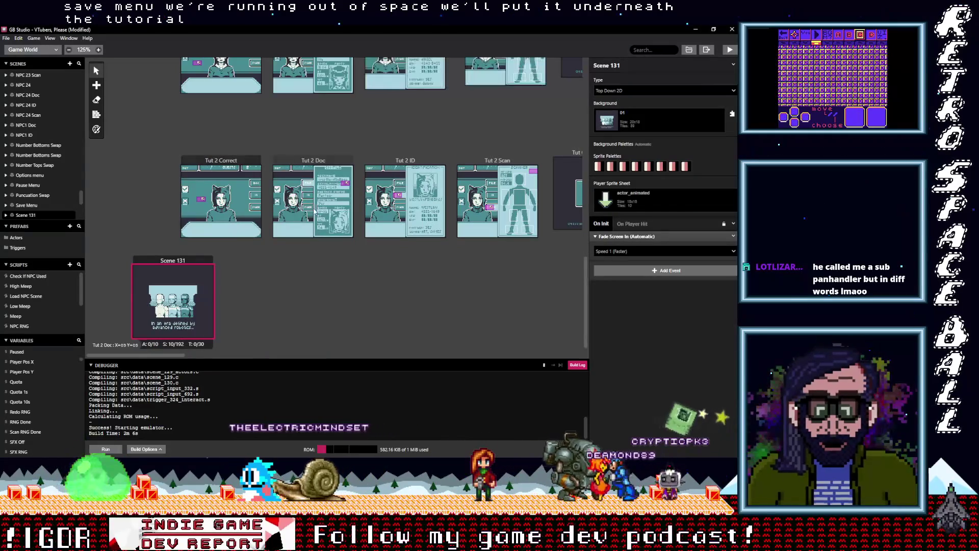
scroll(204, 216, "up", 2)
Step: Check the Tut 2 scene row, zoom the canvas out, and select Scene 131
scroll(204, 216, "right", 2)
left_click(173, 206, "shift")
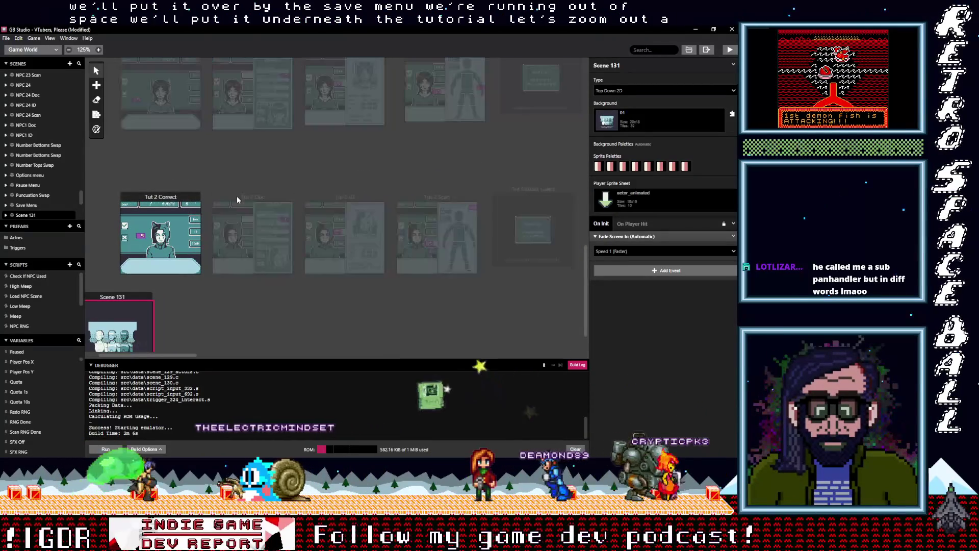
left_click(236, 195, "shift")
left_click(322, 194, "shift")
left_click(416, 194, "shift")
left_click(531, 204, "shift")
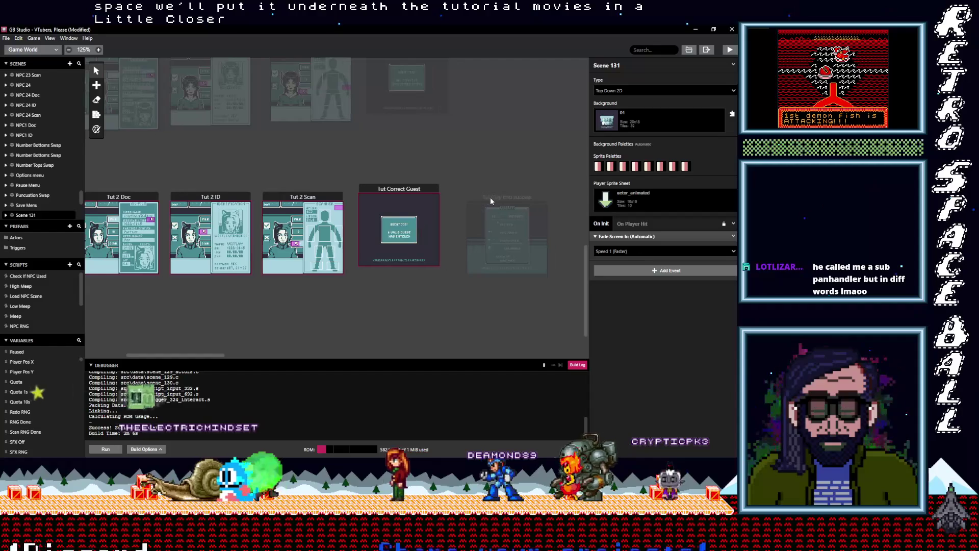
left_click(308, 161)
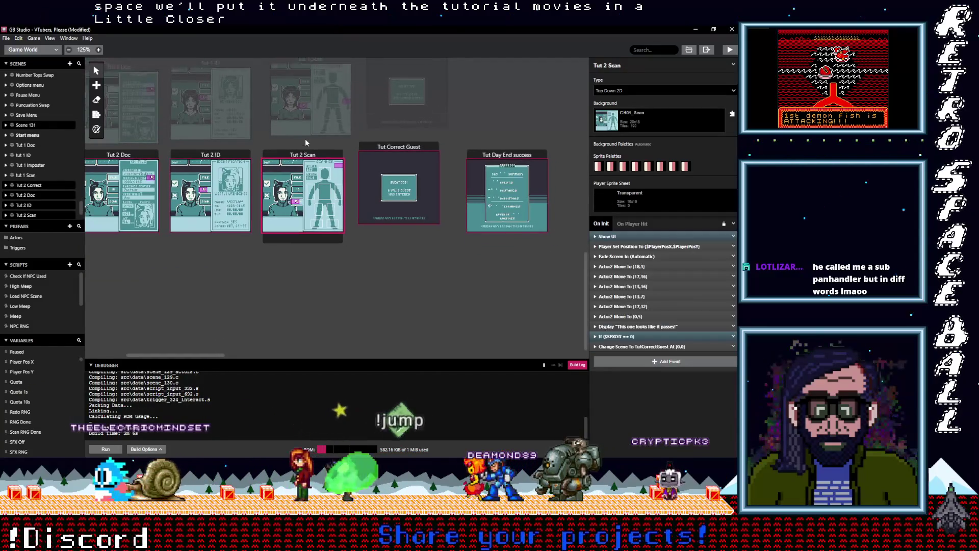
left_click(196, 335)
left_click_drag(195, 355, 156, 356)
left_click(215, 256)
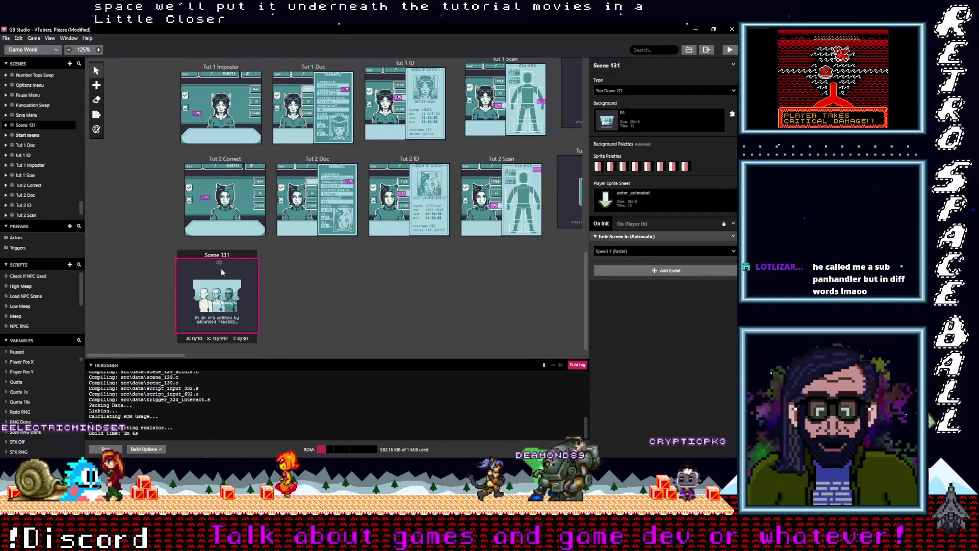
Step: Rename Scene 131 to 'Controls Gamepad' and set its background to GamepadControls
left_click(601, 64)
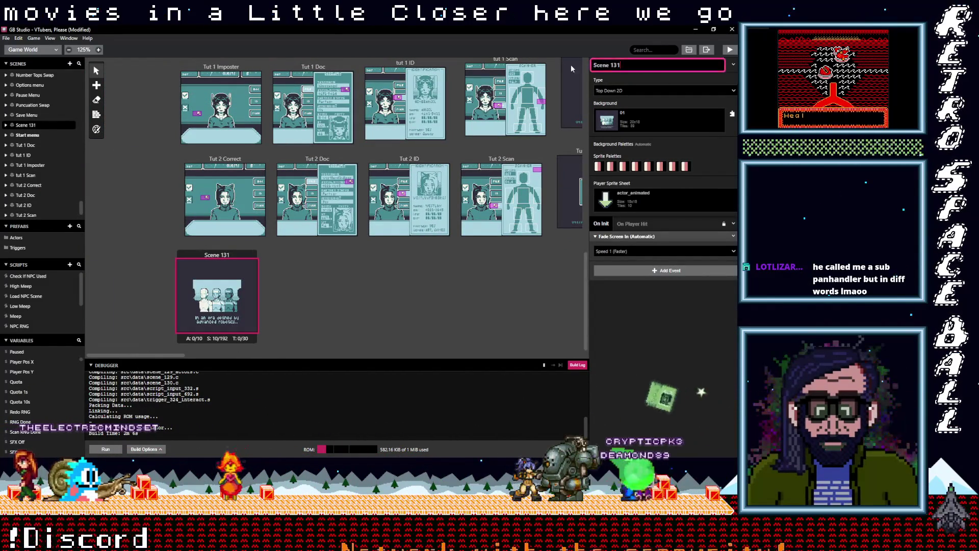
triple_click(660, 59)
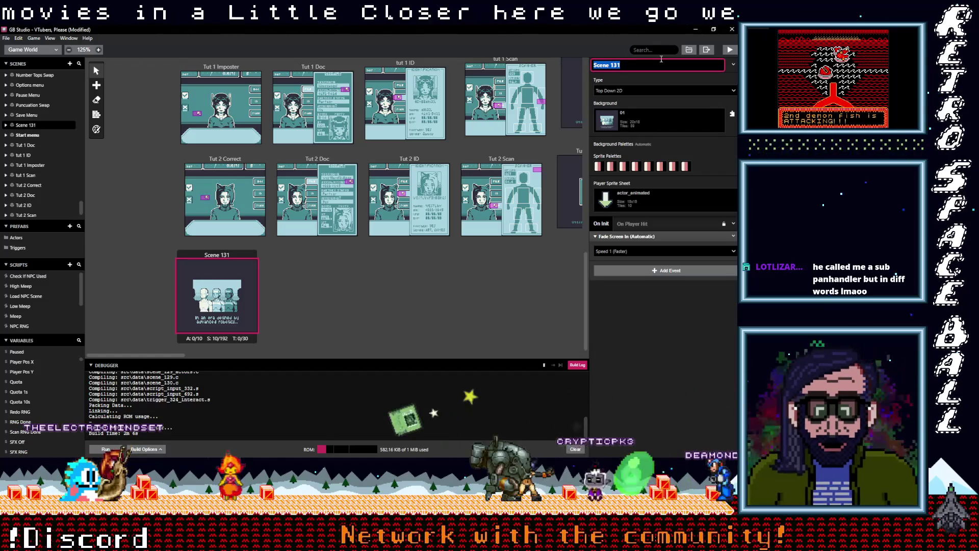
type("Controls")
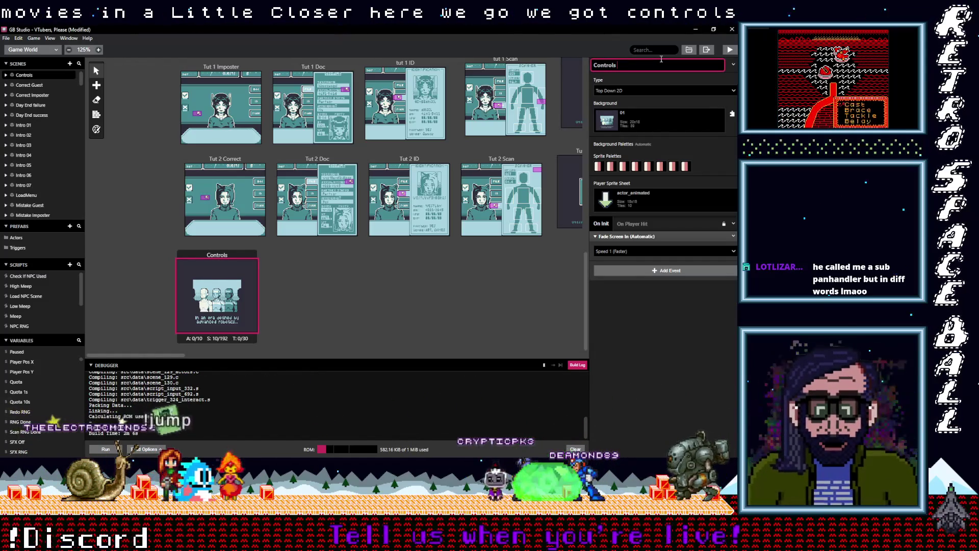
type(" Gamepad")
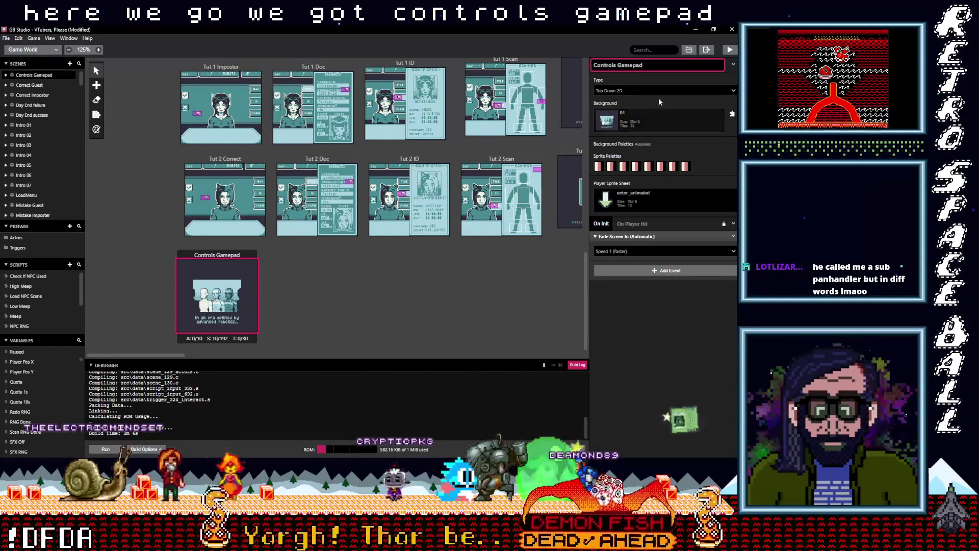
left_click(650, 118)
type("con")
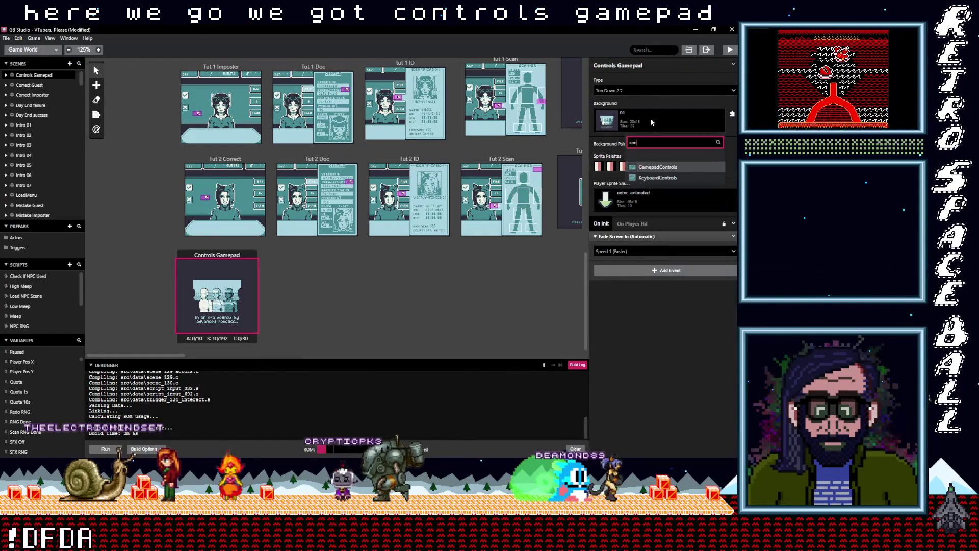
left_click(657, 167)
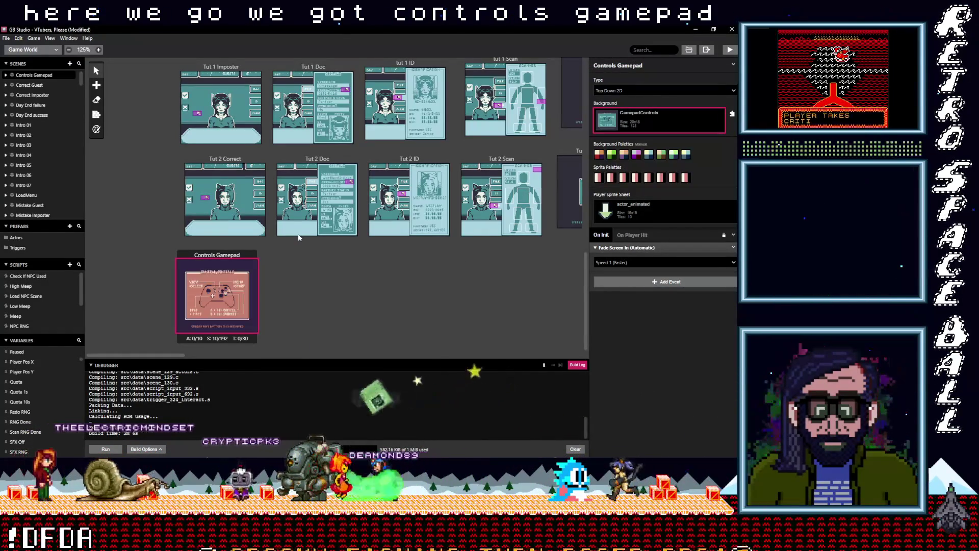
left_click(95, 128)
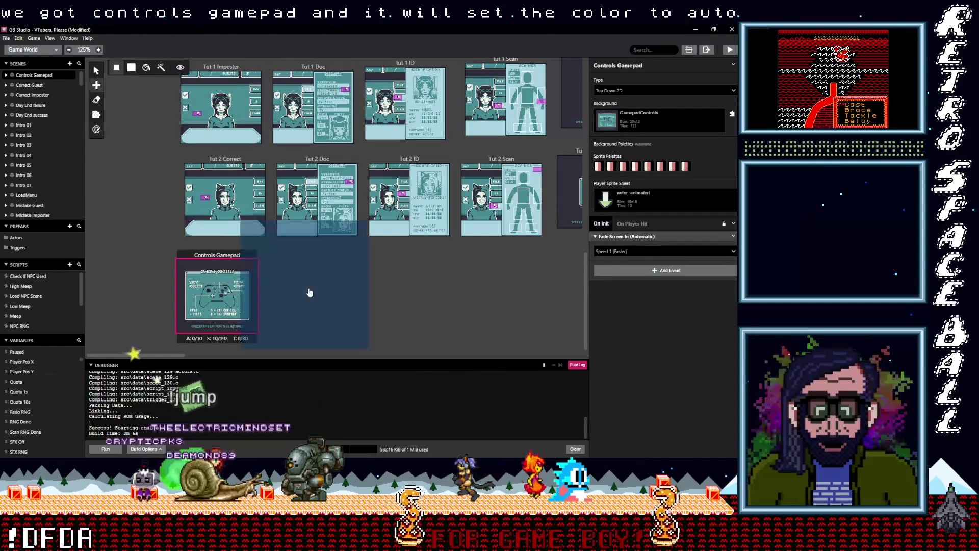
Step: Paste a copy beside Controls Gamepad named 'Controls Keyboard' with KeyboardControls background and automatic palettes
left_click(313, 273)
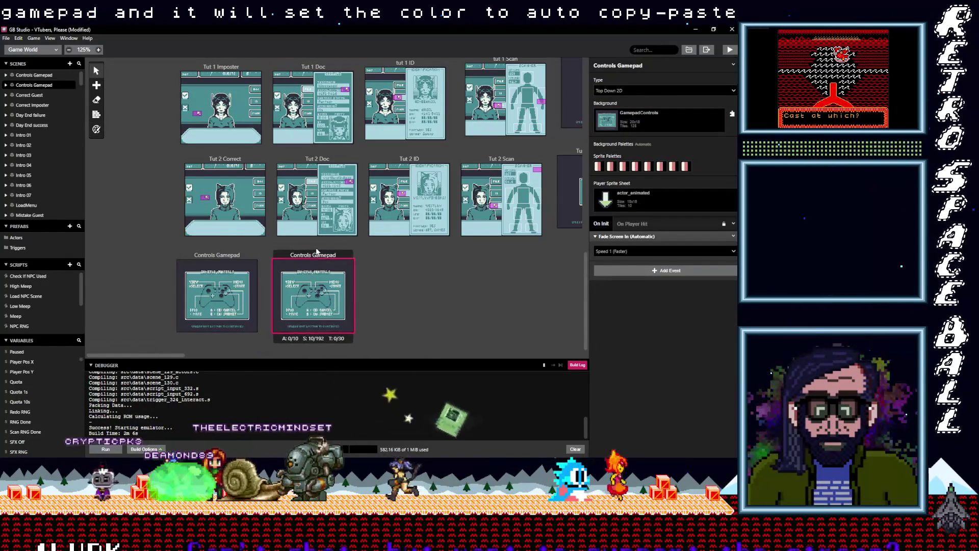
double_click(659, 69)
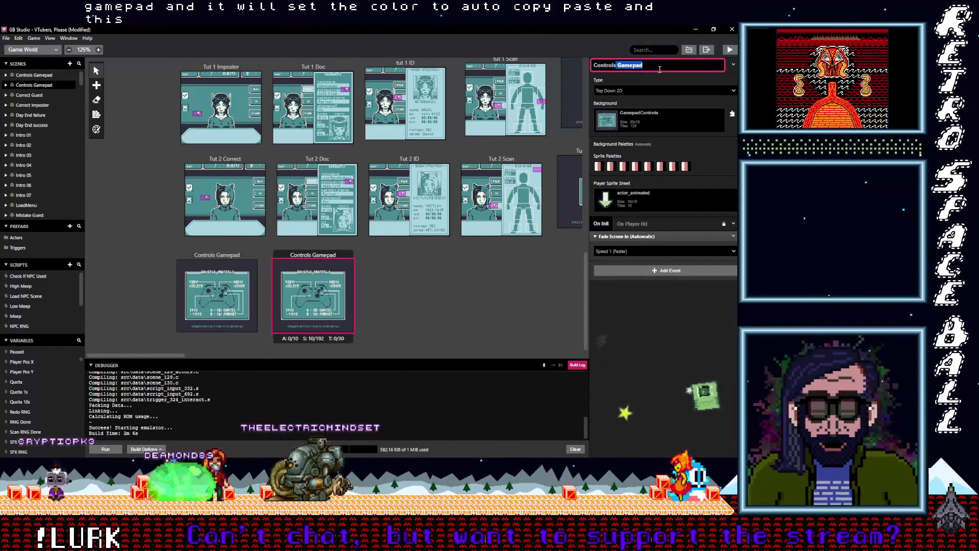
type("Keyboar")
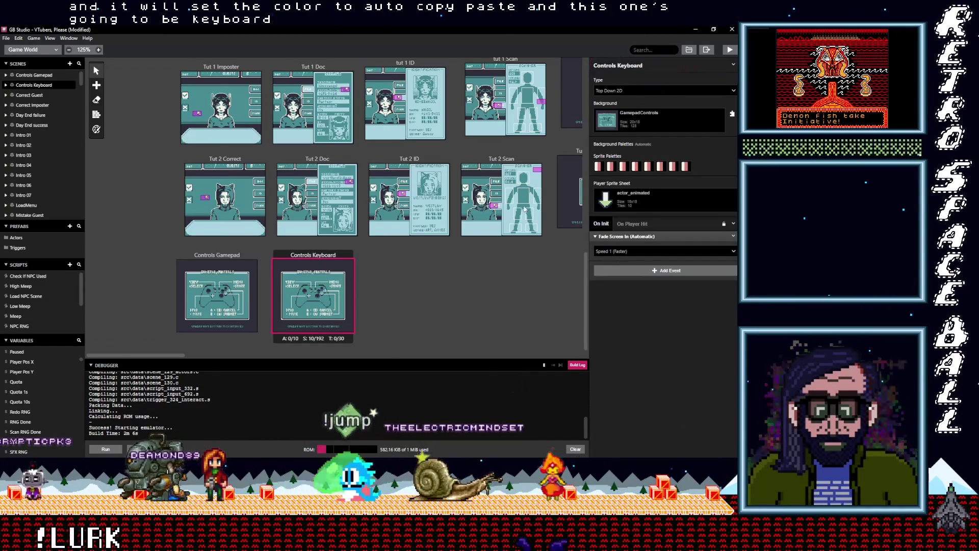
left_click(650, 123)
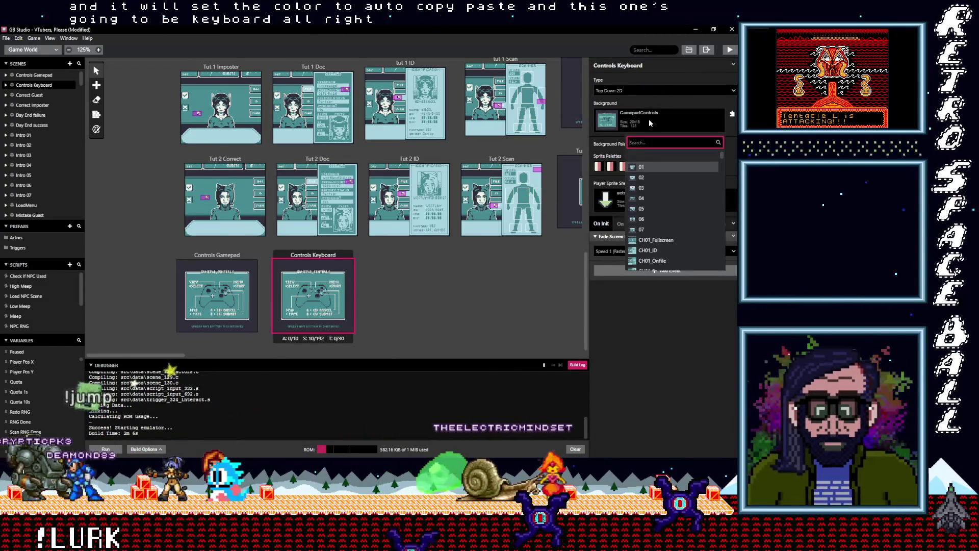
type("key")
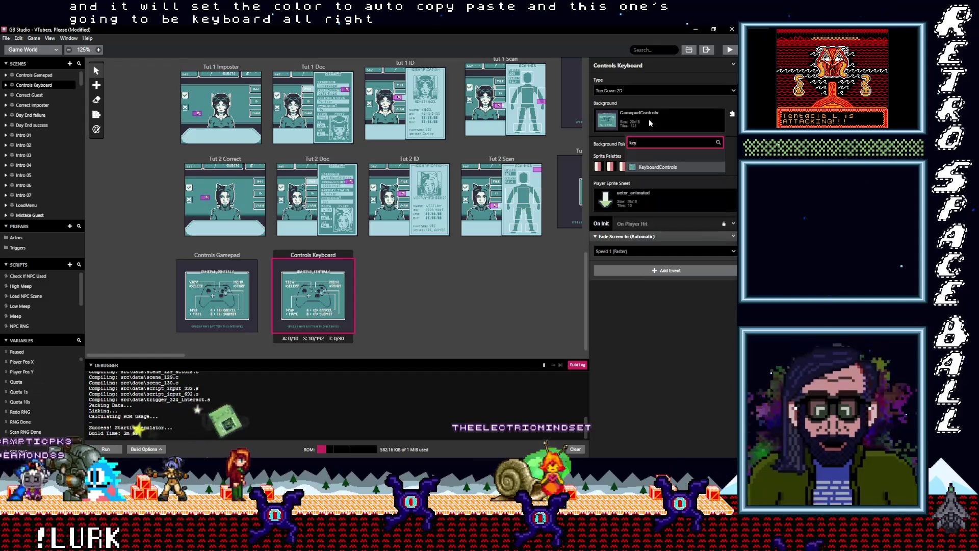
left_click(656, 167)
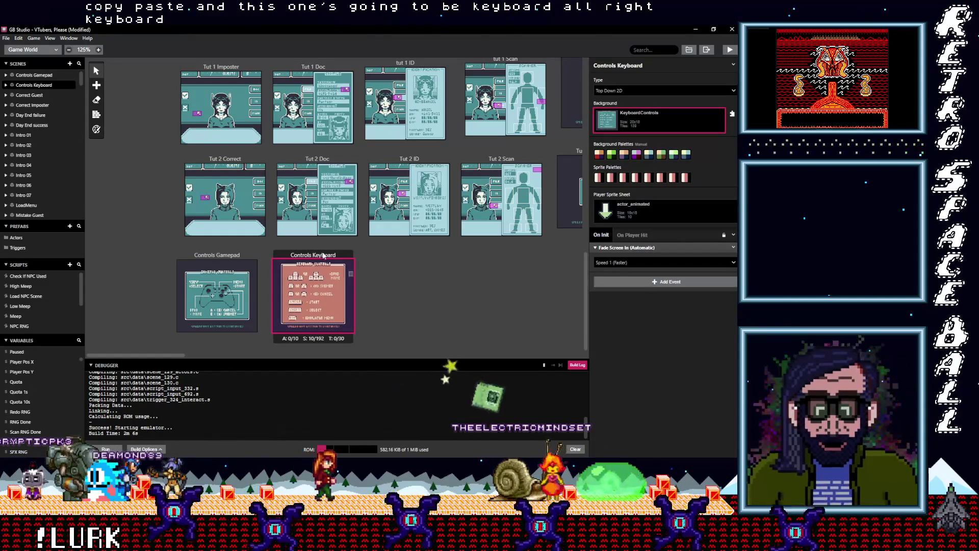
key("p")
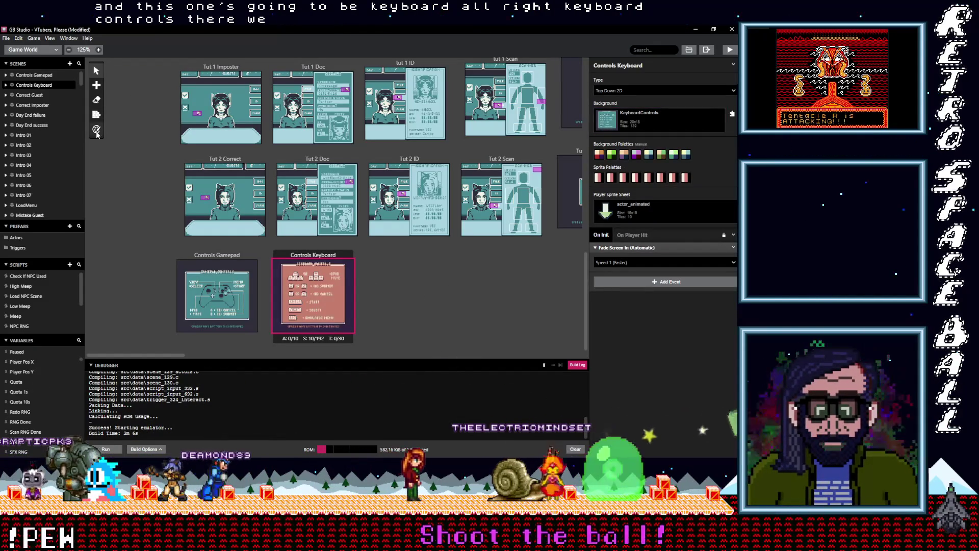
left_click(301, 71)
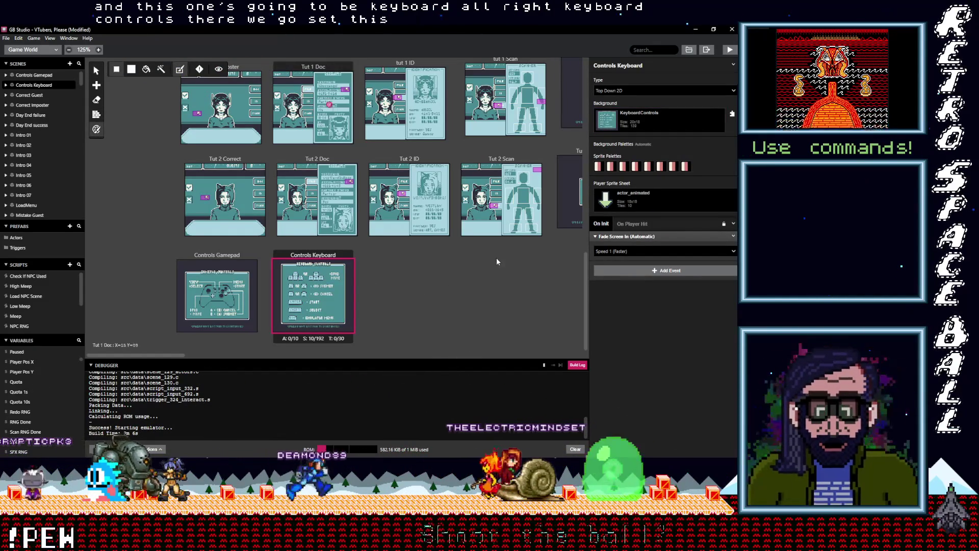
Step: Set the player sprite to Transparent on both Controls Keyboard and Controls Gamepad
left_click(621, 209)
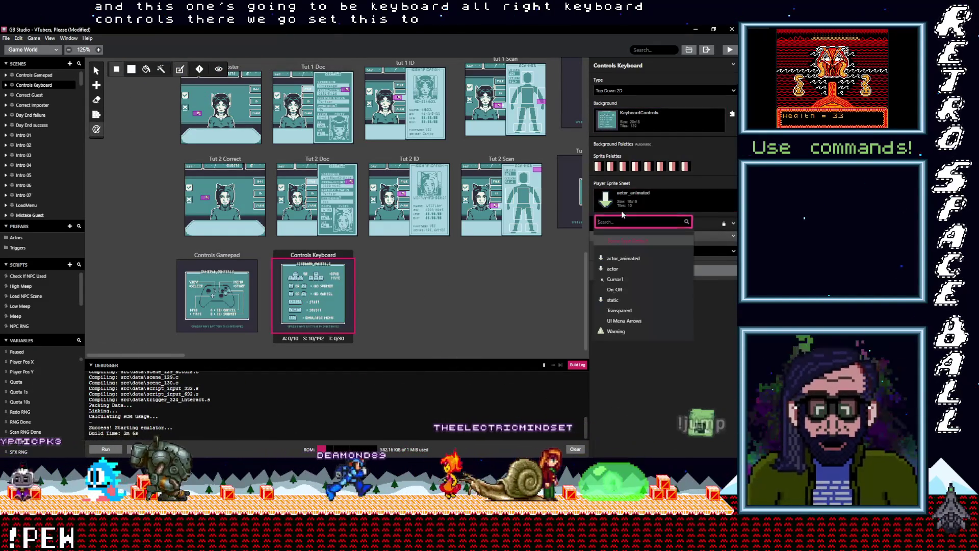
left_click(678, 308)
left_click(216, 254)
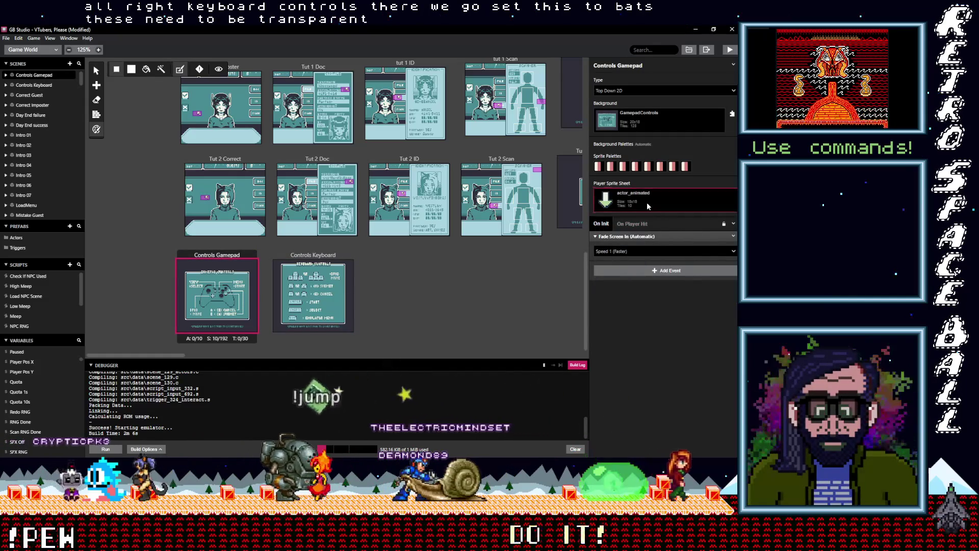
left_click(627, 200)
left_click(621, 311)
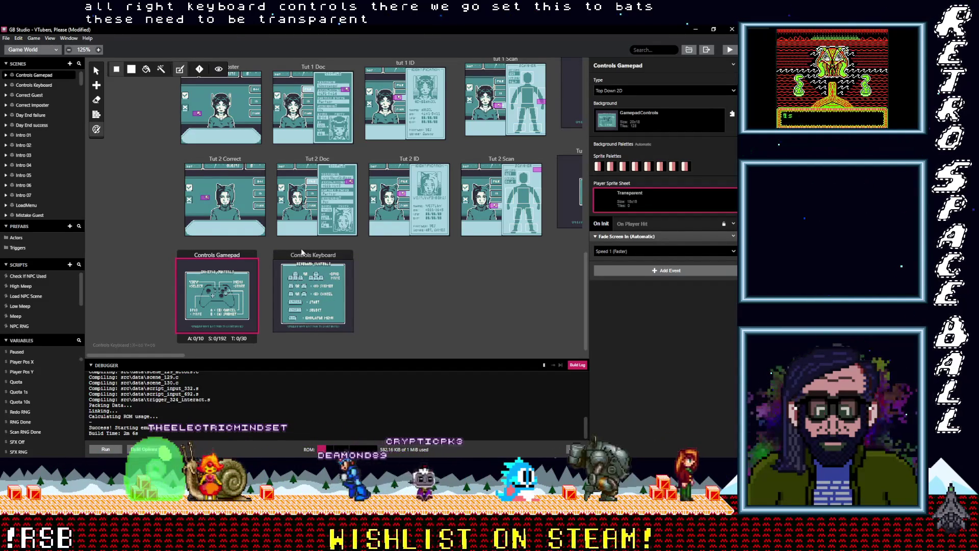
Step: Nudge Controls Keyboard slightly left, then deselect it to show project settings
key("v")
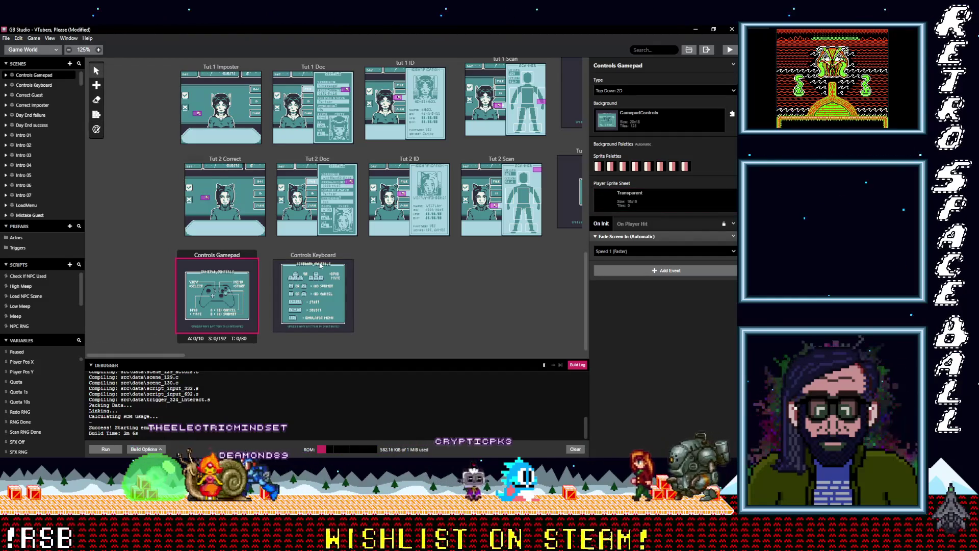
left_click_drag(312, 258, 305, 261)
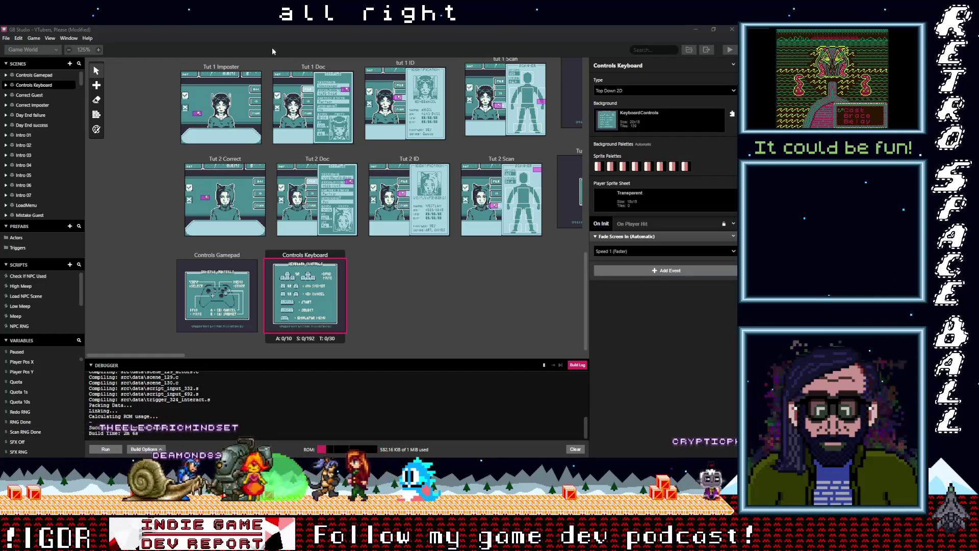
left_click(401, 279)
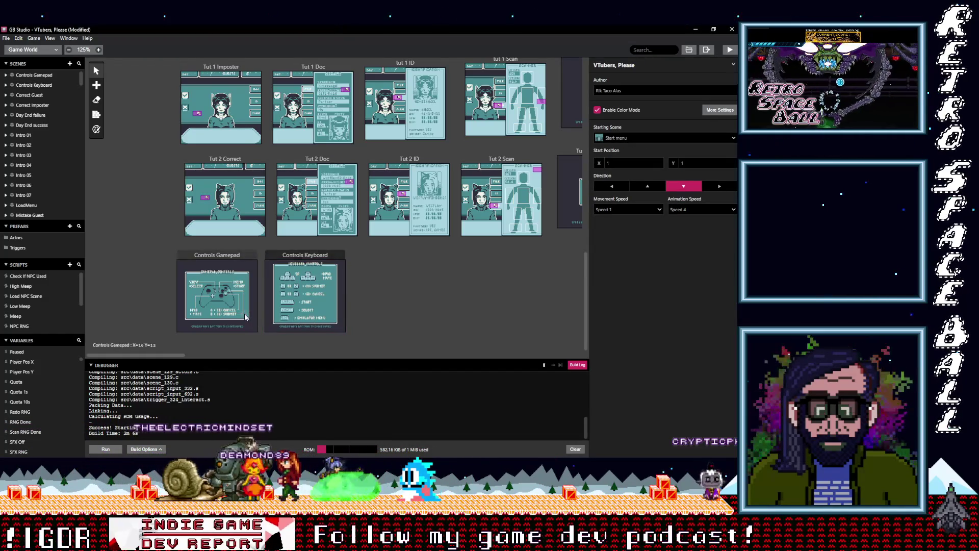
scroll(245, 316, "up", 1)
scroll(245, 317, "up", 2)
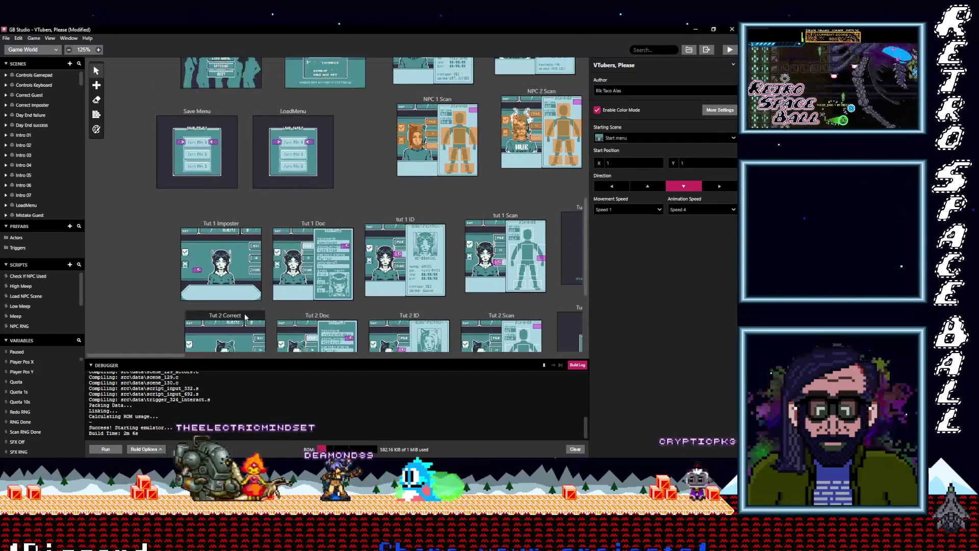
scroll(245, 317, "down", 2)
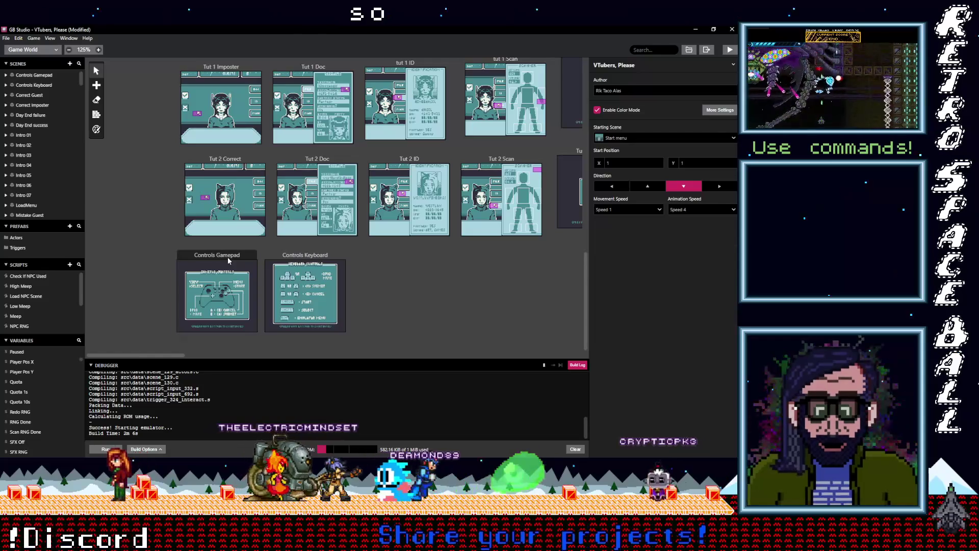
Step: On Controls Gamepad, attach an A/B/Start/Select button script that changes scene to Controls Keyboard
left_click(228, 261)
left_click(659, 270)
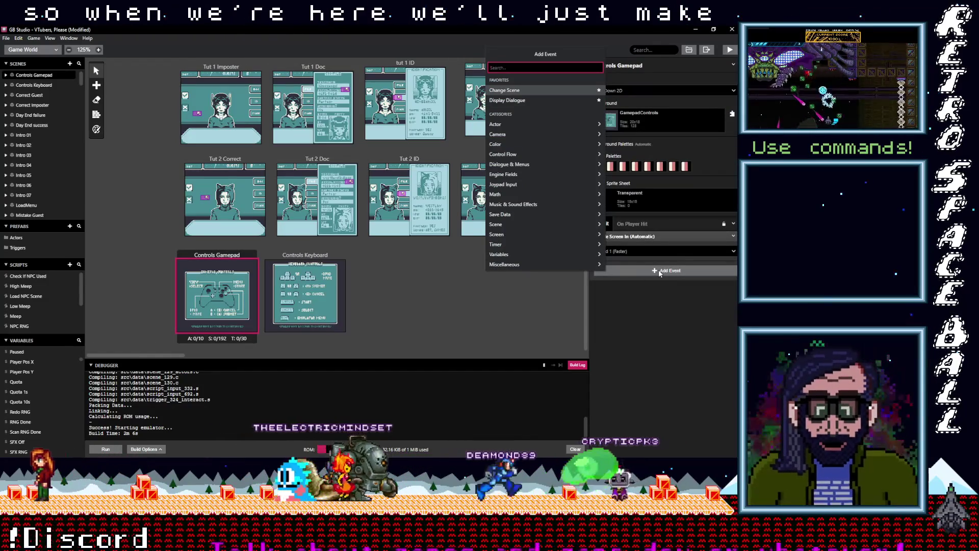
type("bu")
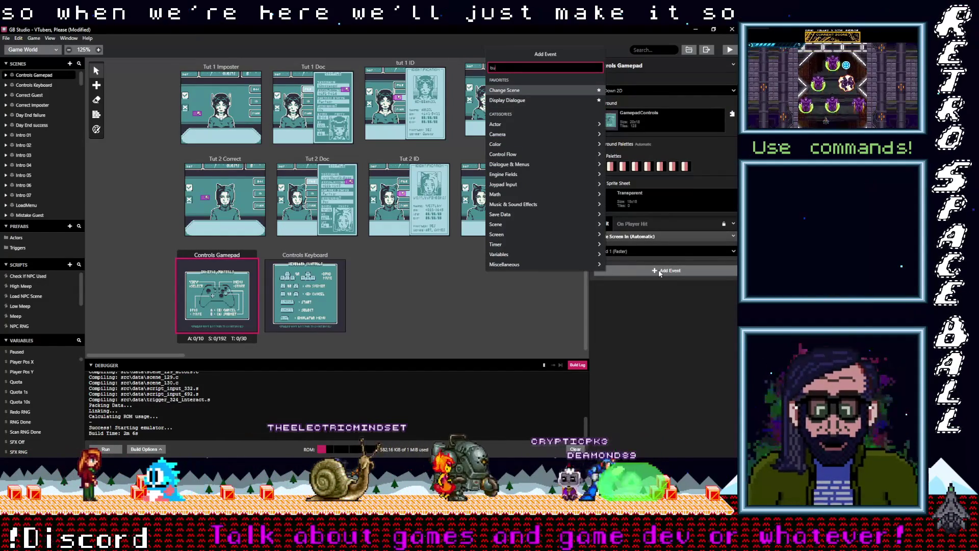
type("tton")
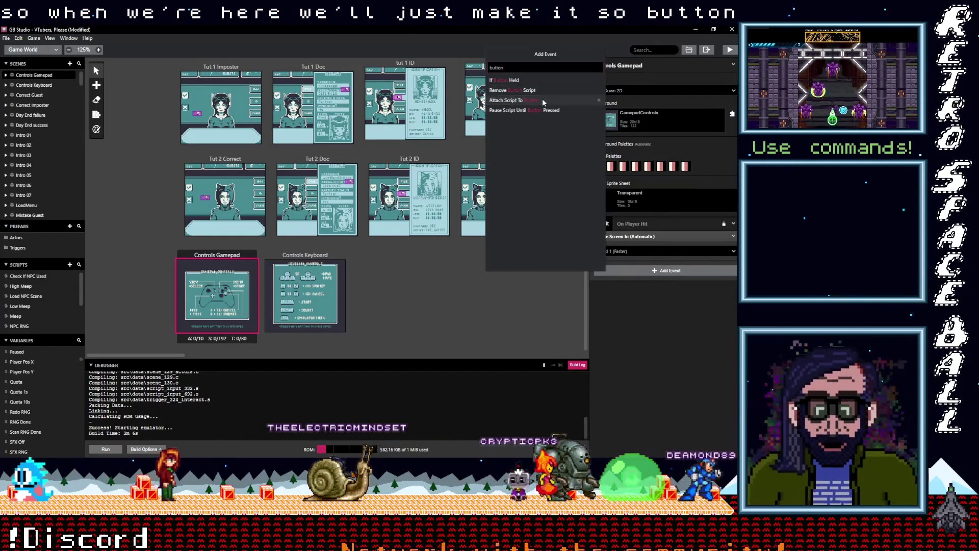
left_click(543, 100)
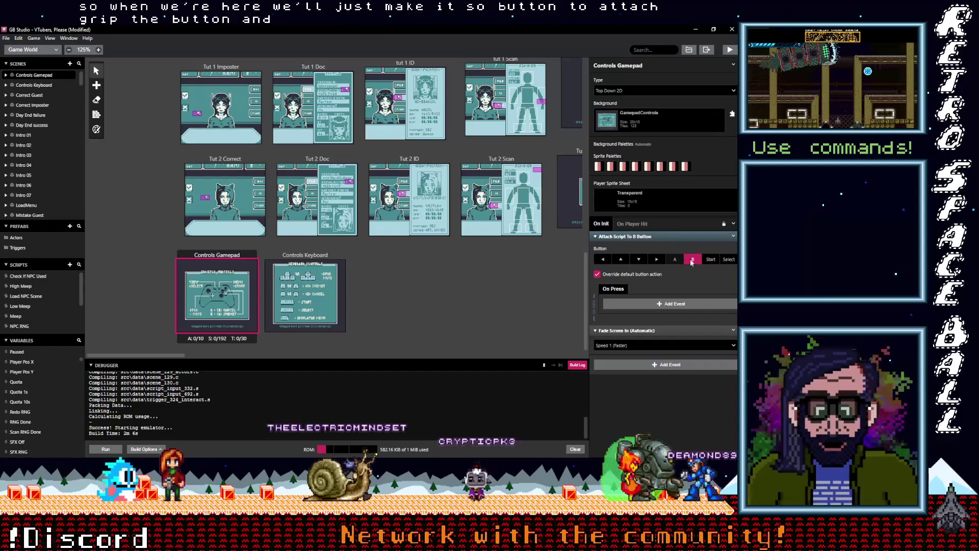
left_click(658, 304)
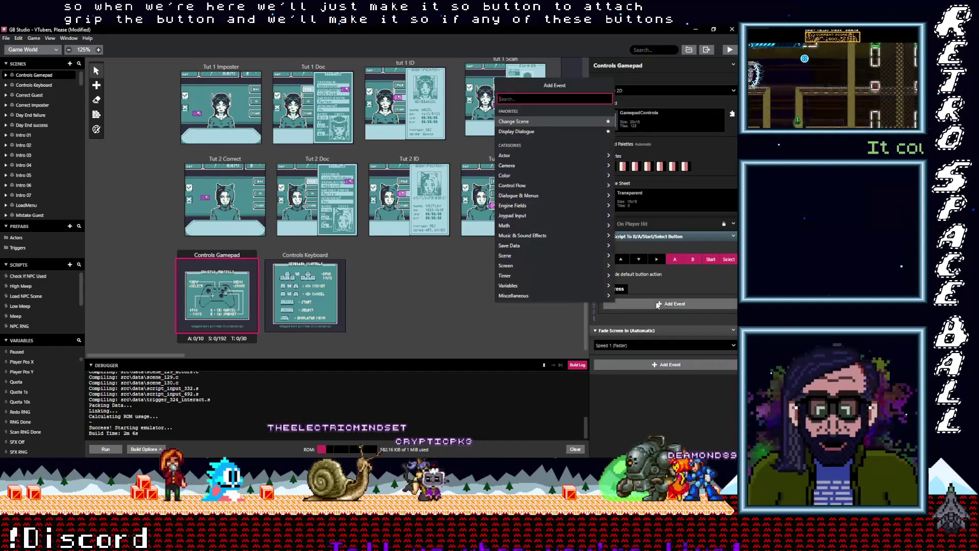
type("change")
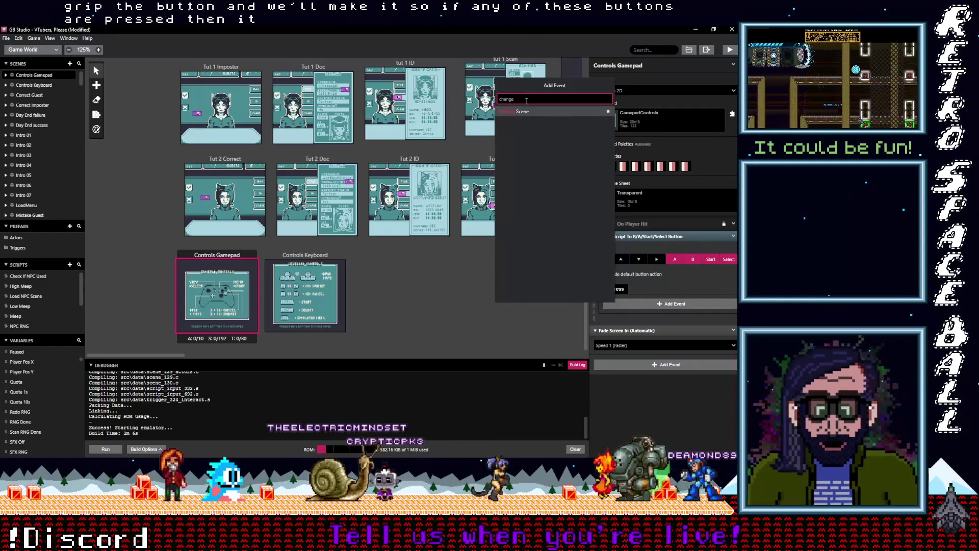
key("Return")
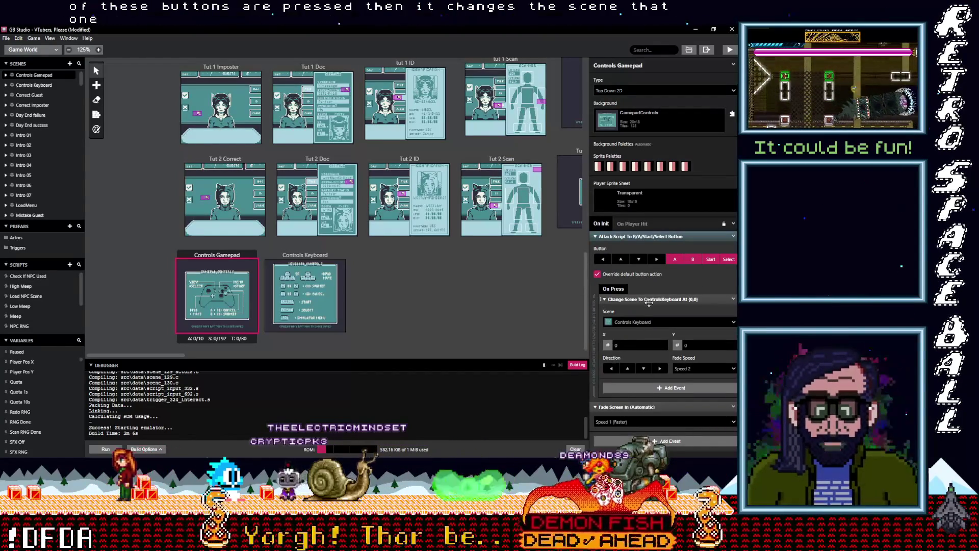
left_click(640, 300)
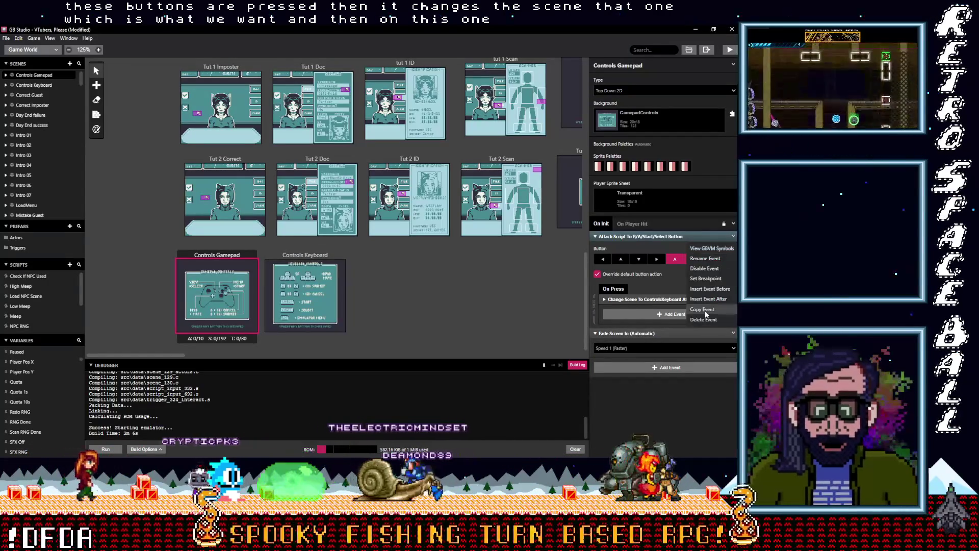
Step: Paste that button script into Controls Keyboard with its destination set to Options menu
left_click(305, 254)
left_click(655, 271, "alt")
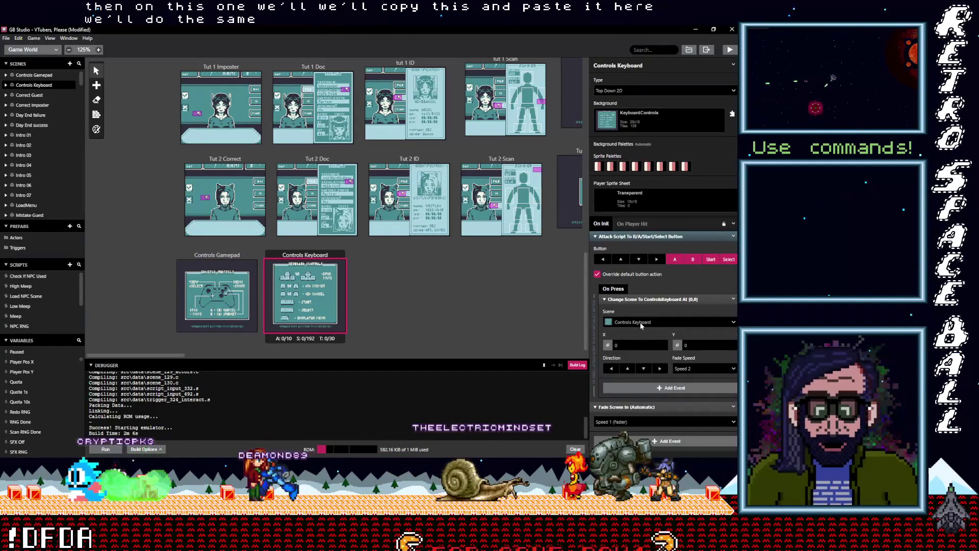
left_click(640, 322)
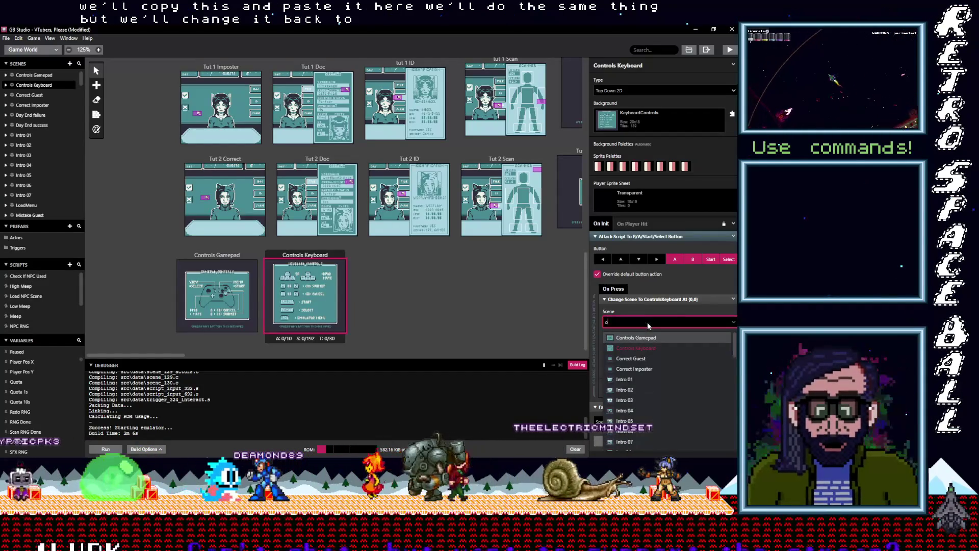
type("option")
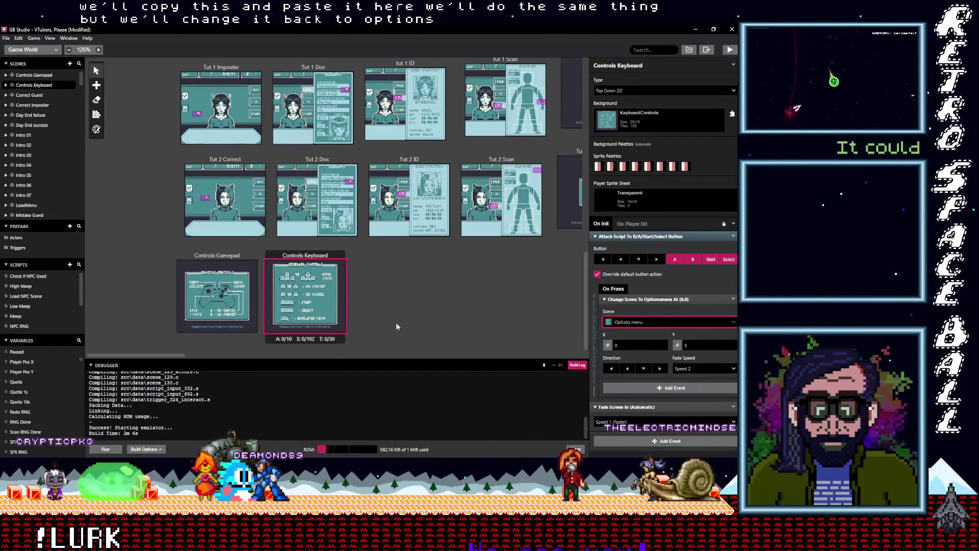
scroll(395, 324, "down", 7)
scroll(396, 326, "up", 2)
scroll(397, 326, "up", 3)
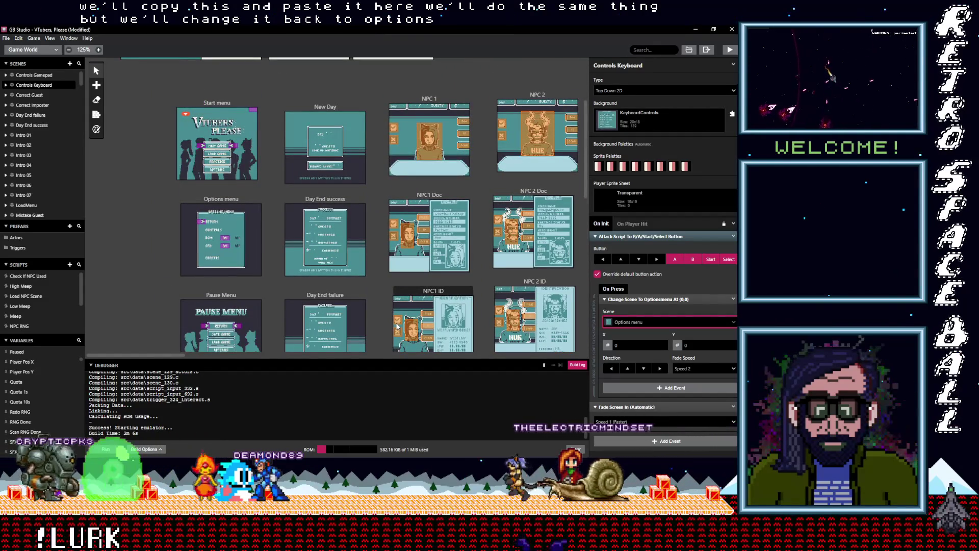
scroll(397, 326, "down", 8)
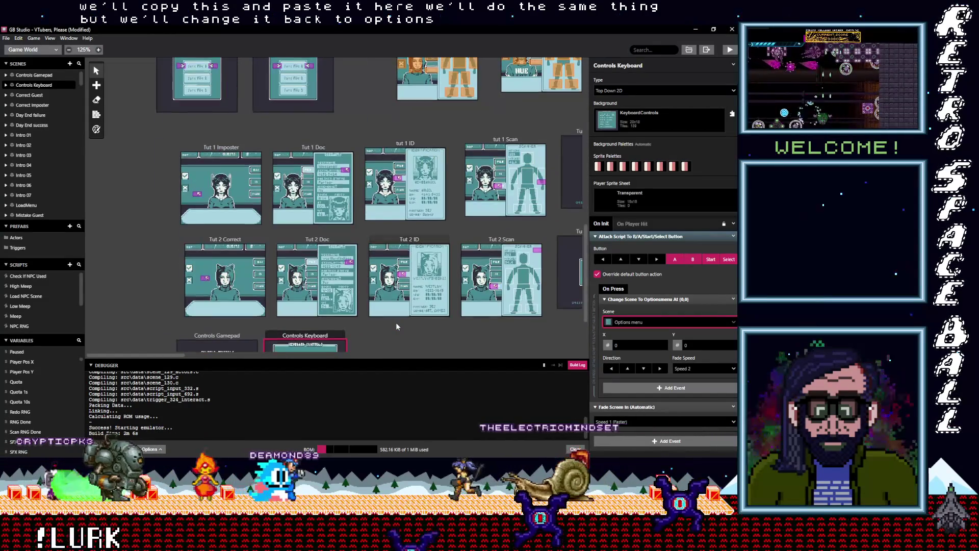
scroll(397, 326, "up", 8)
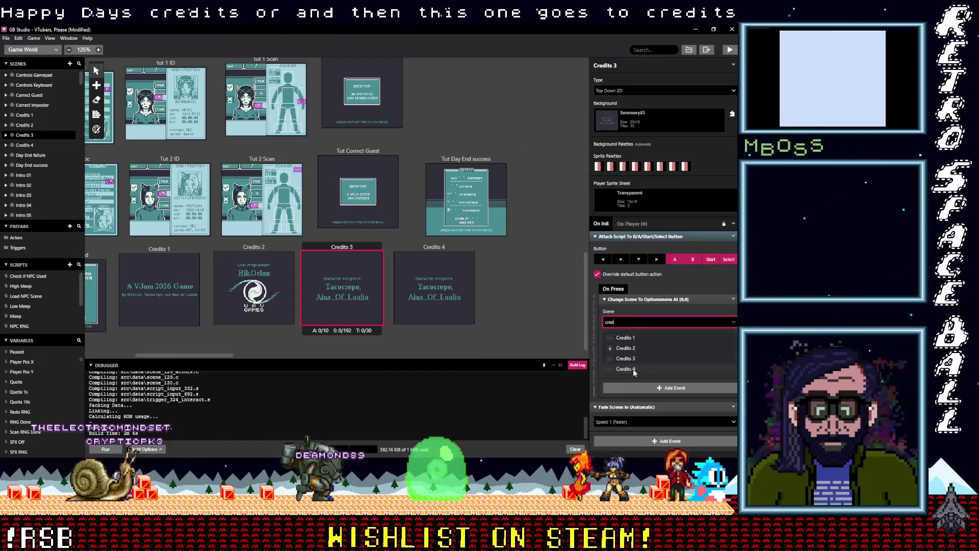
Step: Point Credits 3 to Credits 4 and give Credits 4 the Summary04 background
left_click(632, 369)
left_click(262, 247)
left_click(336, 246)
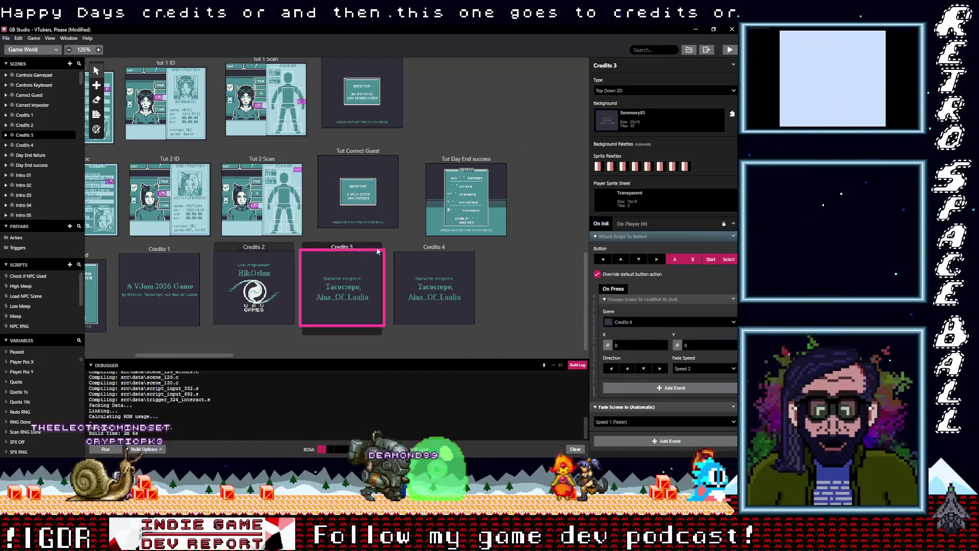
left_click(444, 248)
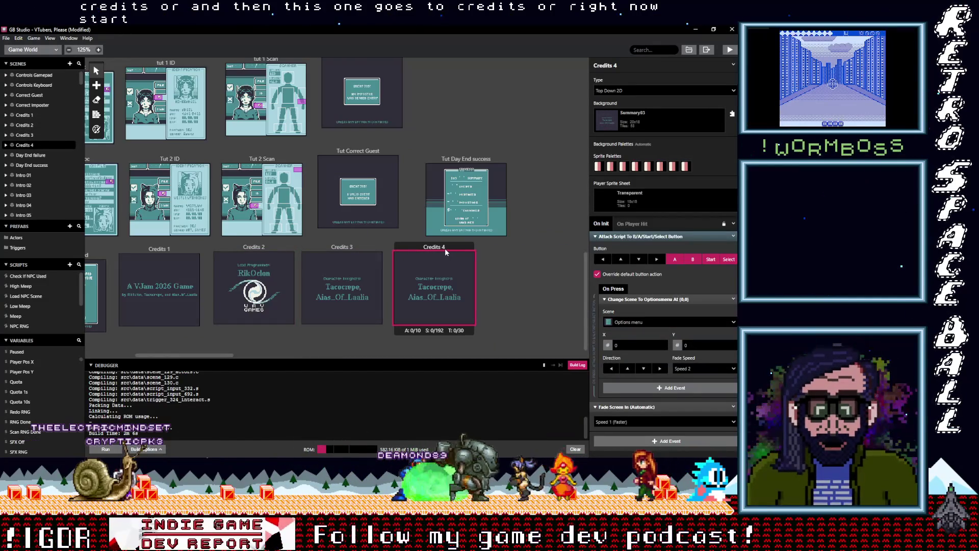
left_click(656, 118)
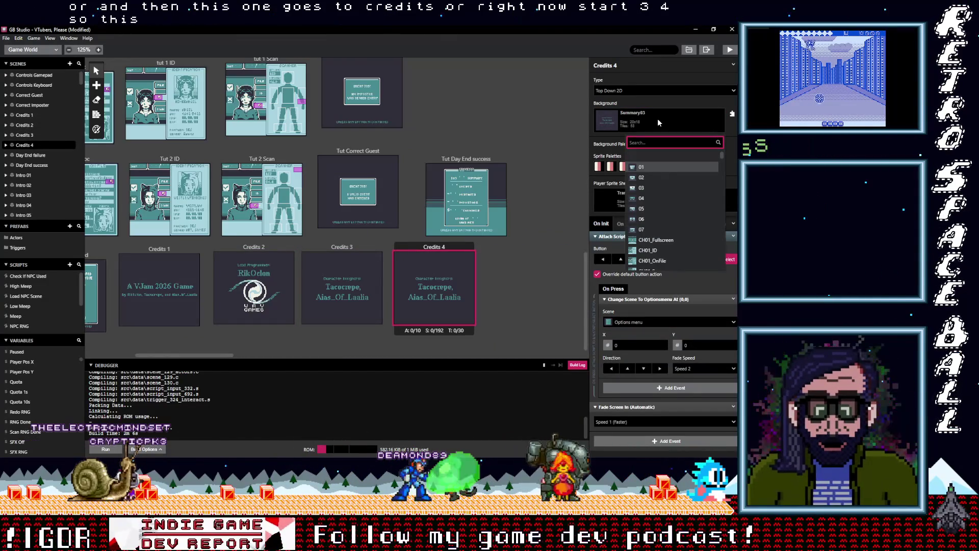
type("summary04")
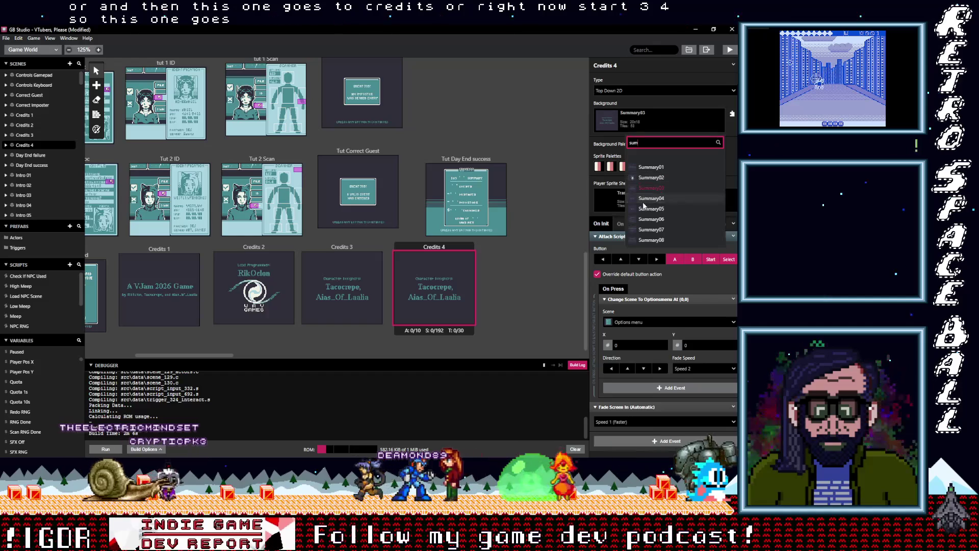
key("Return")
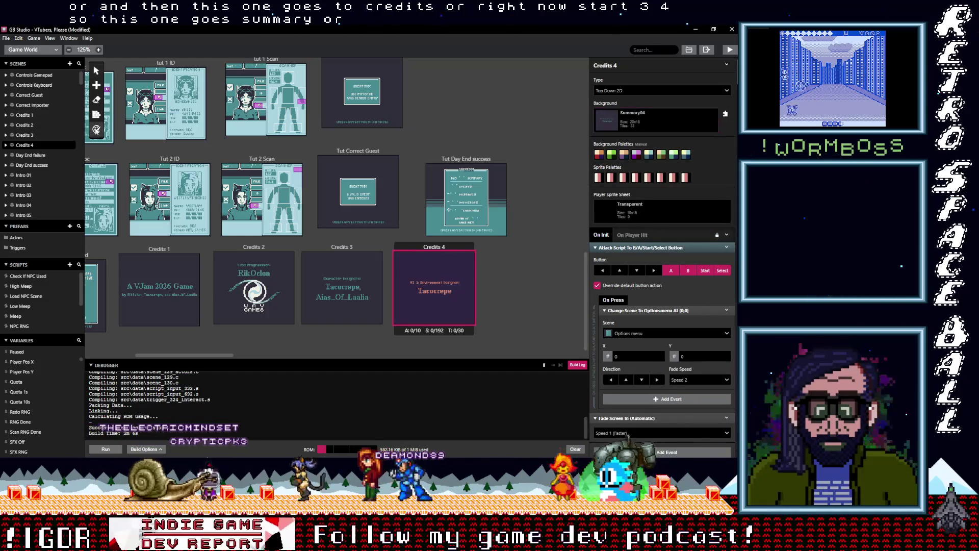
Step: Duplicate Credits 4 to its right and rename the copy Credits 5
left_click(96, 114)
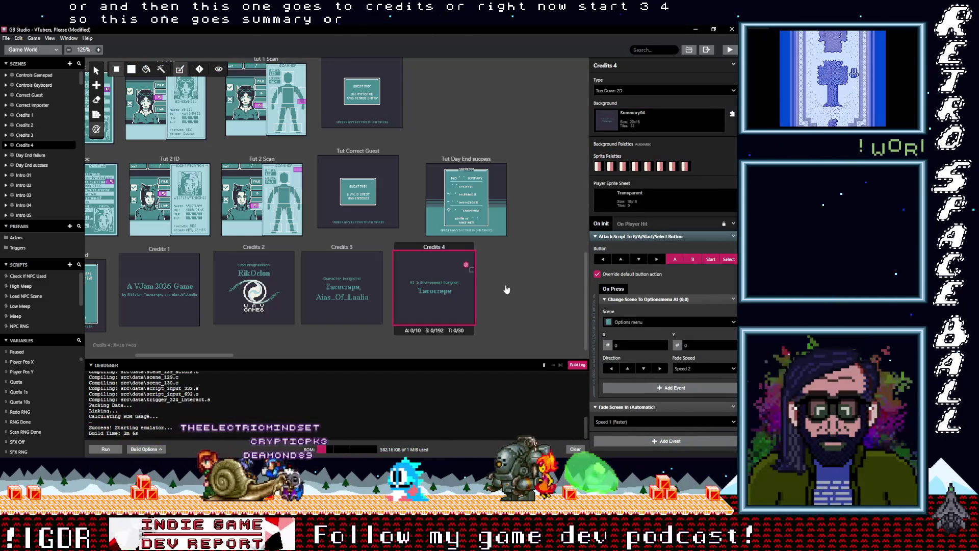
mouse_move(436, 247)
left_mouse_down()
mouse_move(525, 301)
mouse_move(527, 292)
left_mouse_up()
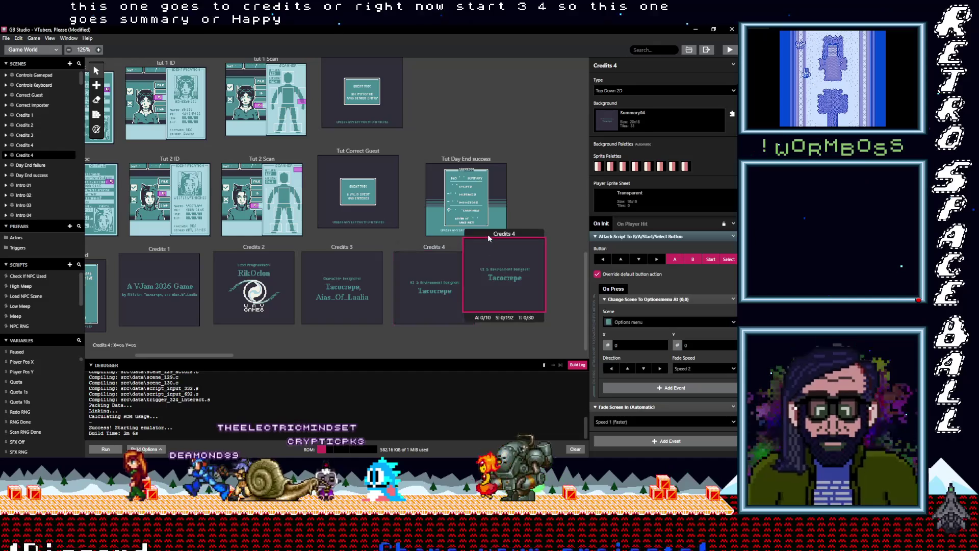
left_click_drag(487, 234, 512, 250)
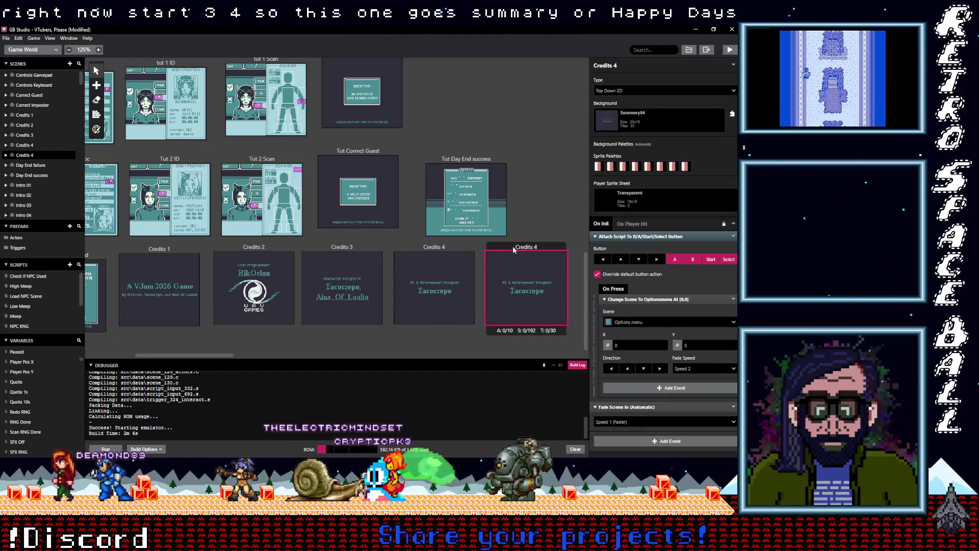
left_click(622, 67)
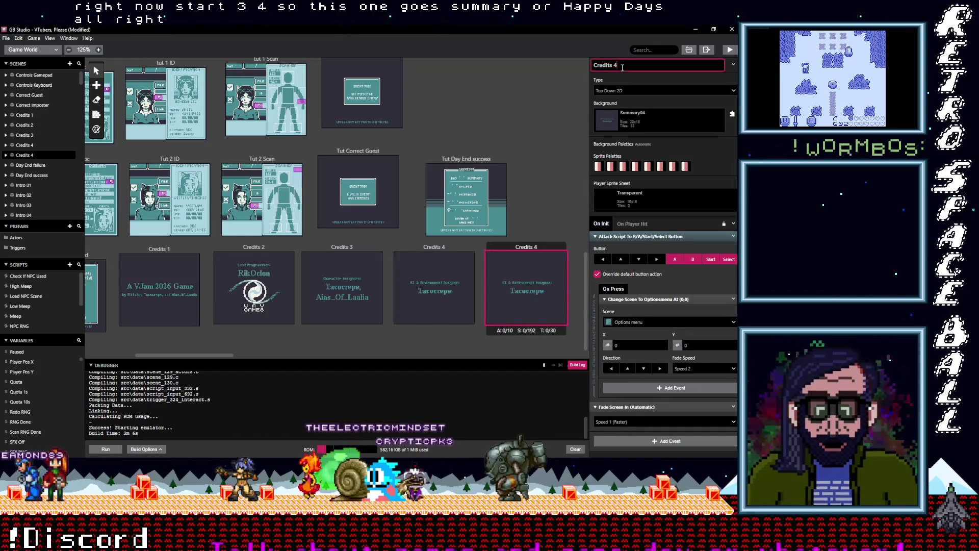
key("BackSpace")
type("5")
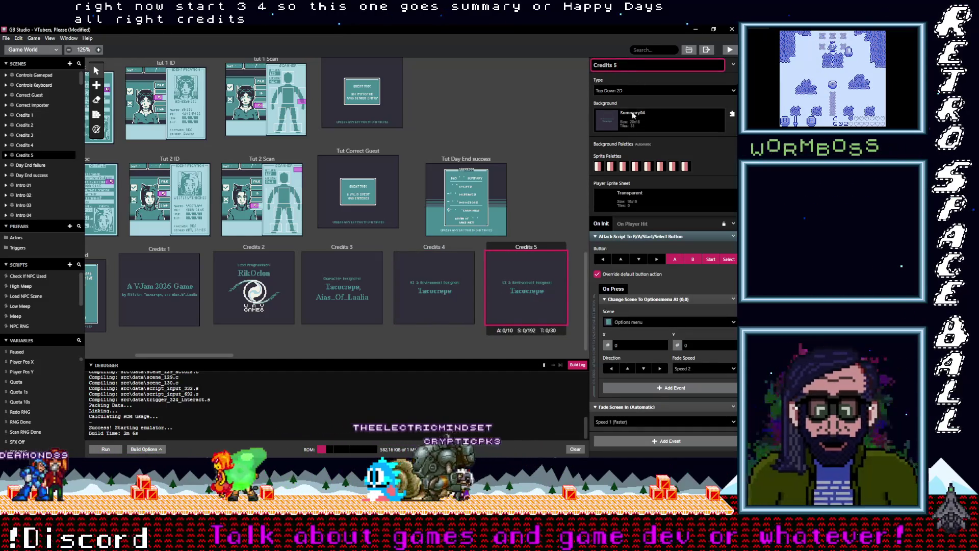
Step: Give Credits 5 the Summary05 background with automatic background palettes
left_click(640, 125)
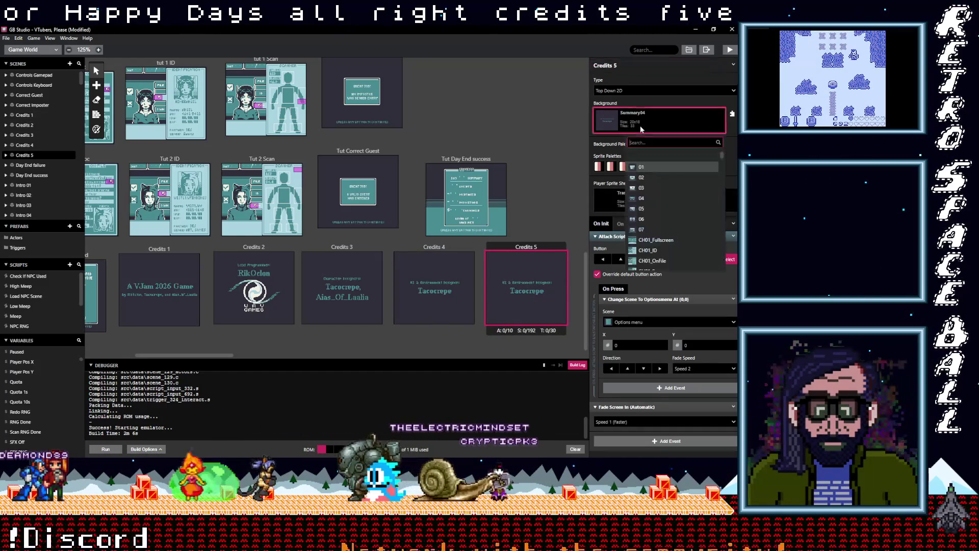
type("sum")
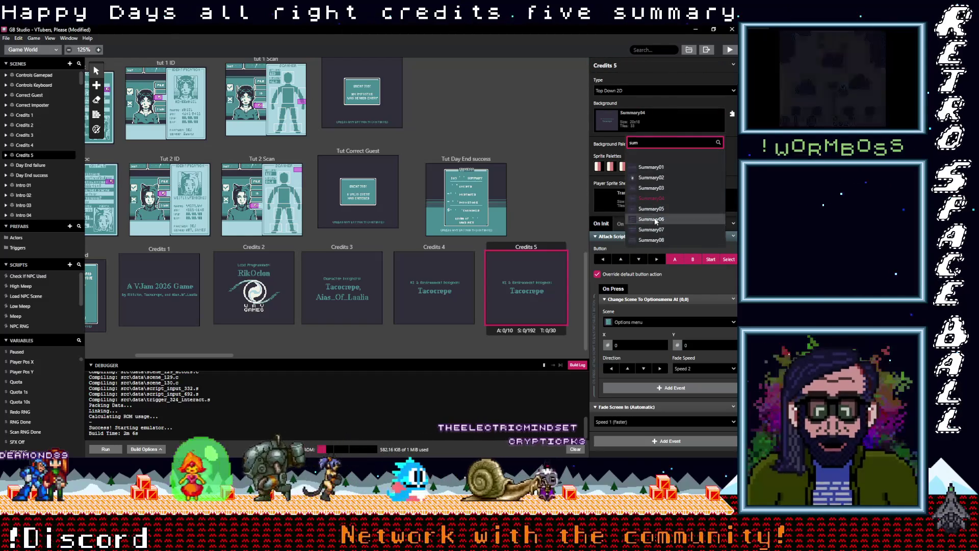
left_click(632, 219)
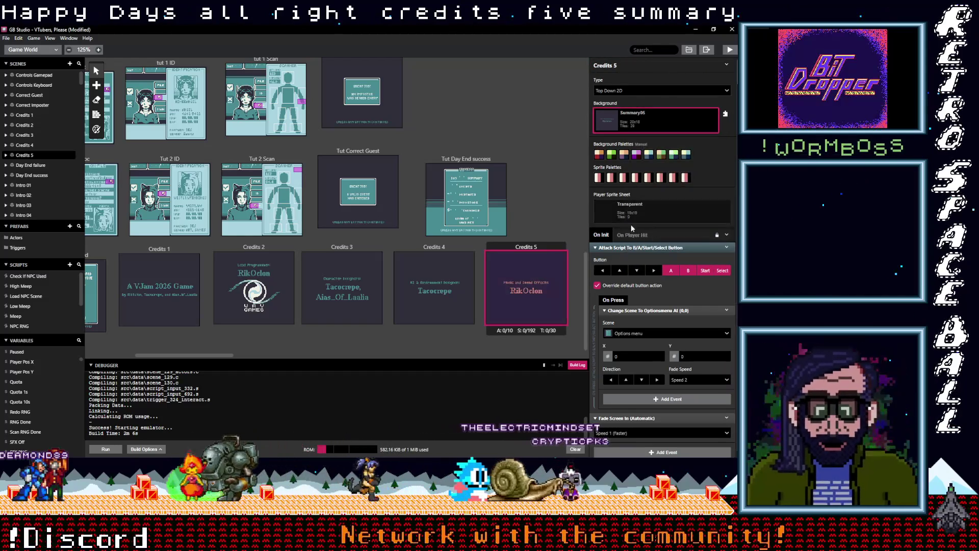
left_click(543, 248)
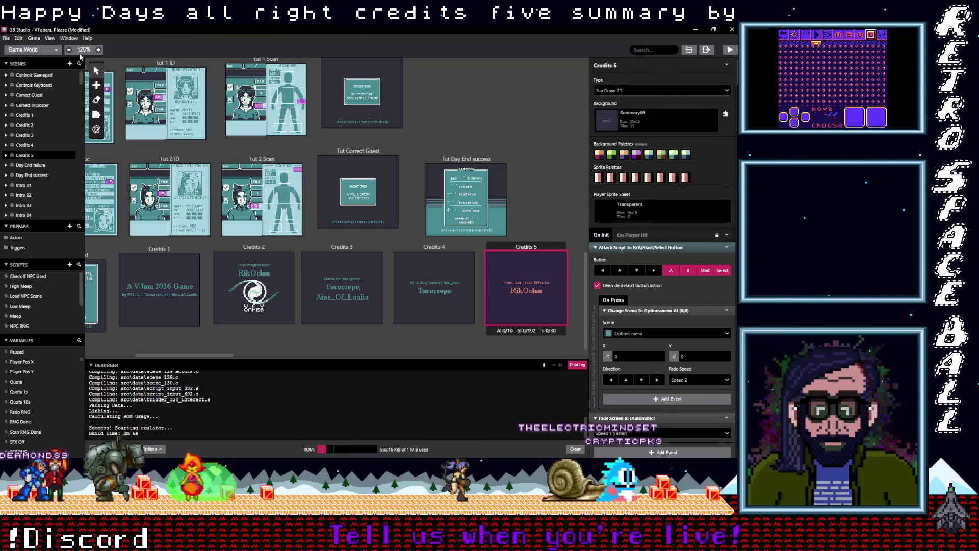
key("p")
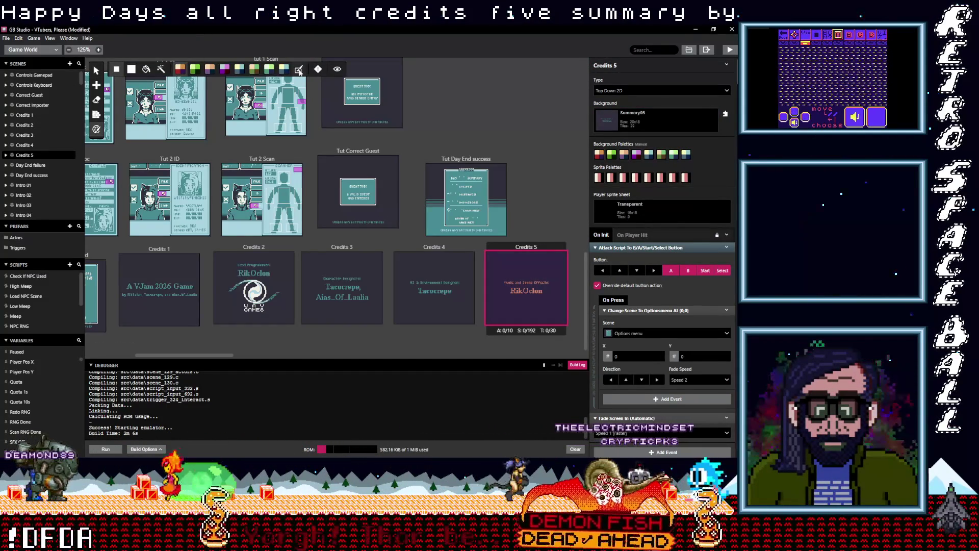
left_click(299, 71)
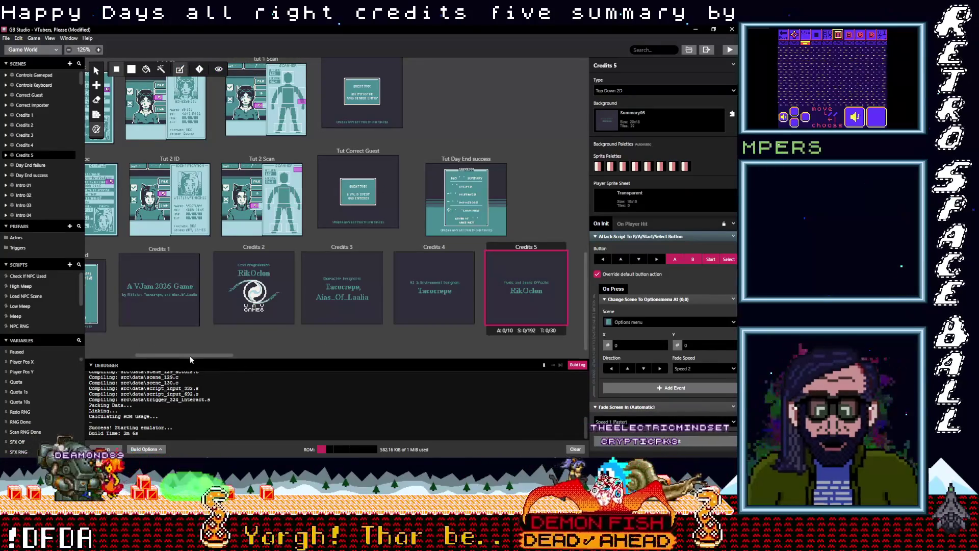
left_click_drag(190, 355, 205, 356)
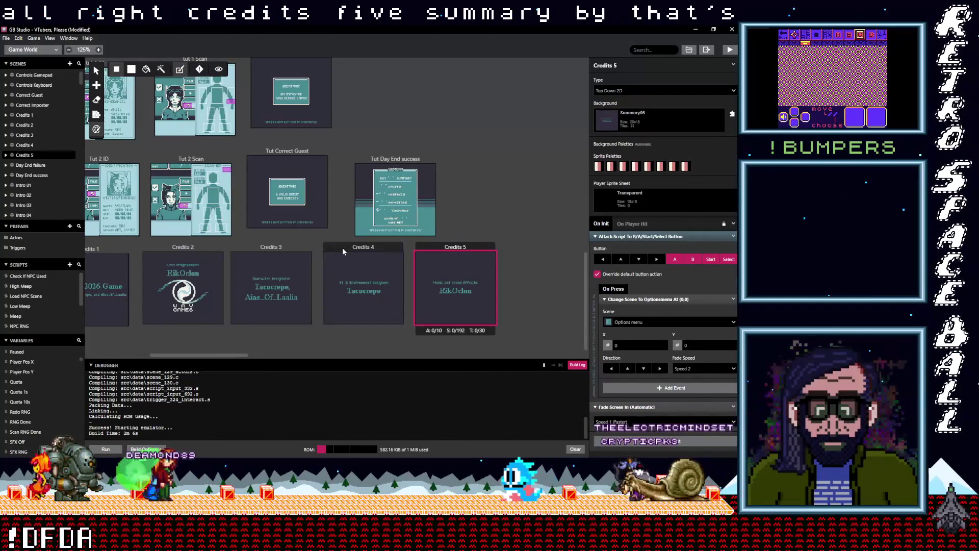
Step: Set Credits 4's Change Scene target to Credits 5
left_click(342, 247)
left_click(276, 248)
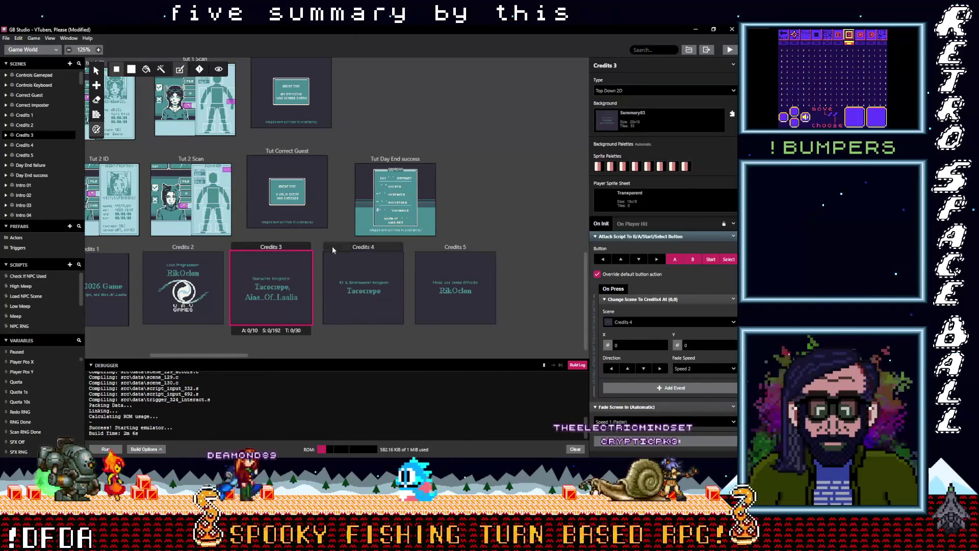
left_click(332, 247)
left_click(645, 321)
type("c")
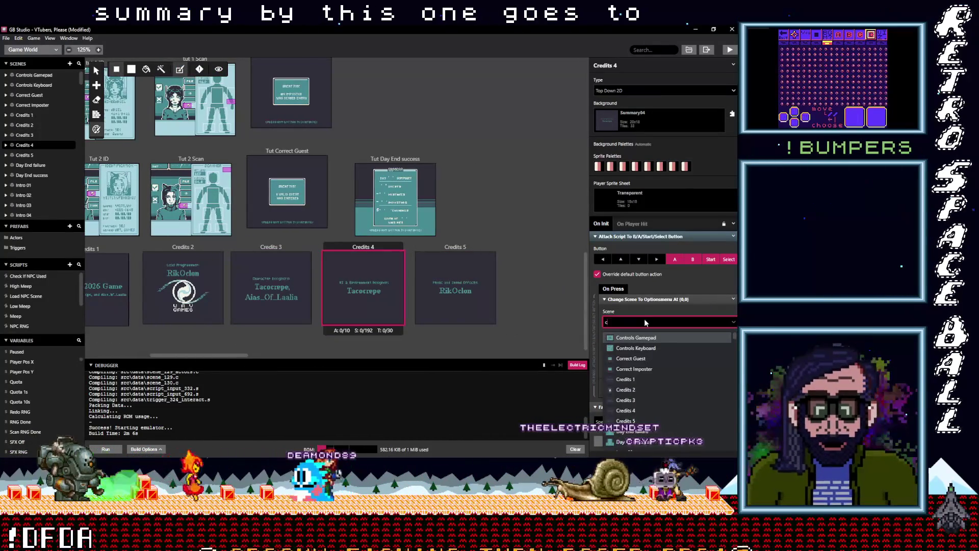
type("red")
left_click(629, 380)
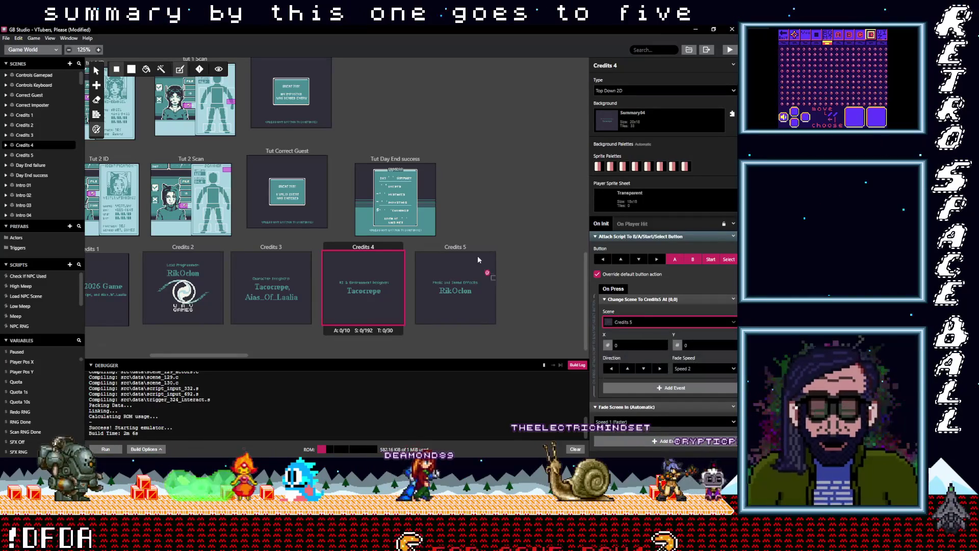
Step: Duplicate Credits 5, place the copy to its right and rename it Credits 6
left_click(470, 248)
key("ctrl+c")
key("ctrl+v")
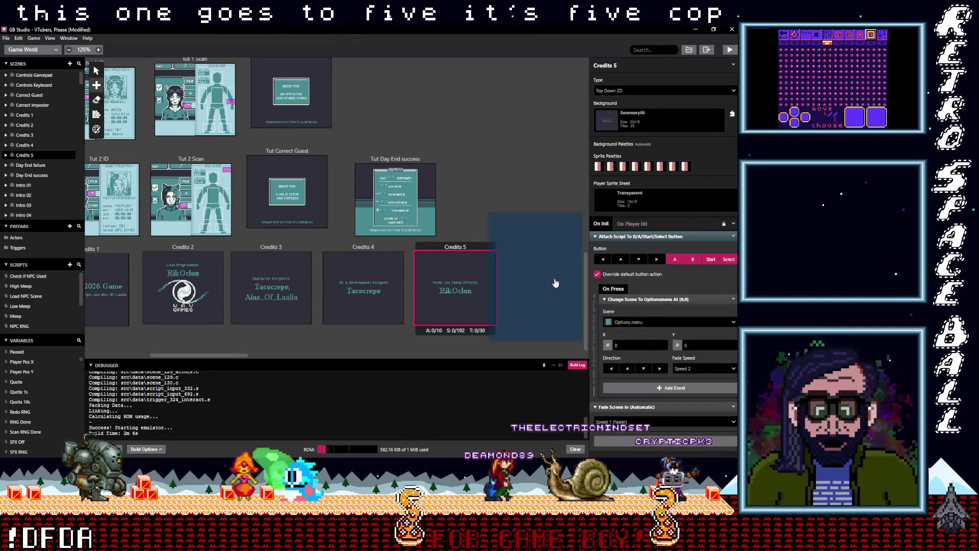
left_click_drag(534, 238, 541, 251)
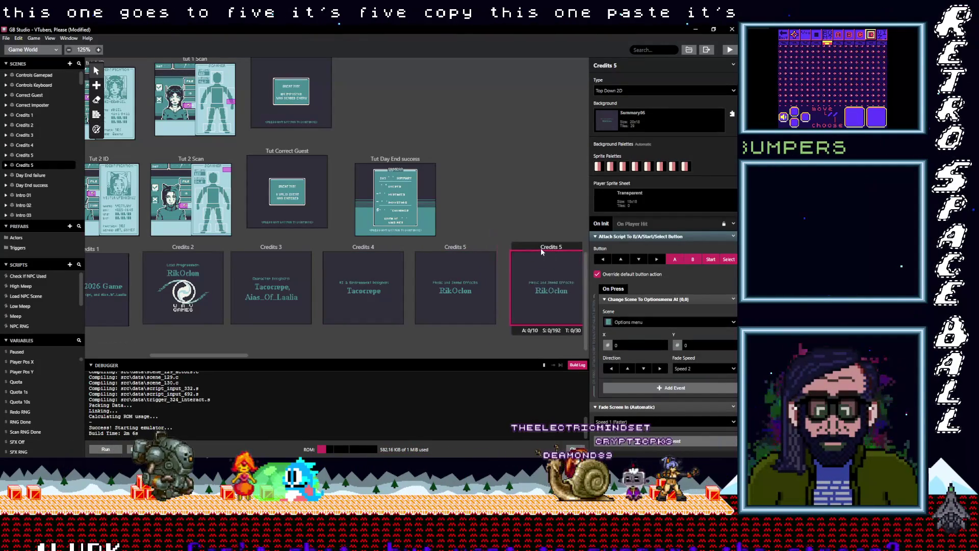
left_click(634, 65)
key("BackSpace")
type("6")
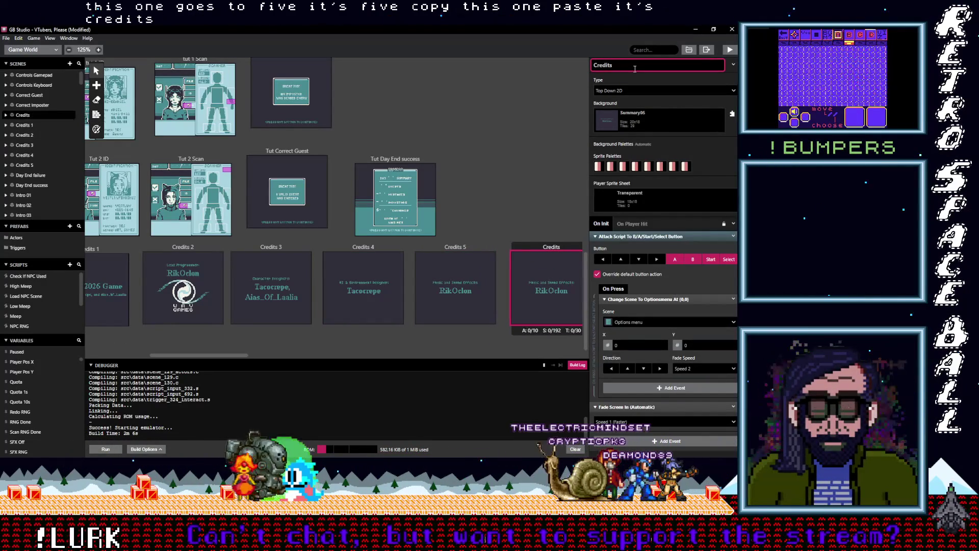
Step: Give Credits 6 the Summary06 background with automatic background palettes
left_click(642, 121)
type("sum")
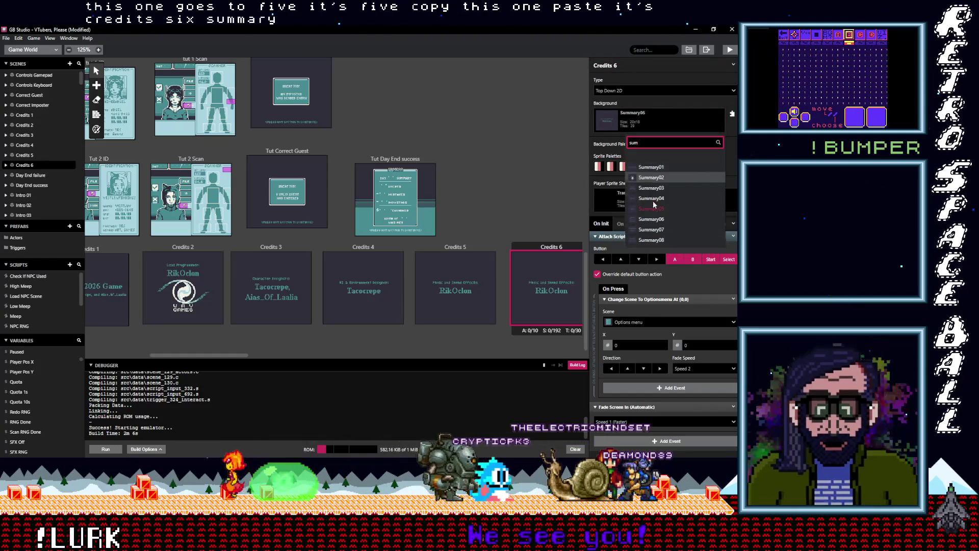
left_click(643, 218)
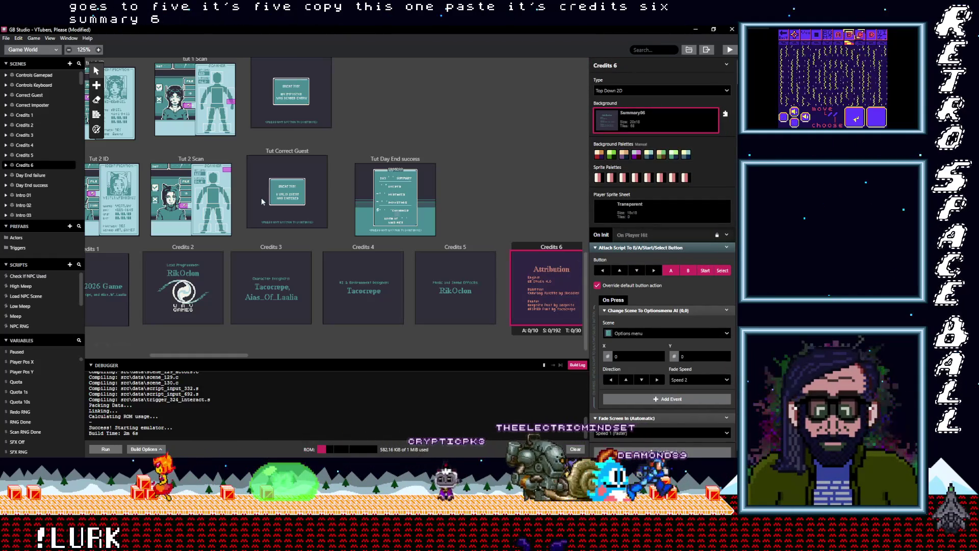
left_click(179, 118)
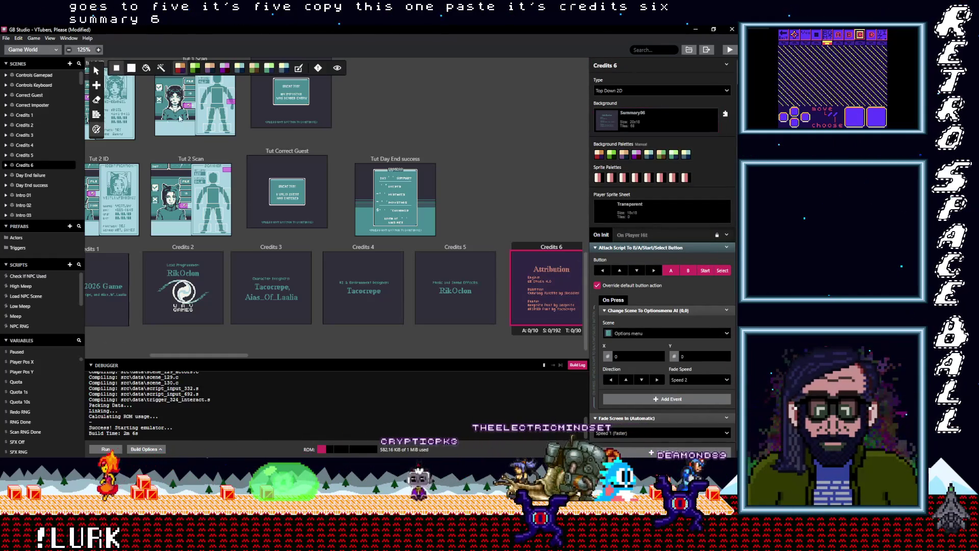
left_click(298, 68)
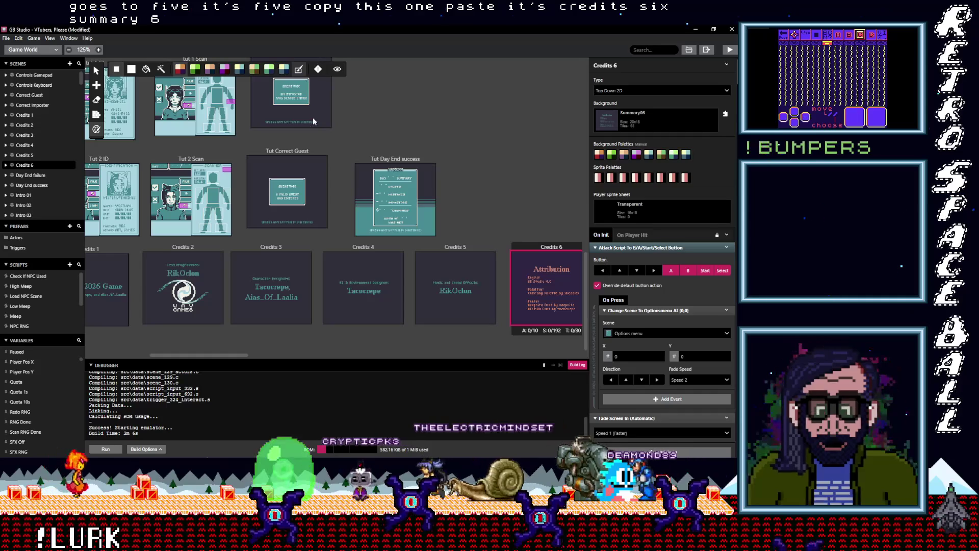
left_click(313, 117)
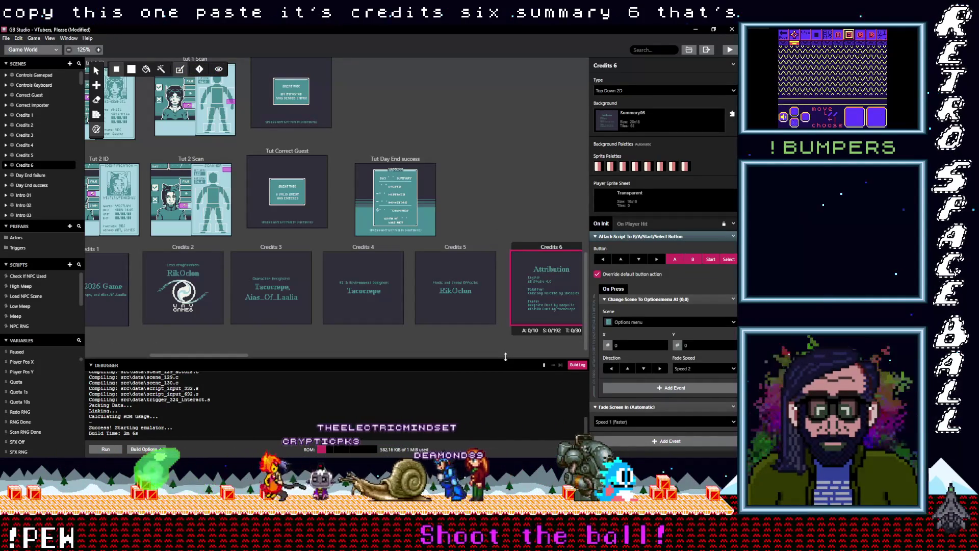
Step: Point Credits 5's Change Scene at Credits 6
left_click(632, 322)
left_click(632, 322)
left_click(652, 322)
type("cre")
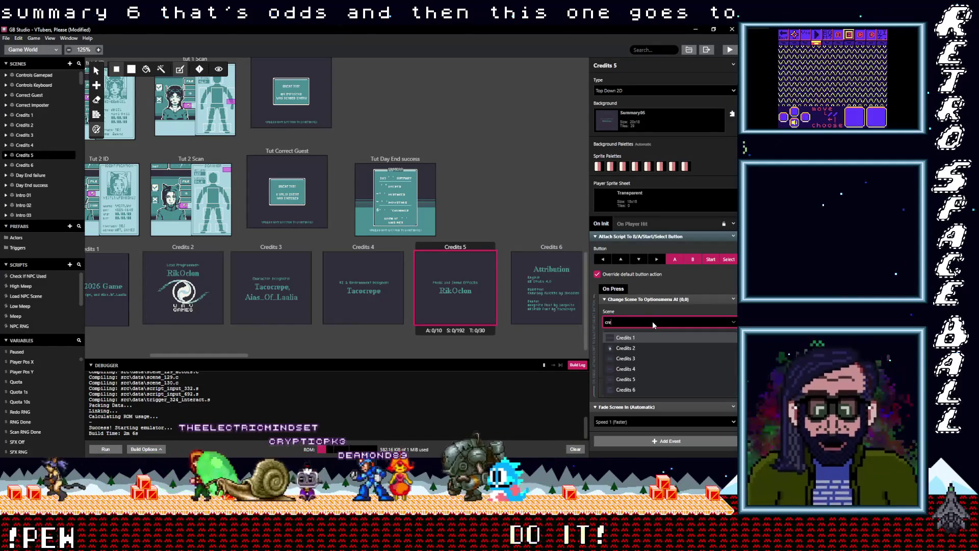
type("Credits 6")
key("Return")
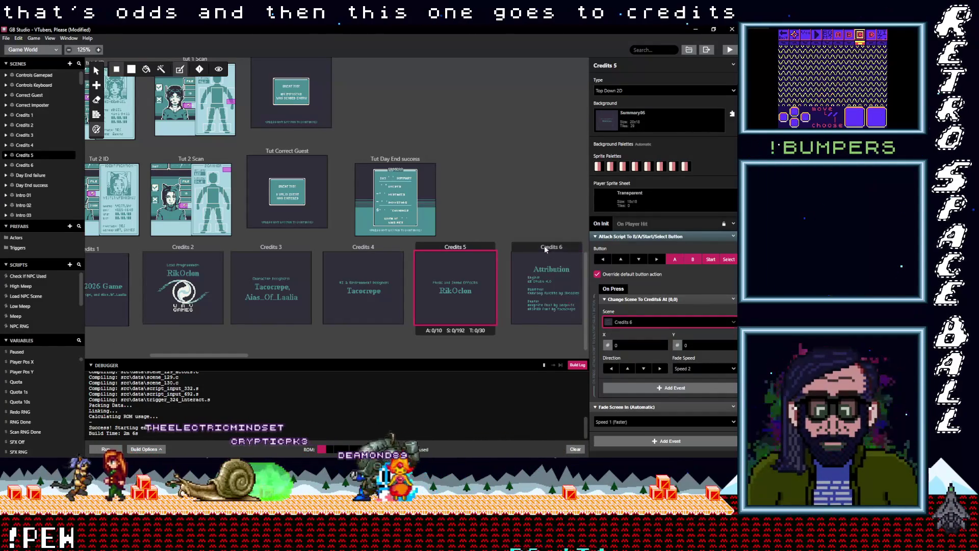
left_click(544, 246)
left_click_drag(230, 356, 261, 354)
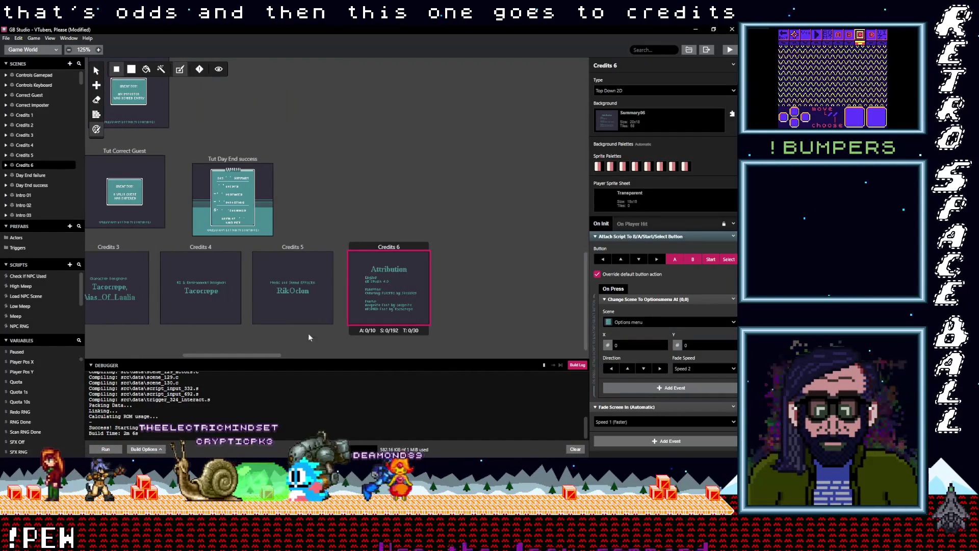
Step: Duplicate Credits 6 as Credits 7 and make Credits 6 change scene to Credits 7
key("ctrl+c")
key("ctrl+v")
left_click(492, 244)
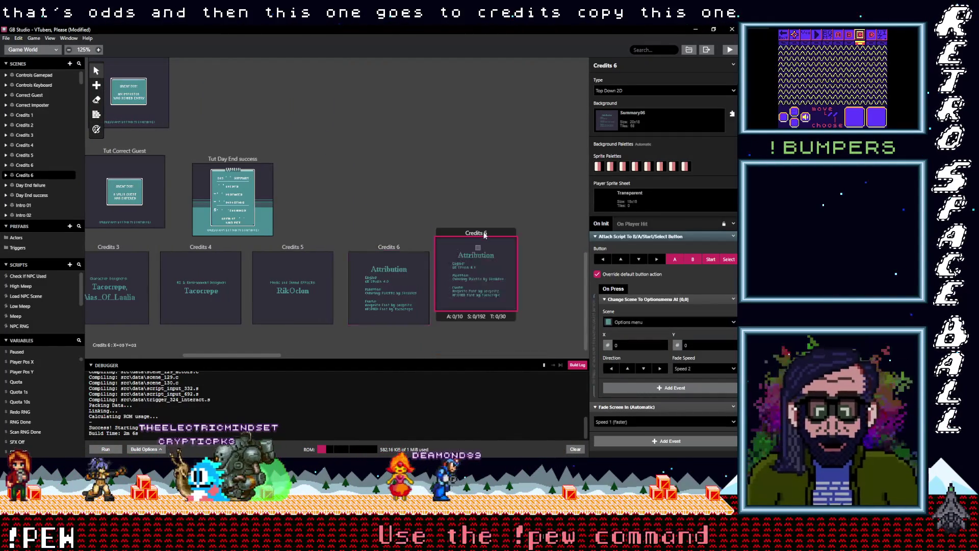
left_click(636, 66)
type("7")
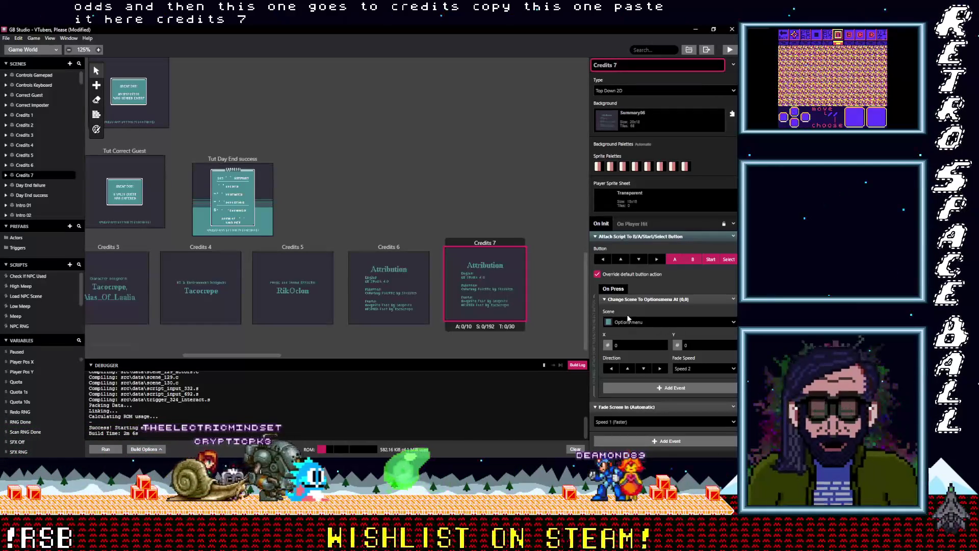
left_click(401, 246)
left_click(639, 322)
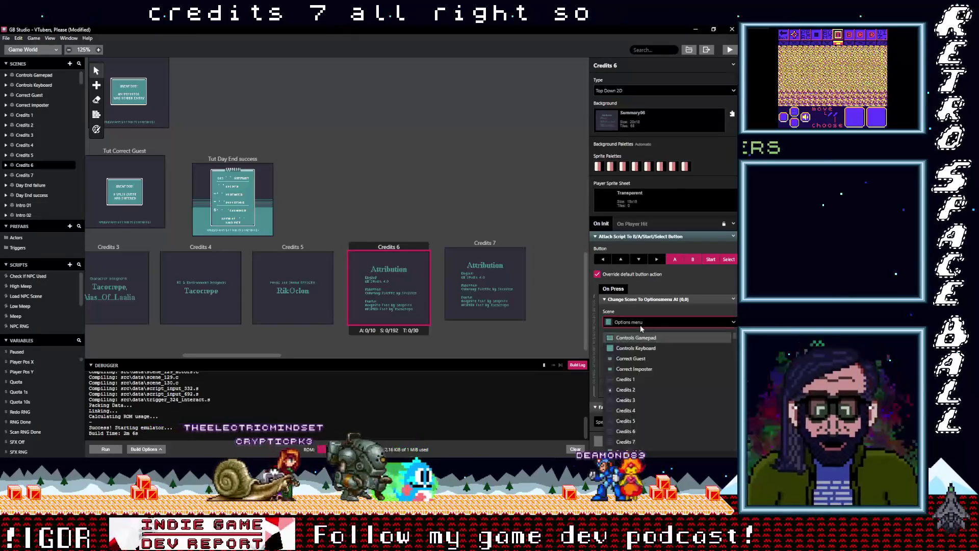
type("cre")
left_click(626, 441)
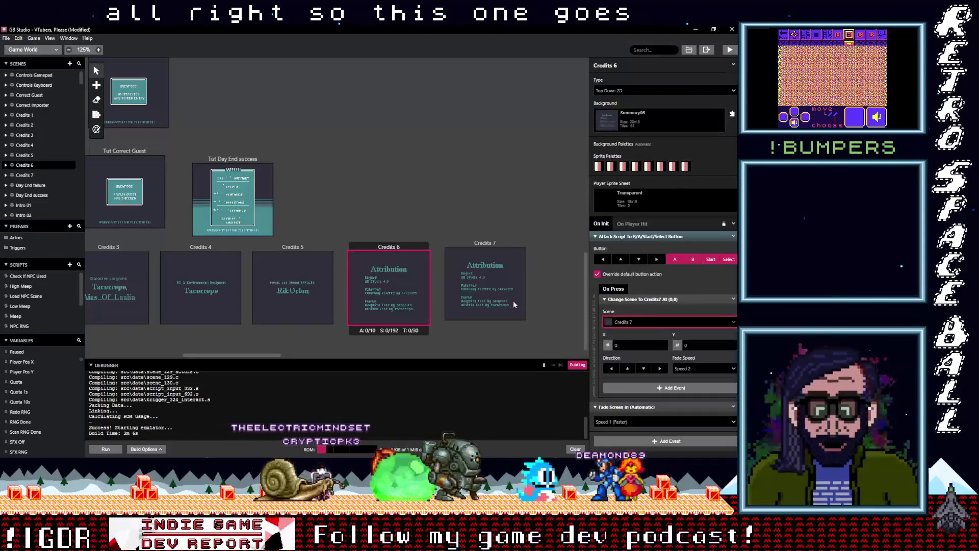
Step: Give Credits 7 the Summary07 background, then paste another copy of Credits 7
left_click(484, 243)
left_click(666, 121)
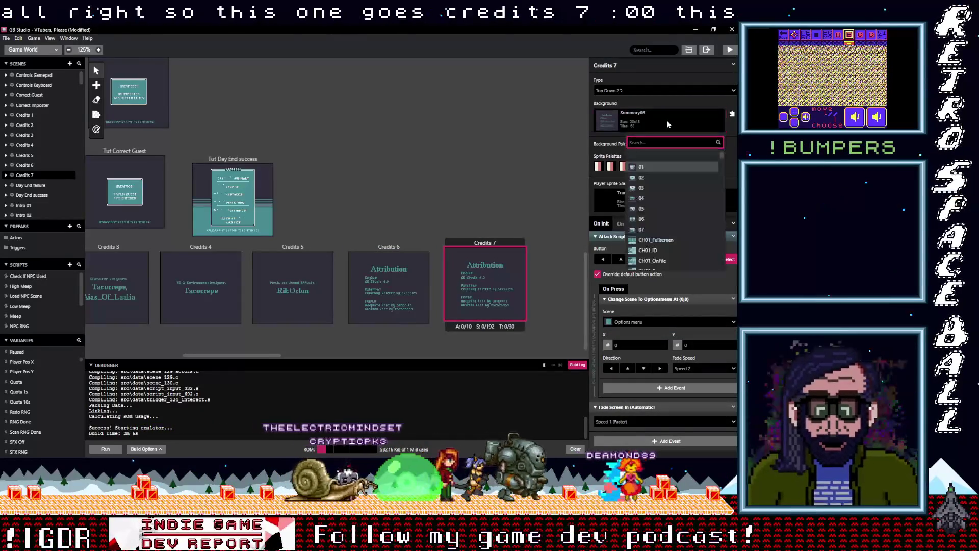
type("sum")
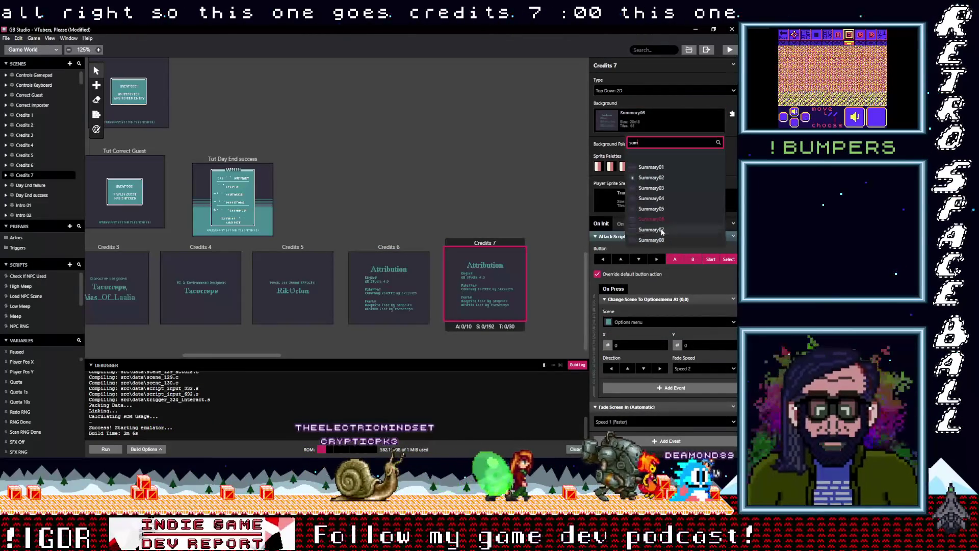
left_click(658, 239)
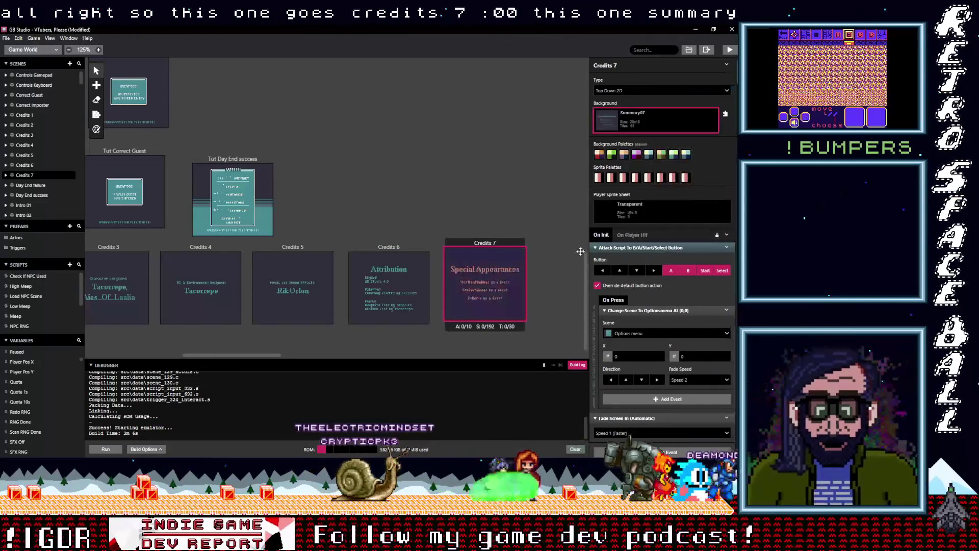
left_click(95, 131)
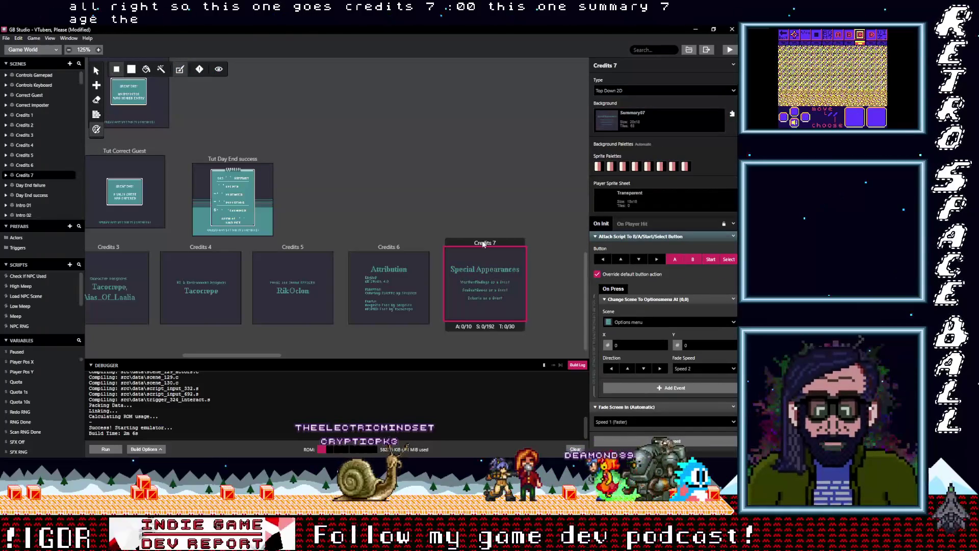
key("ctrl+c")
key("ctrl+v")
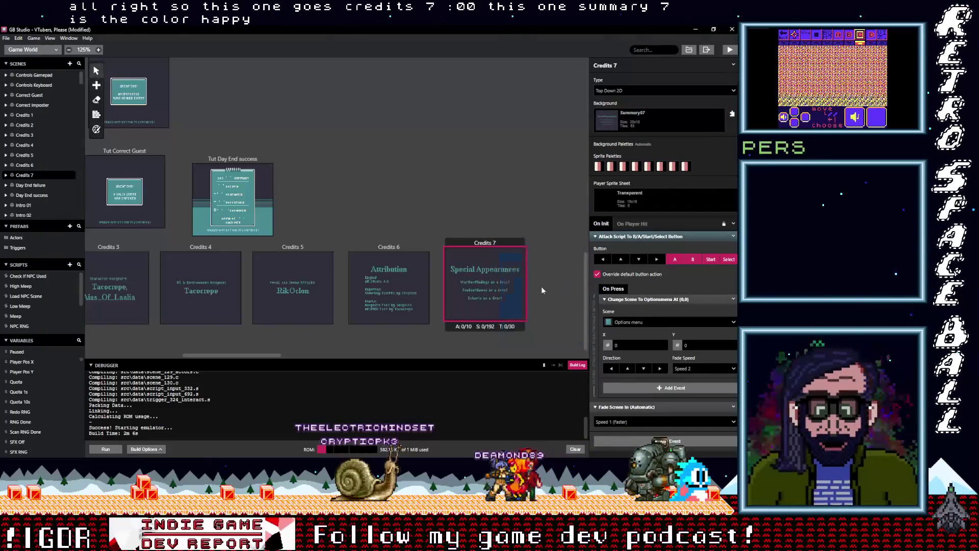
Step: Place the new copy right of Credits 7 and rename it Credits 8
left_click_drag(251, 356, 281, 358)
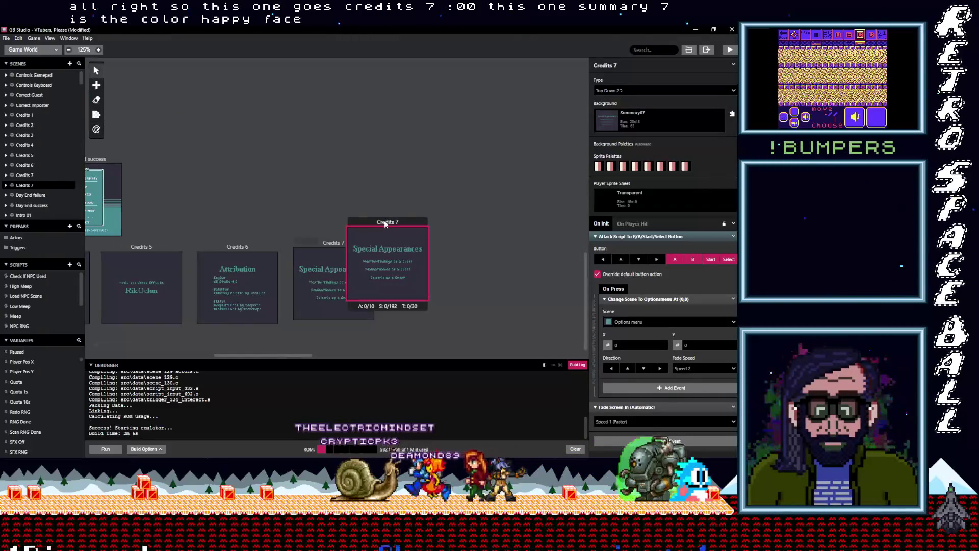
left_click_drag(385, 223, 423, 243)
left_click(641, 65)
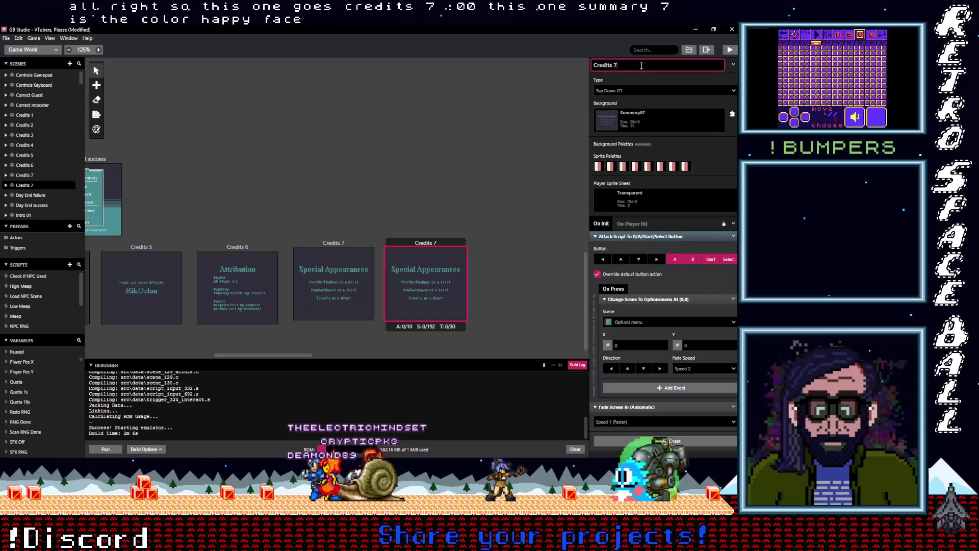
key("BackSpace")
type("8")
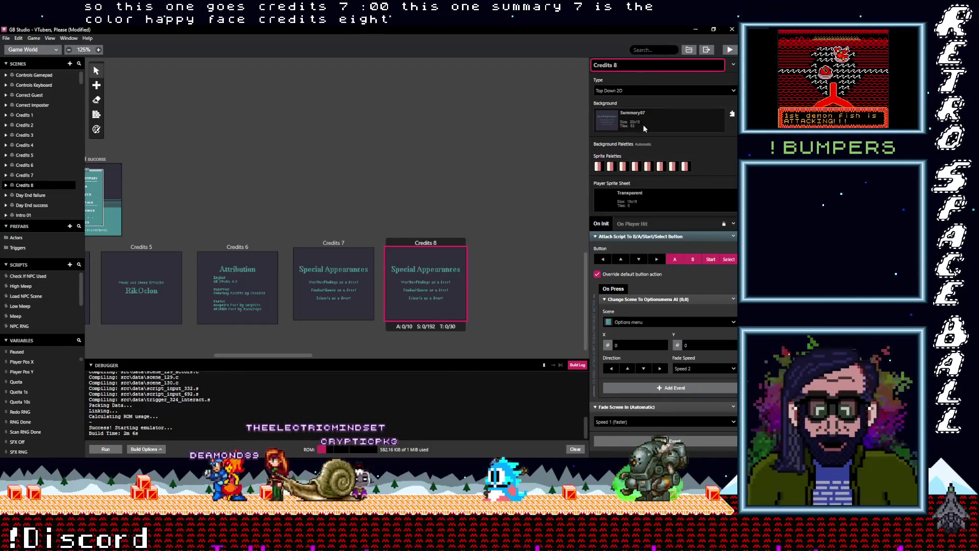
Step: Give Credits 8 the Summary08 background with automatic background palettes
left_click(632, 123)
type("sum")
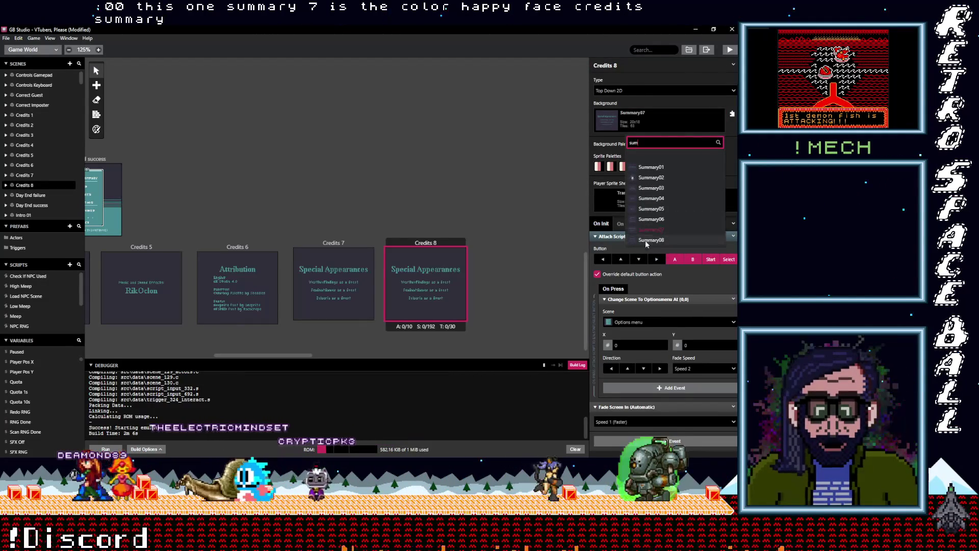
left_click(648, 250)
left_click(96, 129)
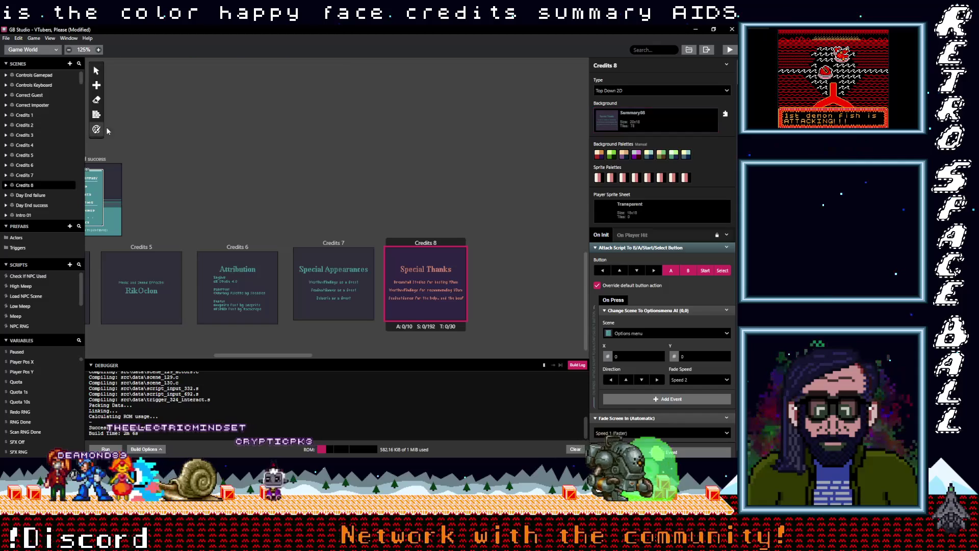
left_click(299, 70)
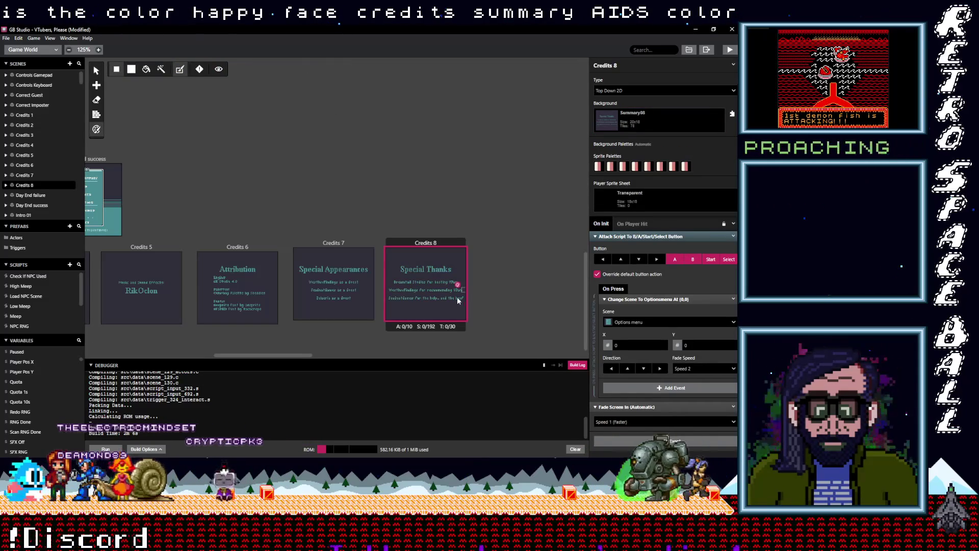
Step: Make Credits 7 lead to Credits 8, and Credits 8 return to the Options menu
left_click(333, 286)
left_click(645, 323)
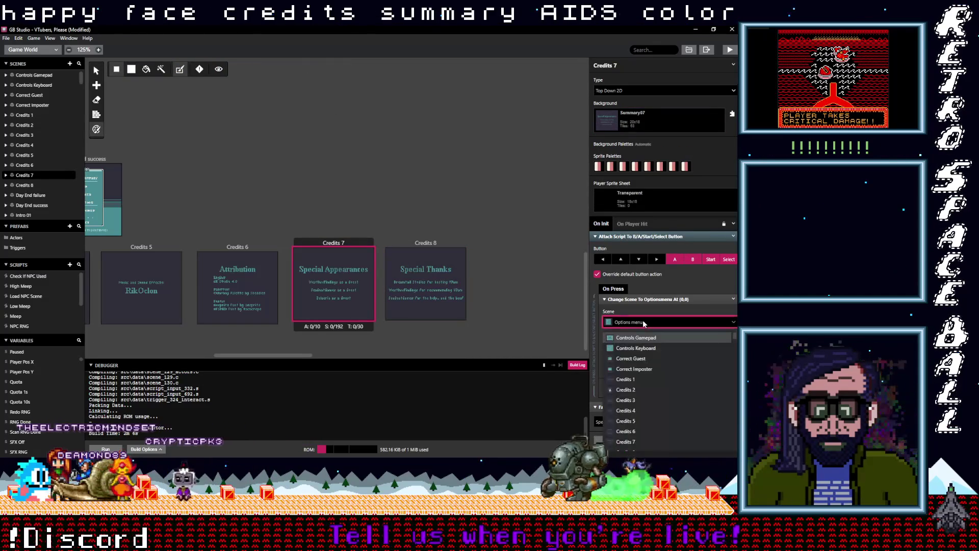
type("cre")
left_click(626, 450)
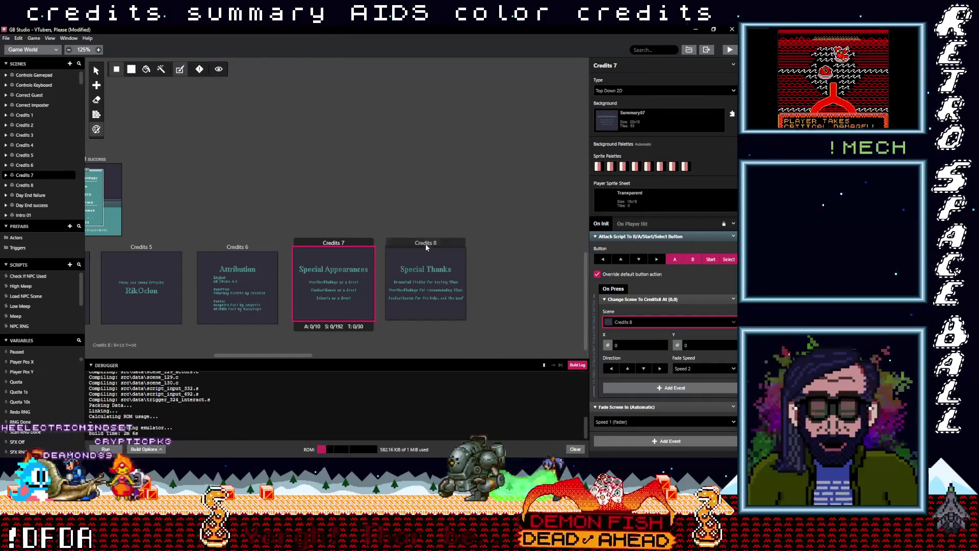
left_click(426, 245)
left_click(631, 322)
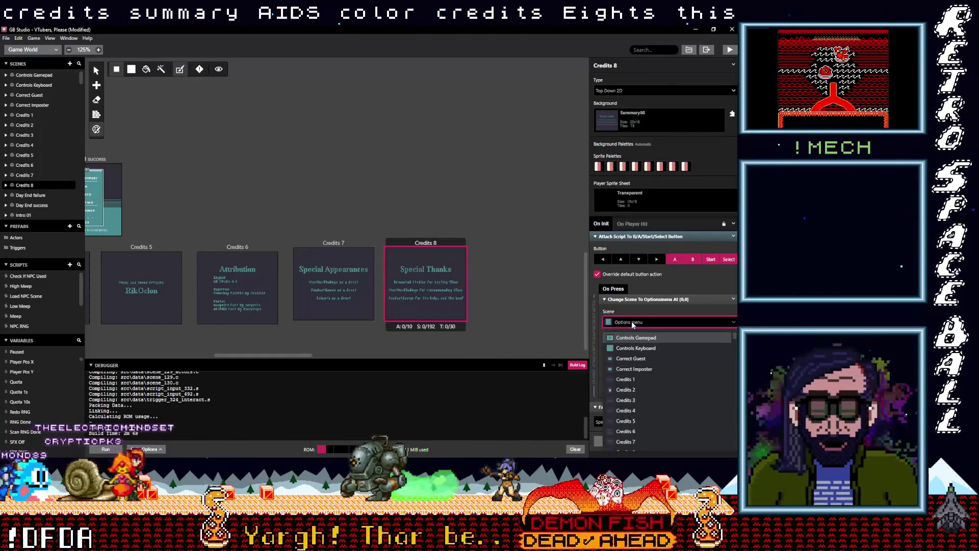
type("op")
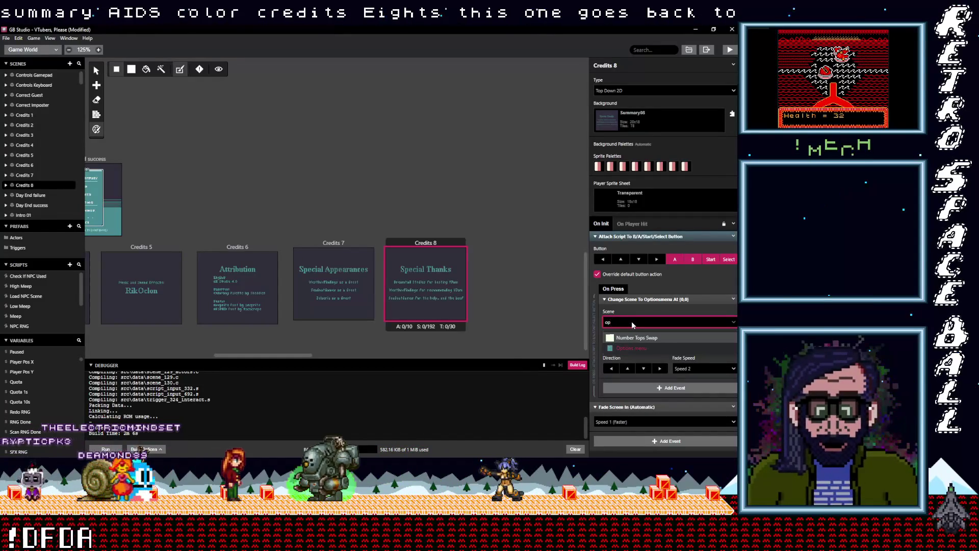
left_click(631, 348)
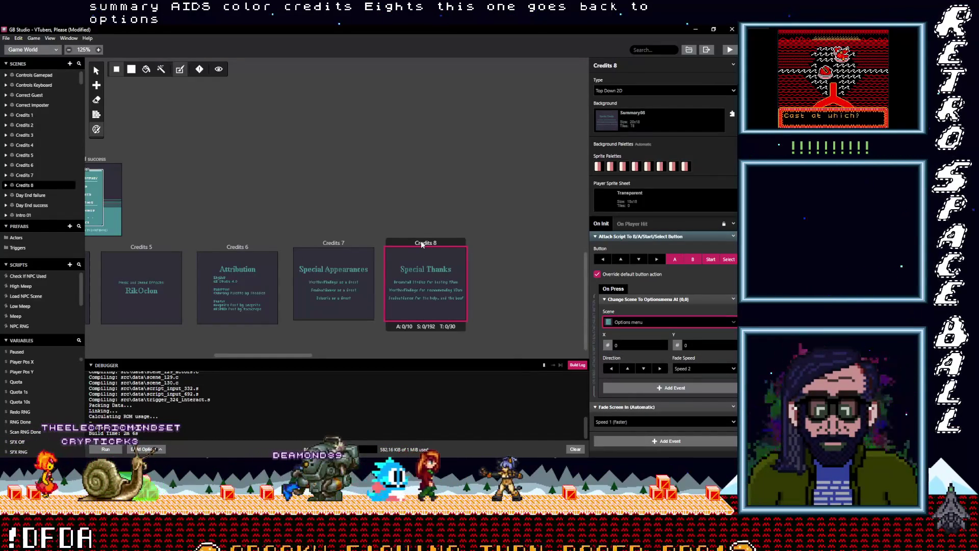
Step: Zoom into Credits 8, pan across the credit scenes, then scroll up to the Pause Menu
scroll(431, 297, "up", 5)
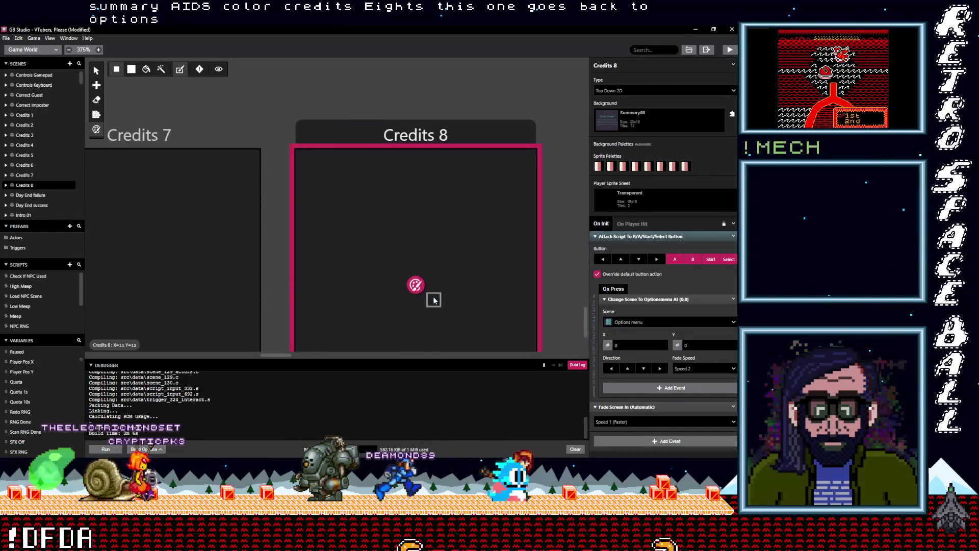
scroll(435, 300, "down", 3)
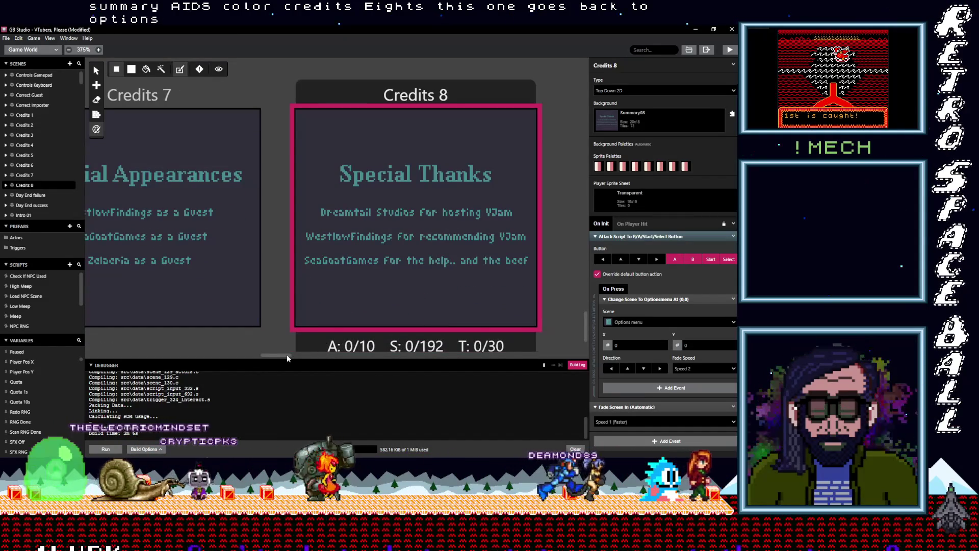
scroll(287, 356, "left", 1)
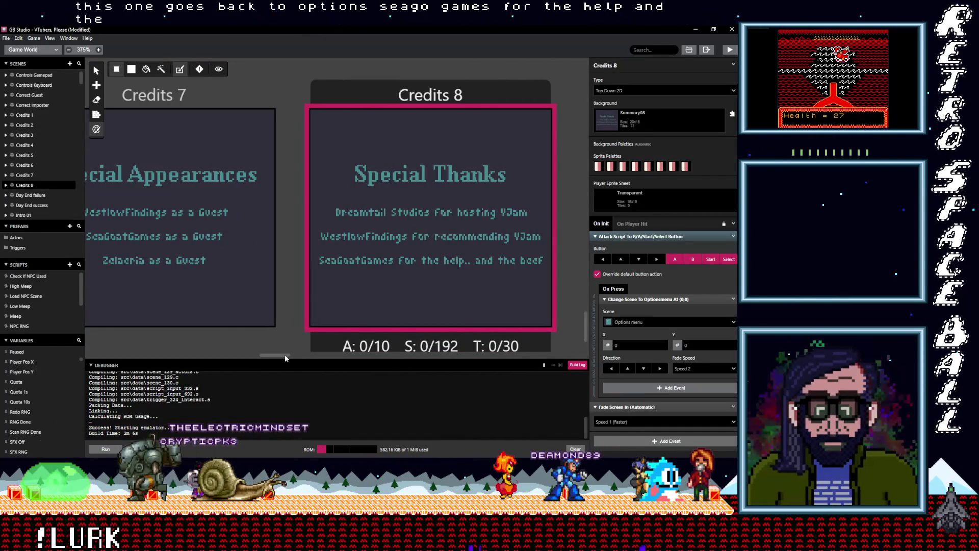
left_click_drag(285, 356, 273, 356)
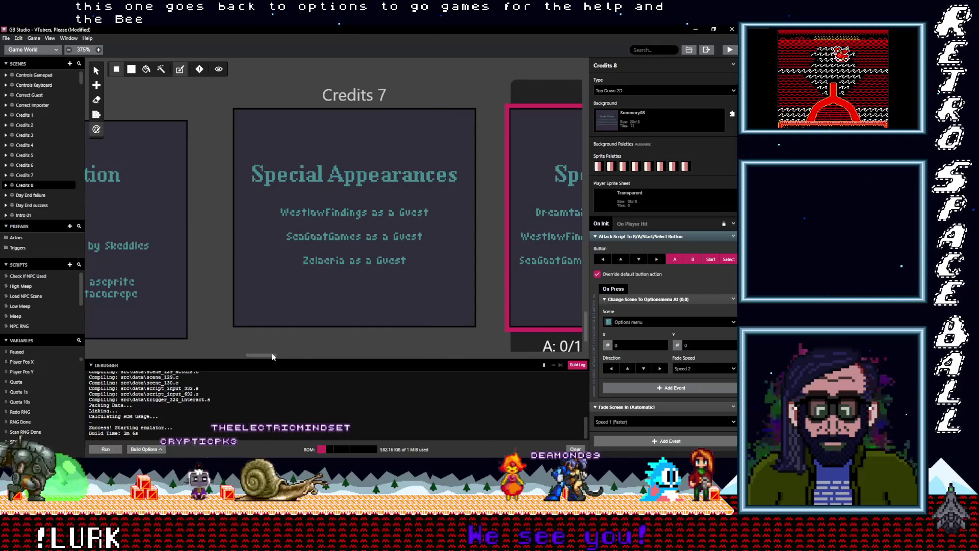
left_click_drag(272, 355, 121, 355)
scroll(144, 287, "down", 4)
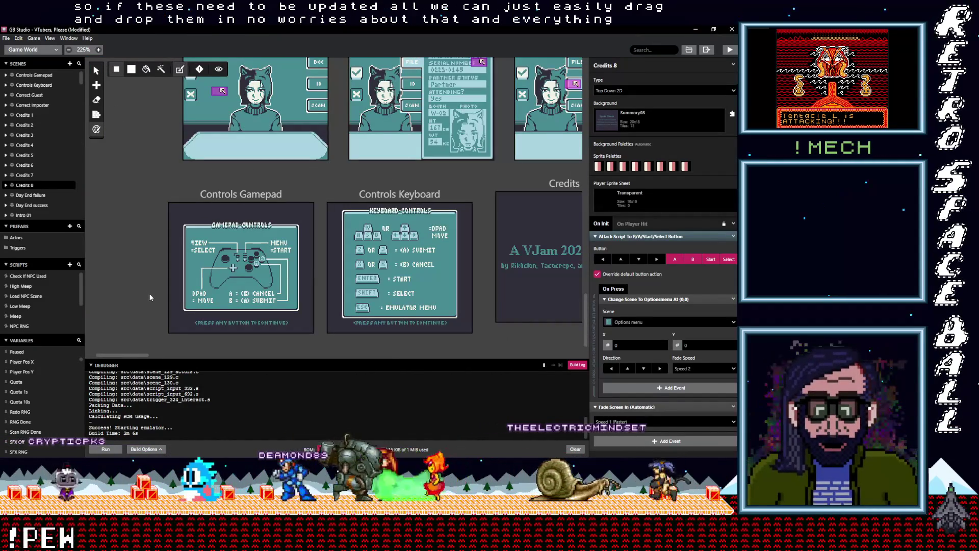
scroll(148, 294, "up", 2)
scroll(150, 293, "up", 5)
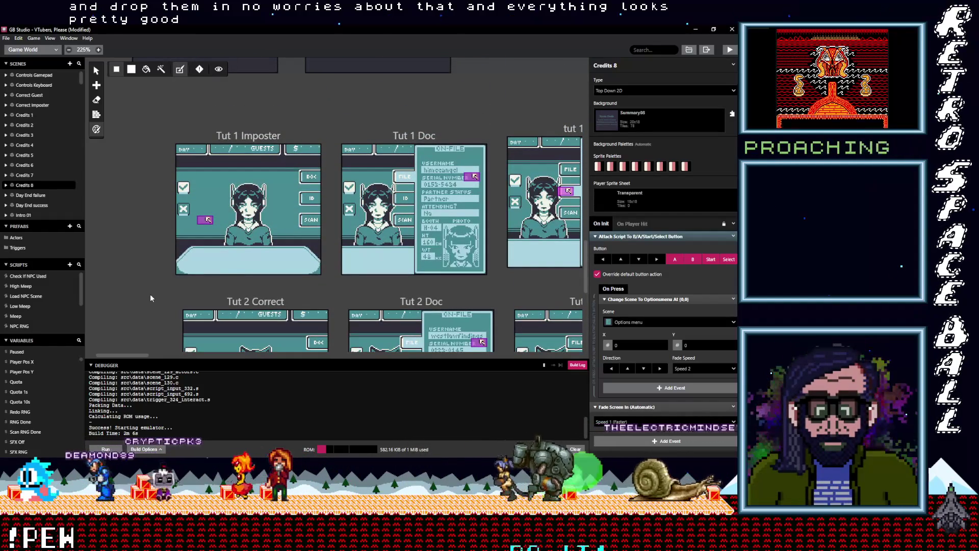
scroll(151, 294, "up", 6)
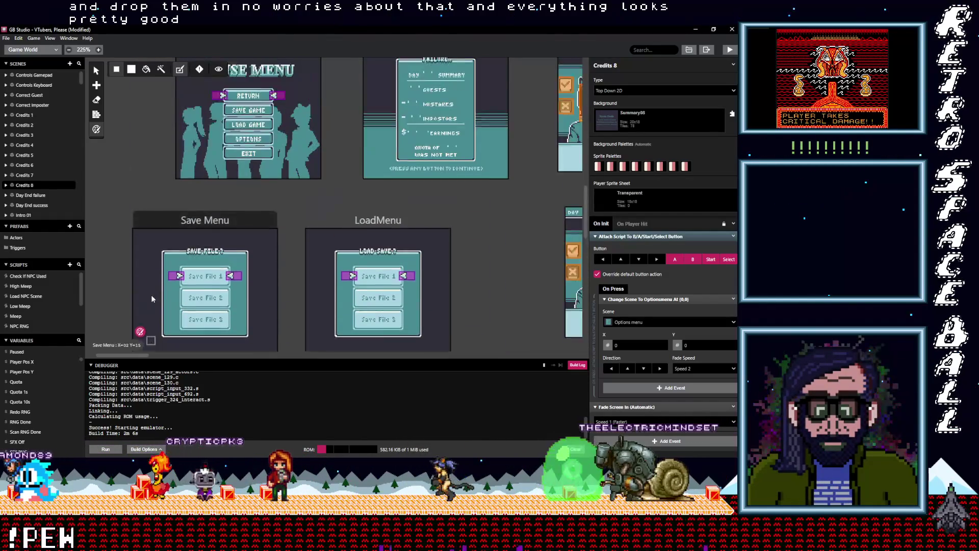
scroll(151, 299, "up", 6)
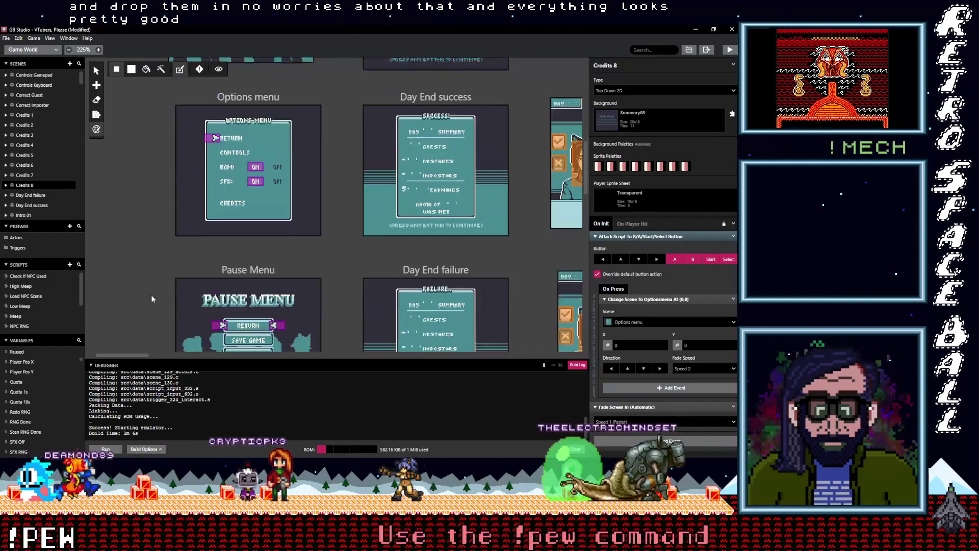
scroll(152, 295, "down", 1)
Step: Expand Pause Menu's up-button Switch and move the first case's left arrow to X 13
left_click(261, 235)
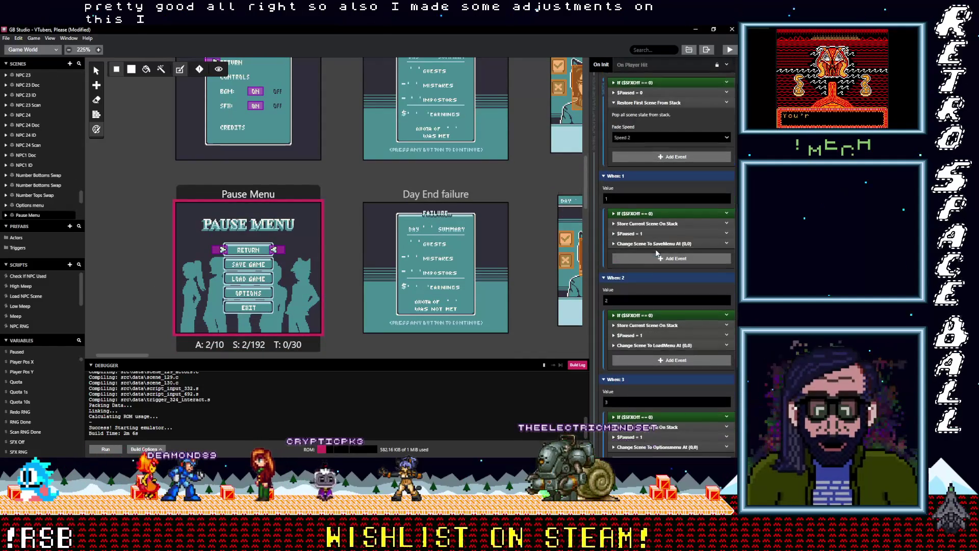
scroll(656, 253, "up", 4)
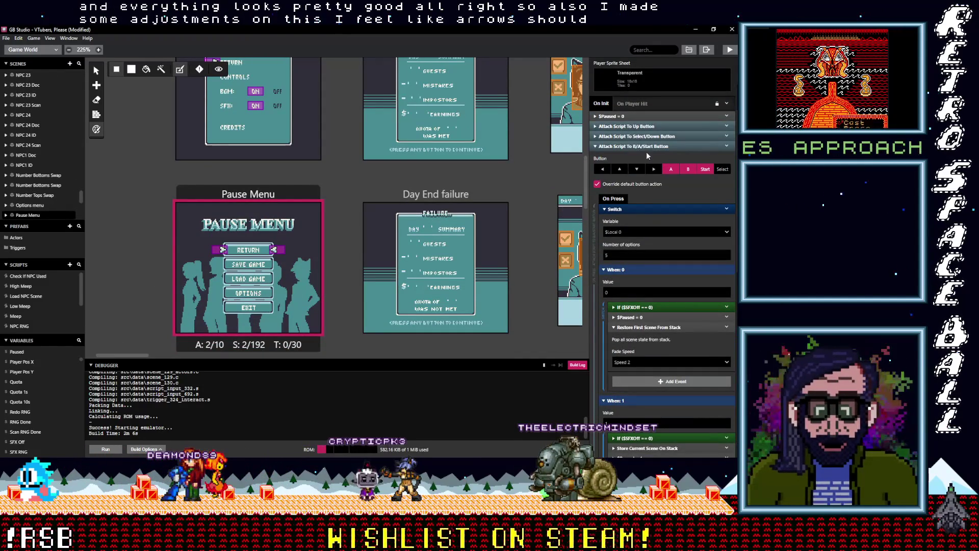
left_click(637, 147)
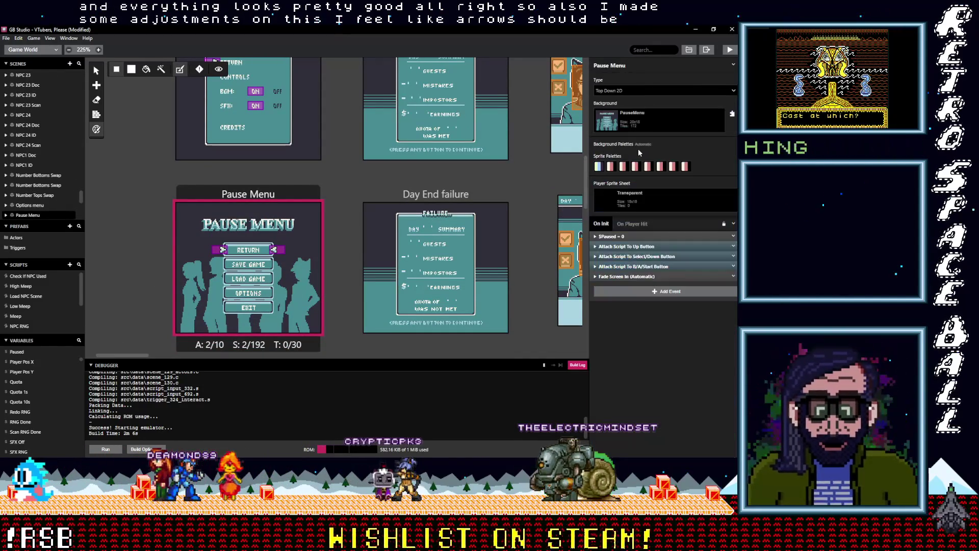
left_click(644, 247)
left_click(634, 309)
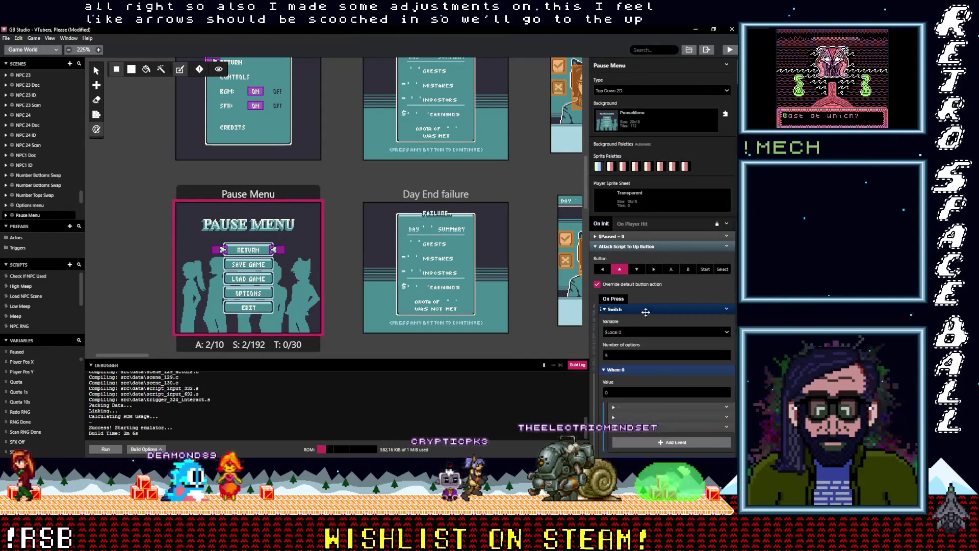
scroll(650, 310, "down", 4)
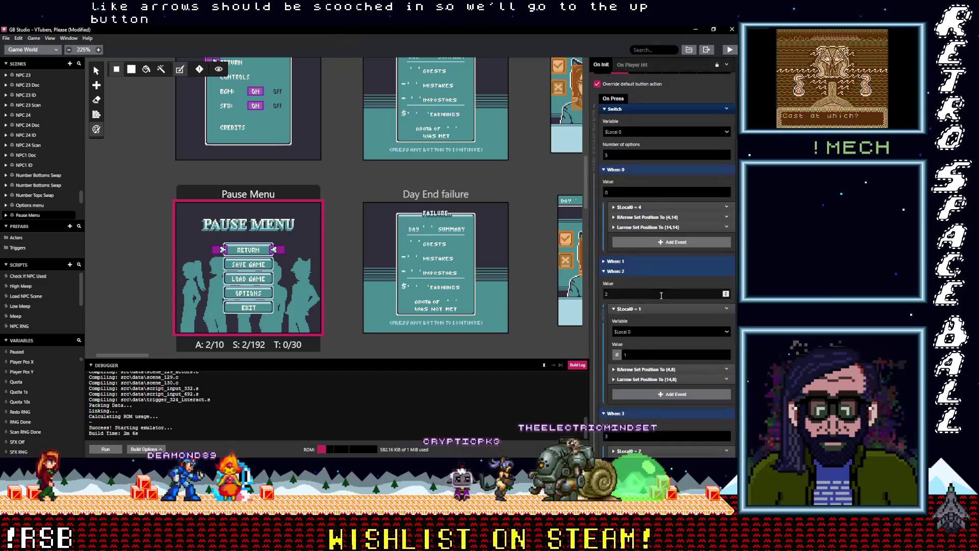
left_click(661, 218)
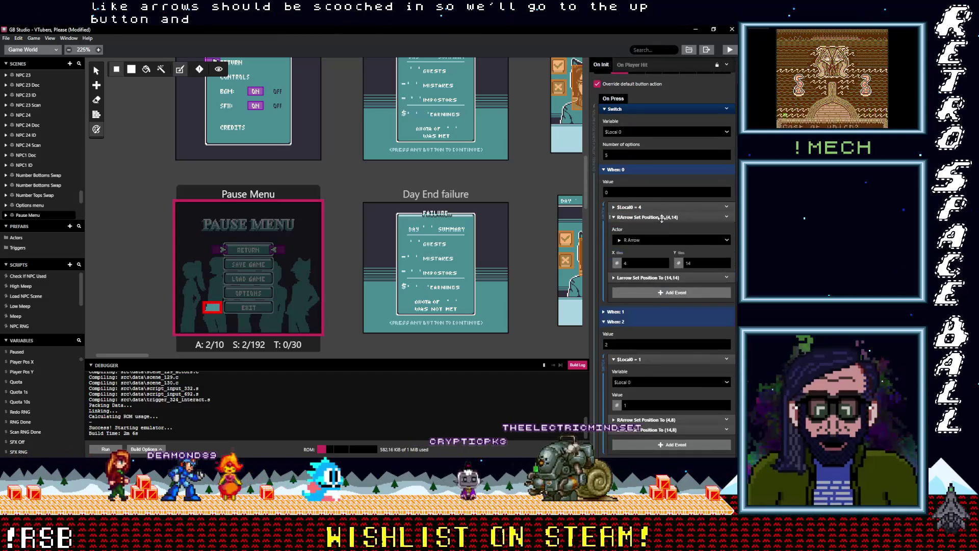
left_click(663, 277)
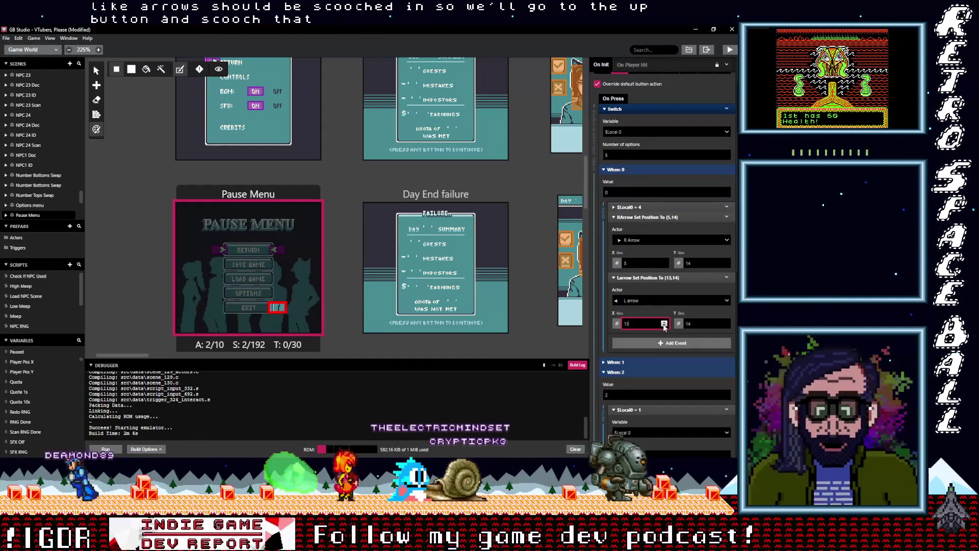
left_click(665, 326)
Step: In the following cases, move the right arrows inward to X 5
left_click(641, 362)
scroll(627, 306, "down", 3)
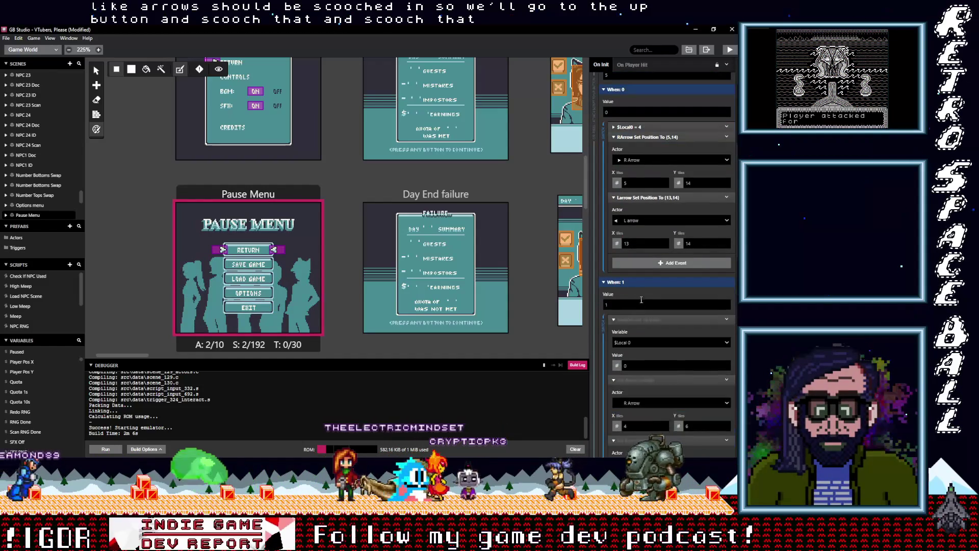
scroll(643, 307, "down", 1)
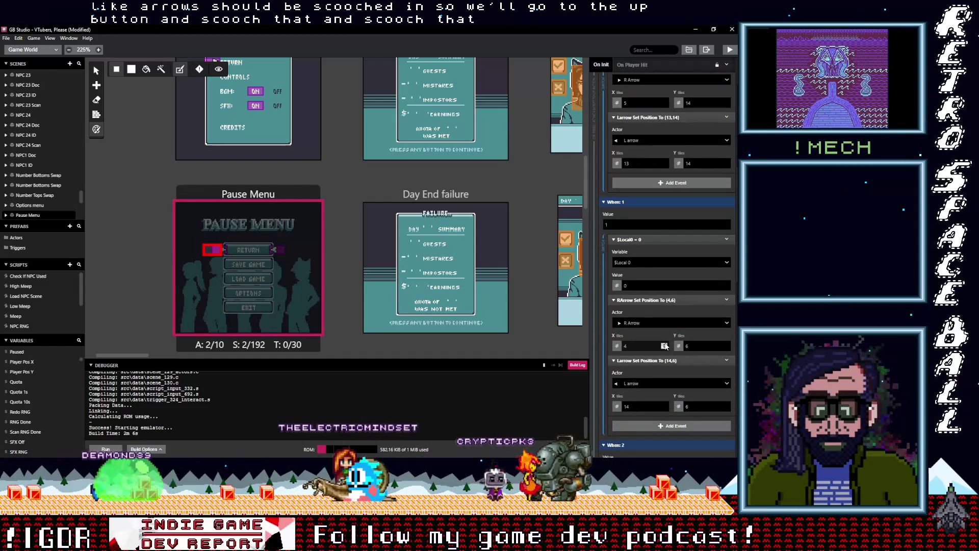
left_click(665, 345)
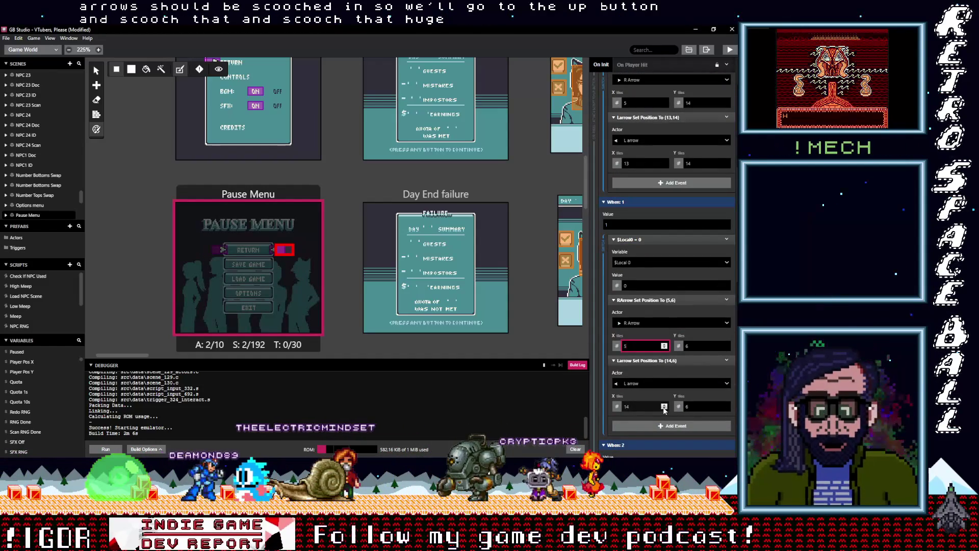
scroll(655, 388, "down", 4)
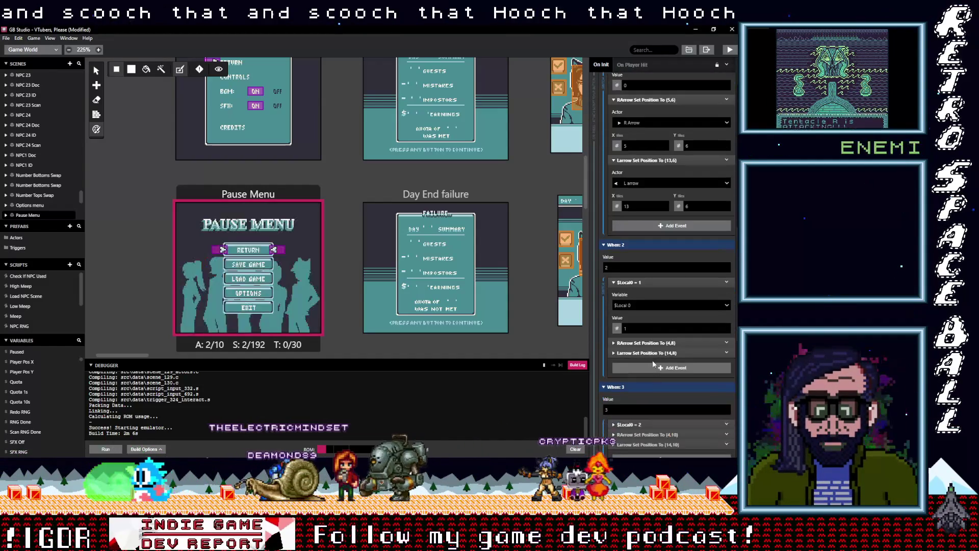
left_click(646, 343)
left_click(664, 390)
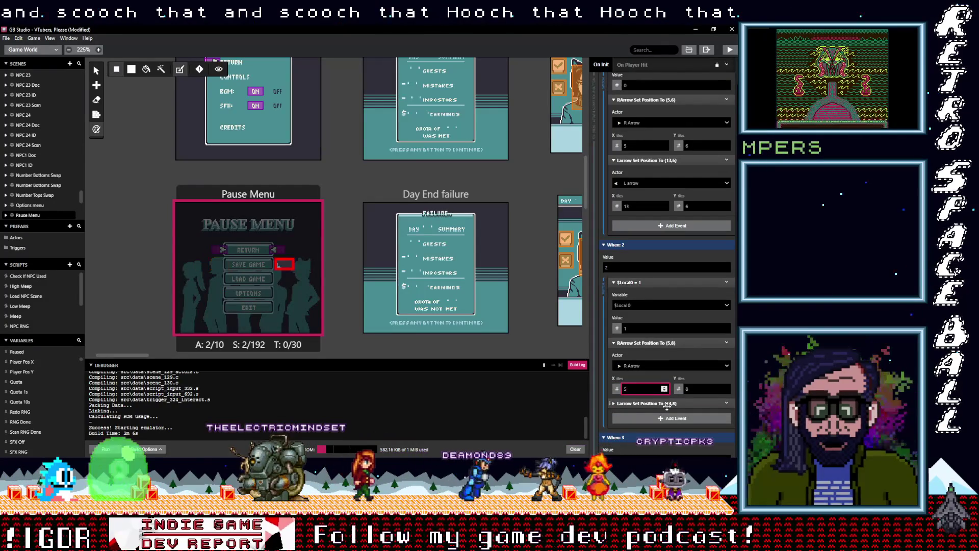
left_click(664, 388)
Step: Move the next left arrow to X 13 and the LOAD GAME right arrow inward
left_click(669, 404)
scroll(662, 425, "down", 2)
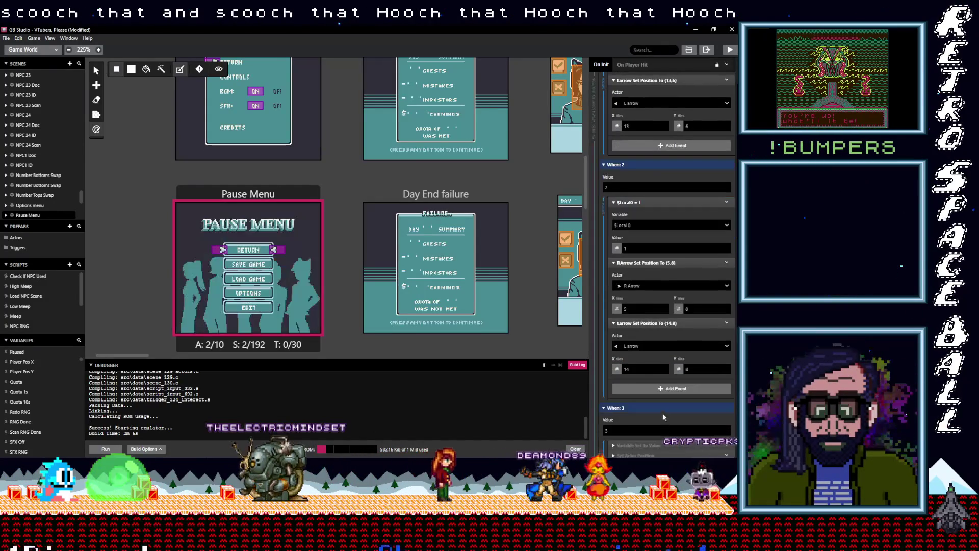
left_click(664, 371)
scroll(663, 372, "down", 3)
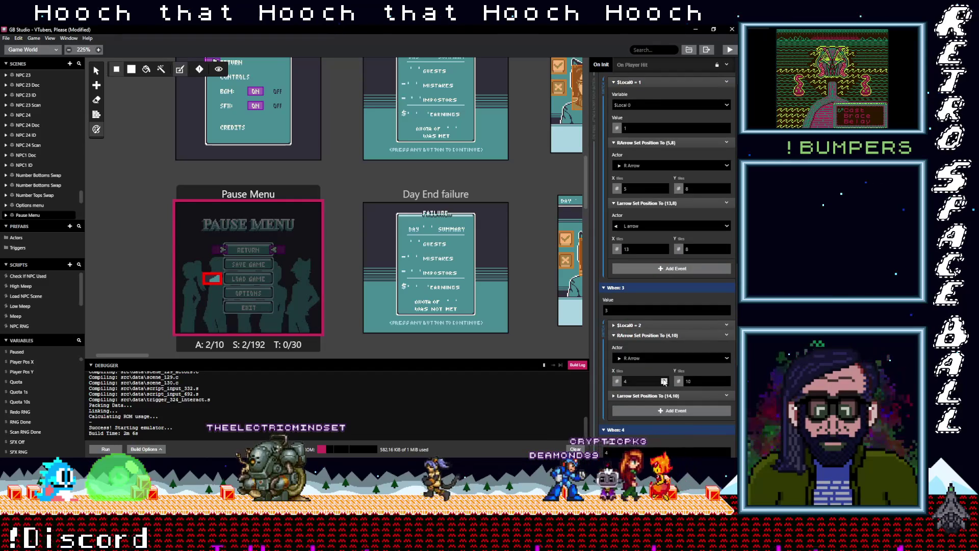
left_click(664, 379)
left_click(665, 395)
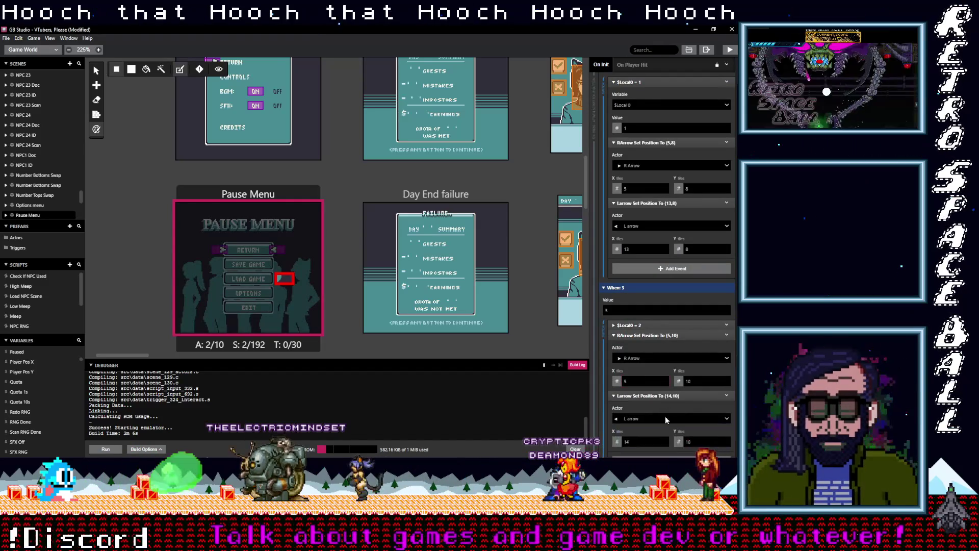
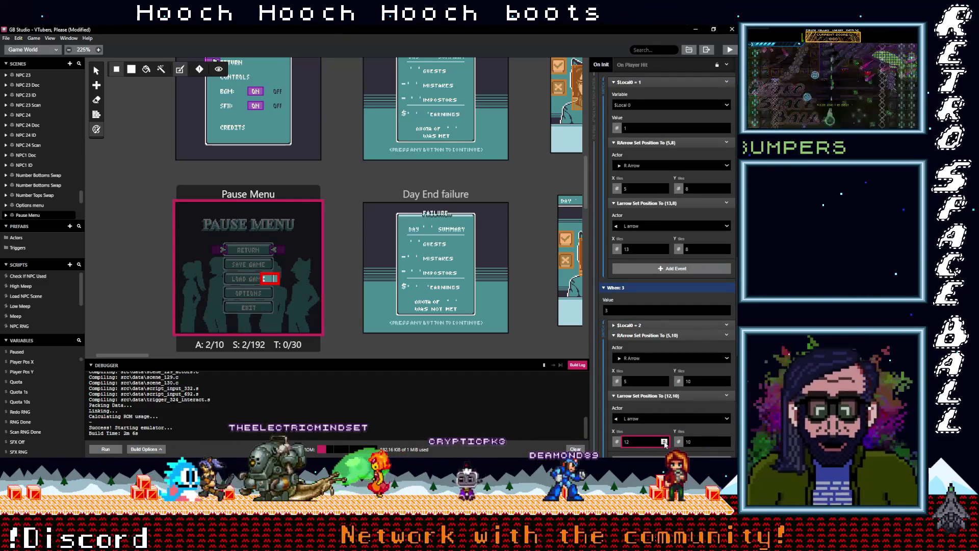
Step: Set the Pause Menu's left arrow X position to 13 for the When: 4 case
scroll(647, 400, "down", 3)
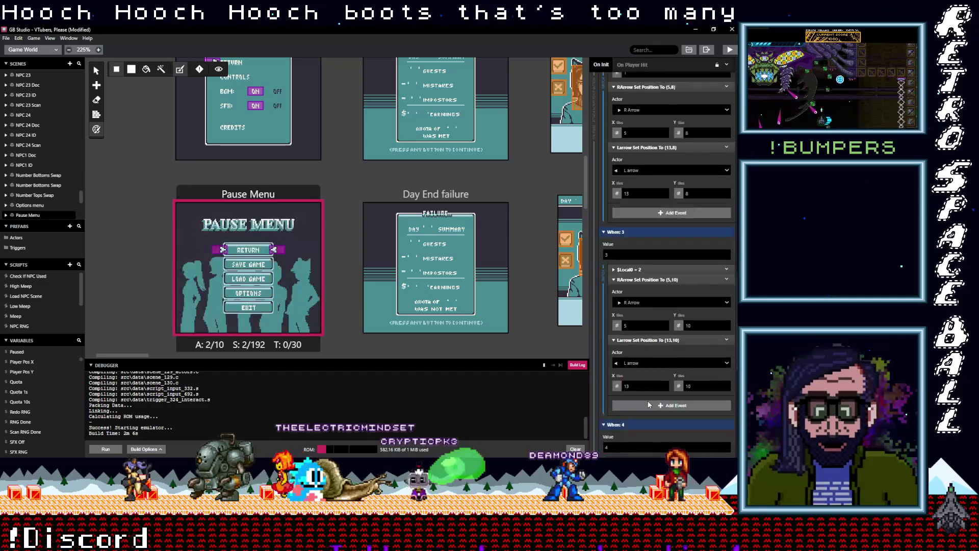
scroll(647, 399, "down", 3)
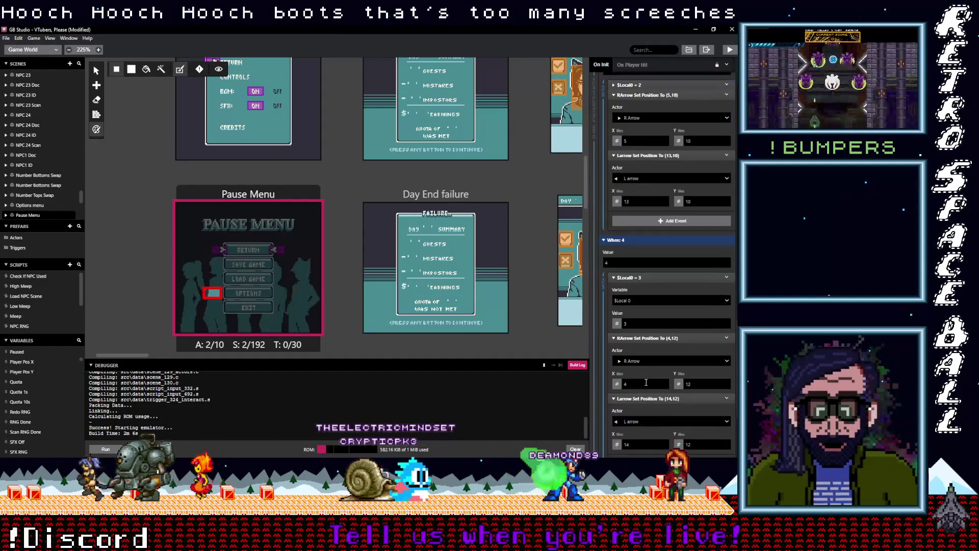
scroll(664, 384, "down", 2)
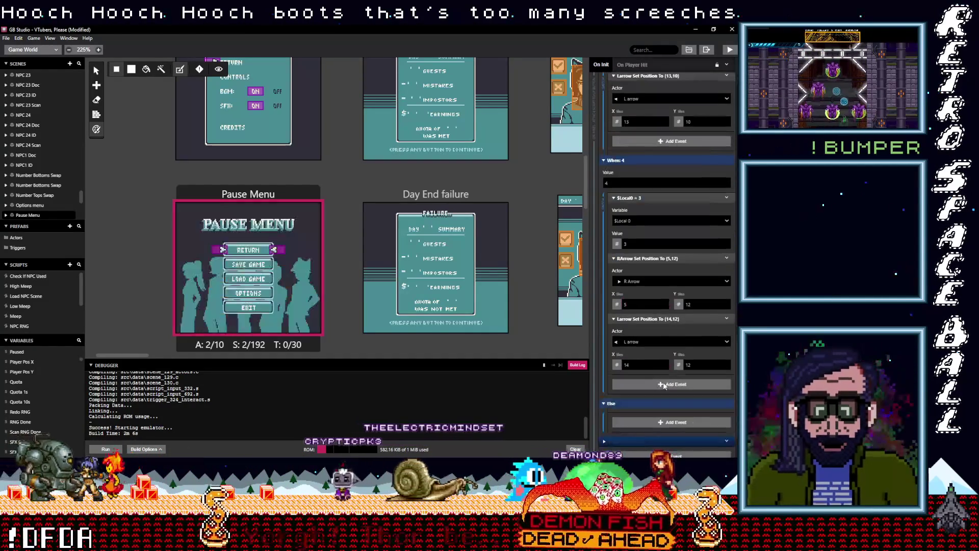
left_click(664, 367)
Step: Collapse the If ($SFXOff == 0) block and expand the Select/Down button script
scroll(646, 372, "down", 2)
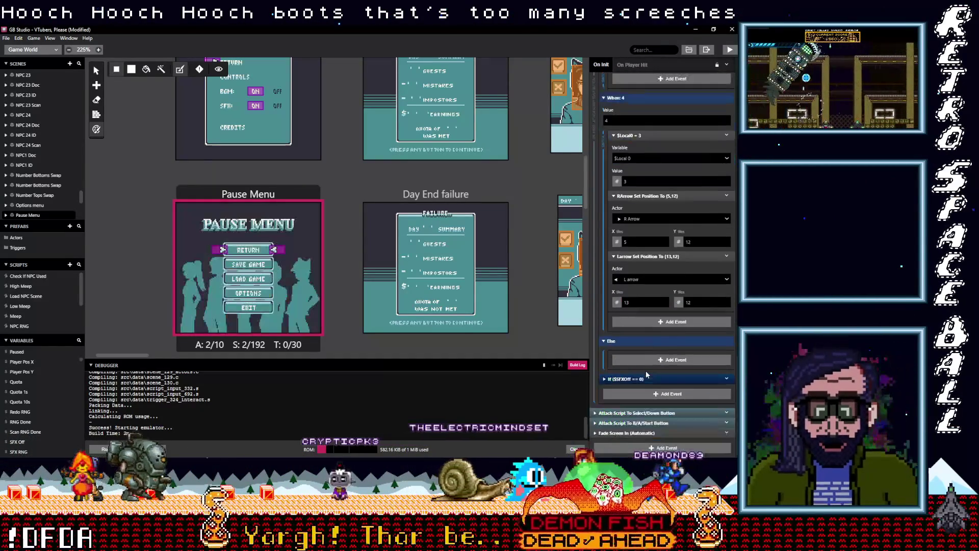
left_click(645, 378)
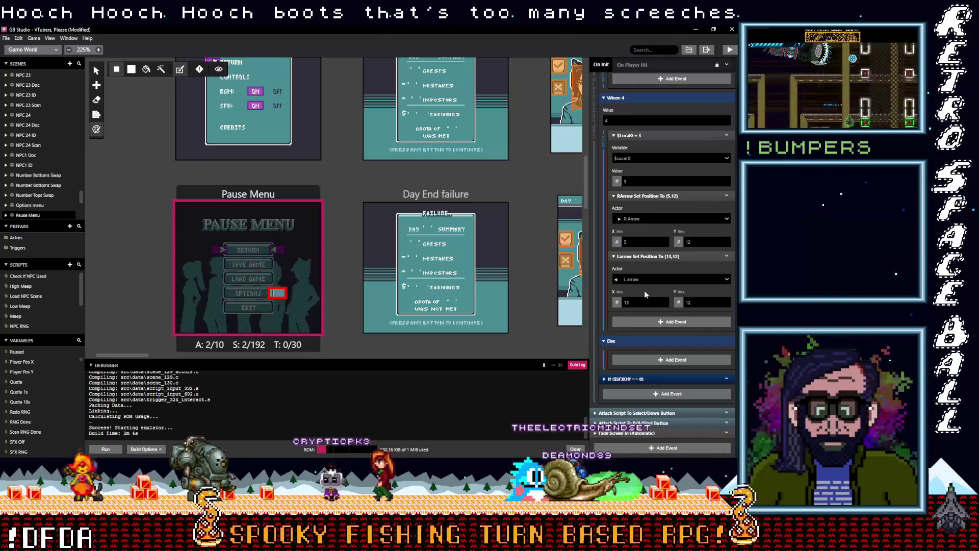
left_click(656, 413)
scroll(656, 414, "down", 2)
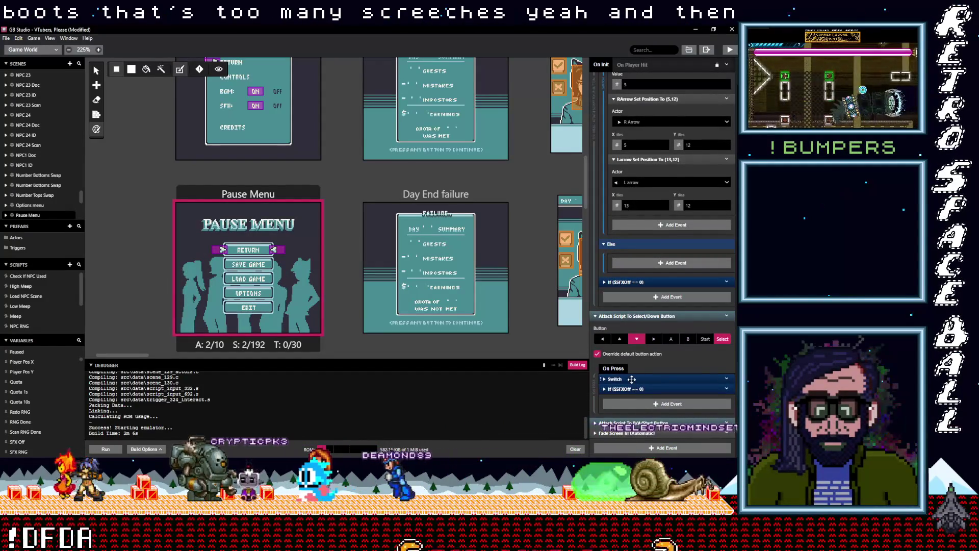
Step: Expand the Switch event and change the right arrow's X from 4 to 5
left_click(632, 380)
scroll(646, 391, "down", 3)
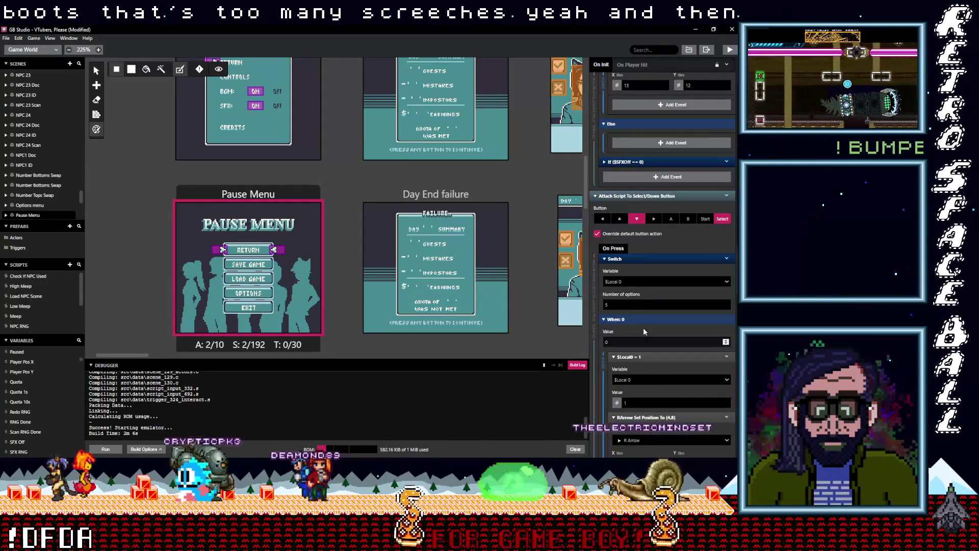
scroll(632, 395, "down", 1)
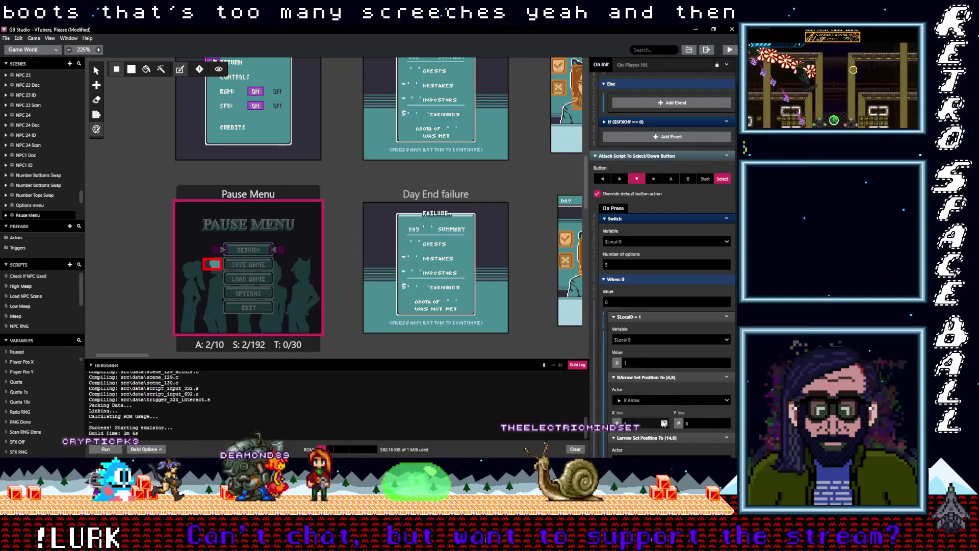
scroll(664, 423, "down", 2)
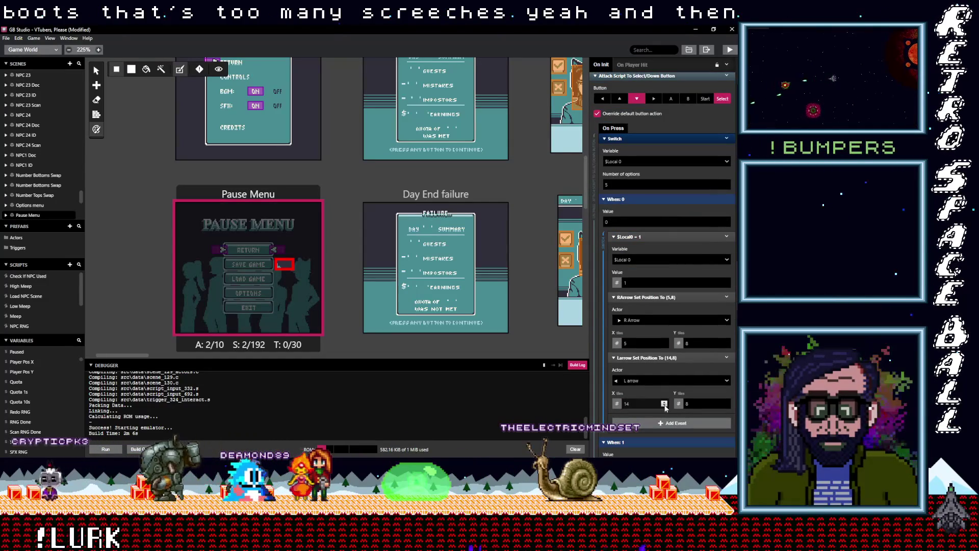
scroll(663, 406, "down", 5)
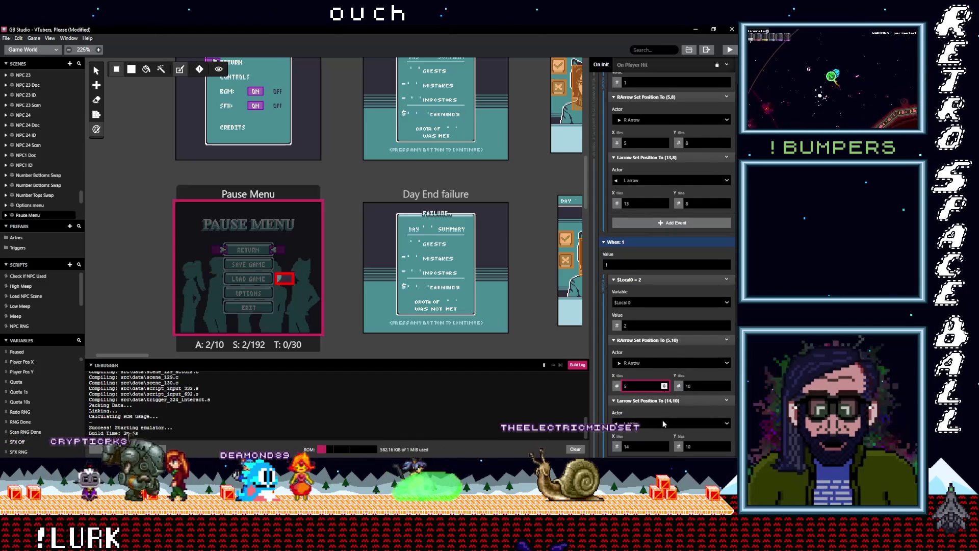
scroll(663, 421, "down", 1)
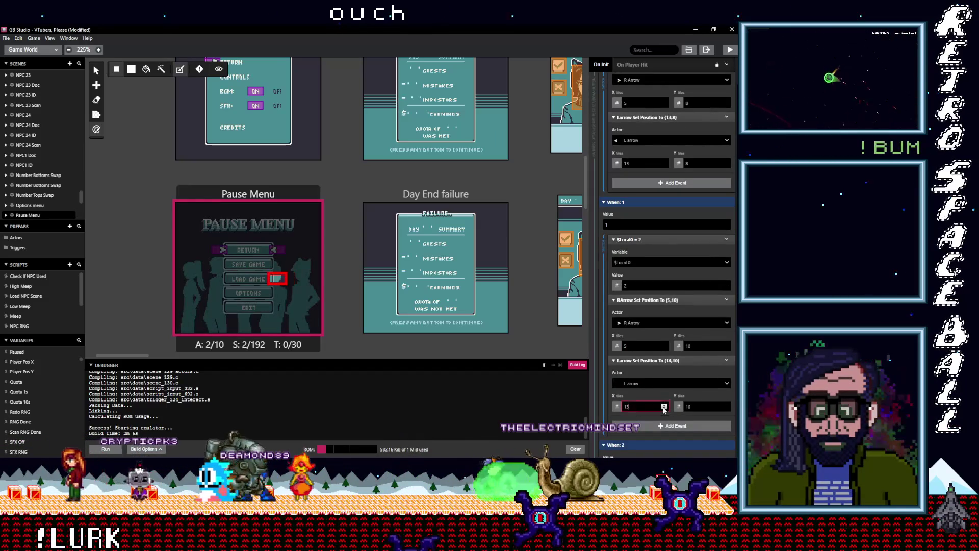
scroll(664, 408, "down", 4)
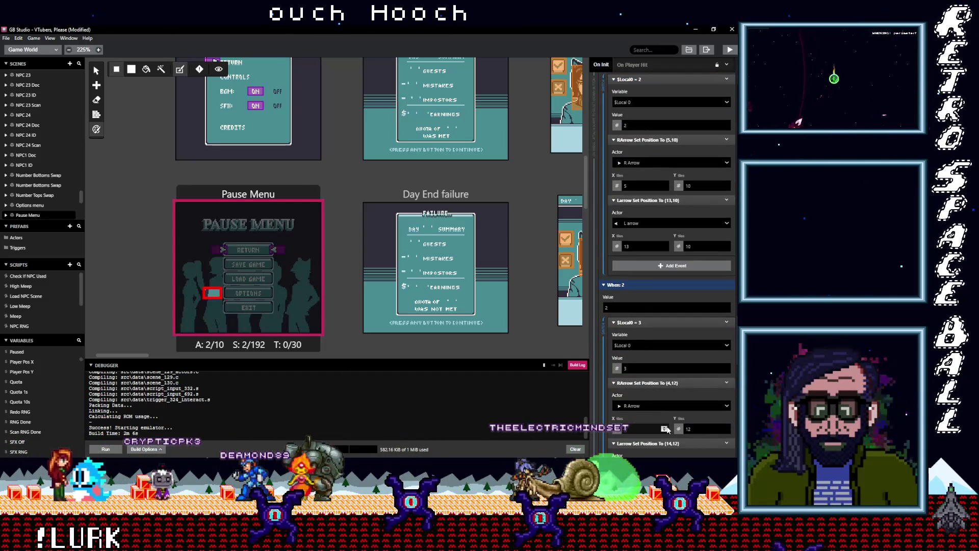
left_click(664, 428)
scroll(646, 410, "down", 2)
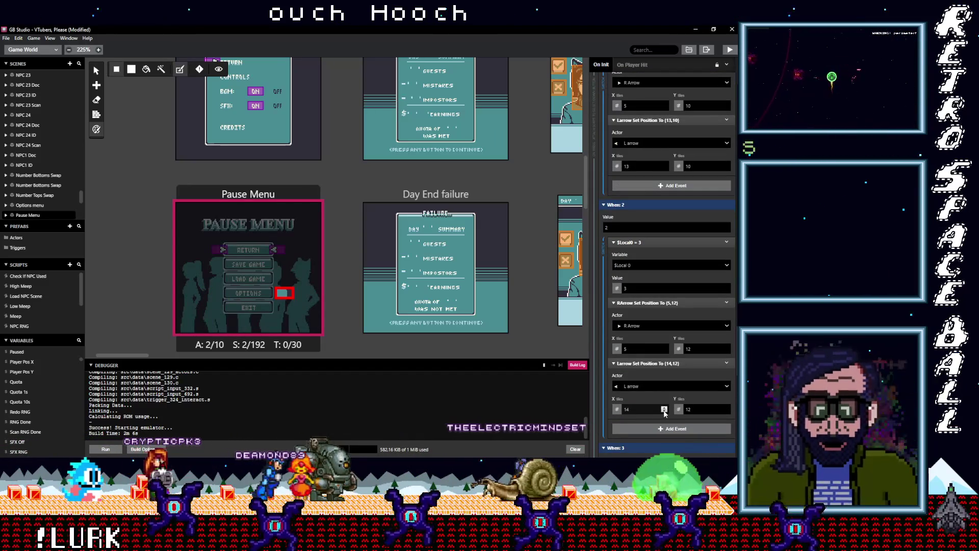
Step: Set the left arrow's X to 13 in the remaining cases, including EXIT
left_click(664, 411)
scroll(648, 394, "down", 5)
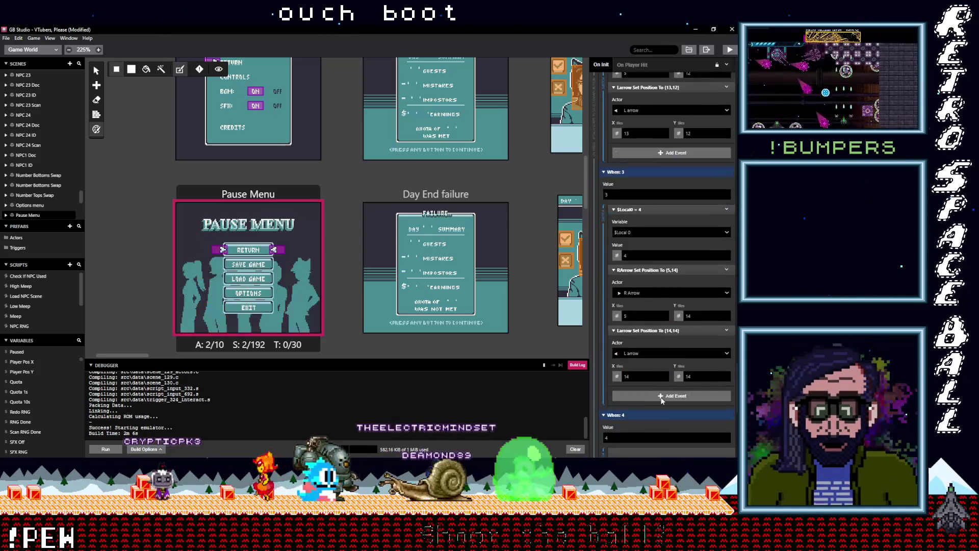
scroll(664, 365, "down", 3)
left_click(664, 334)
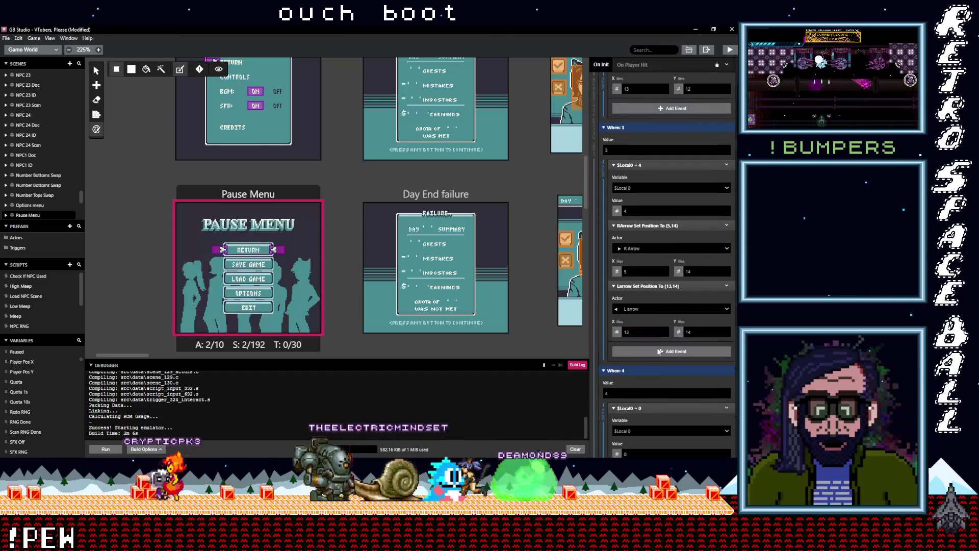
scroll(658, 350, "down", 4)
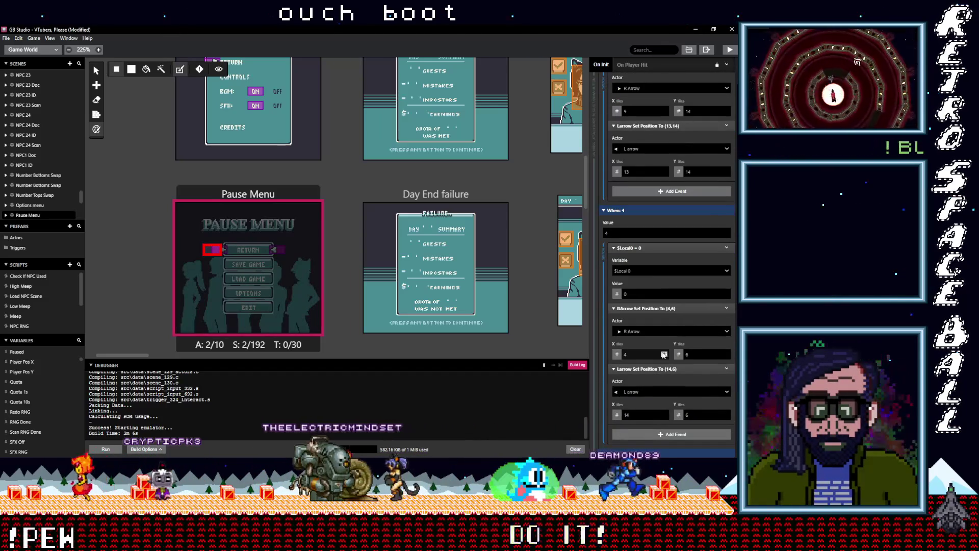
scroll(658, 371, "down", 2)
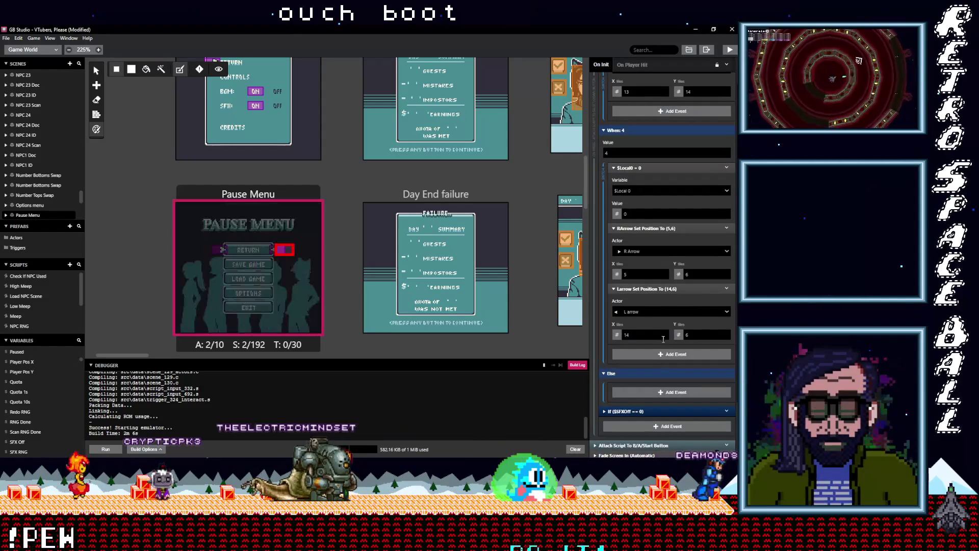
scroll(656, 349, "up", 8)
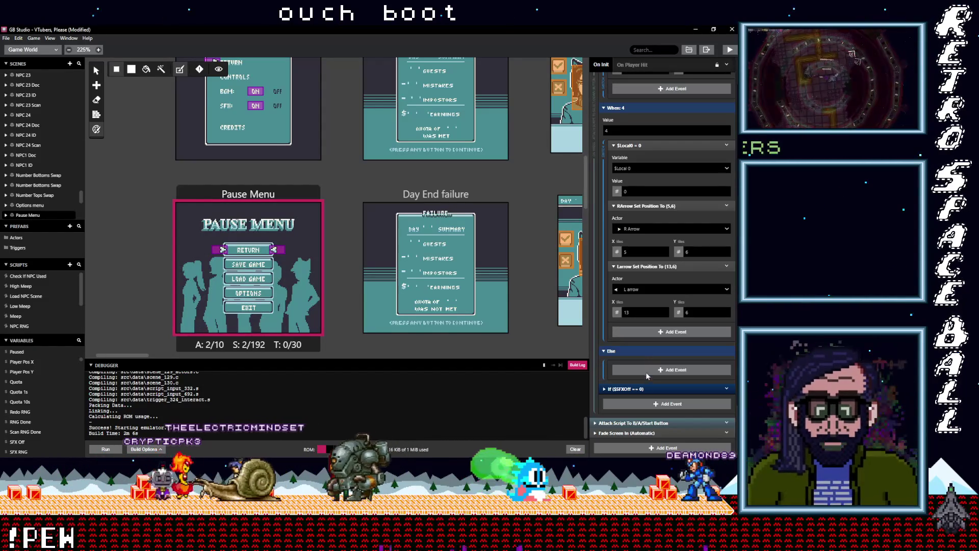
scroll(643, 386, "down", 7)
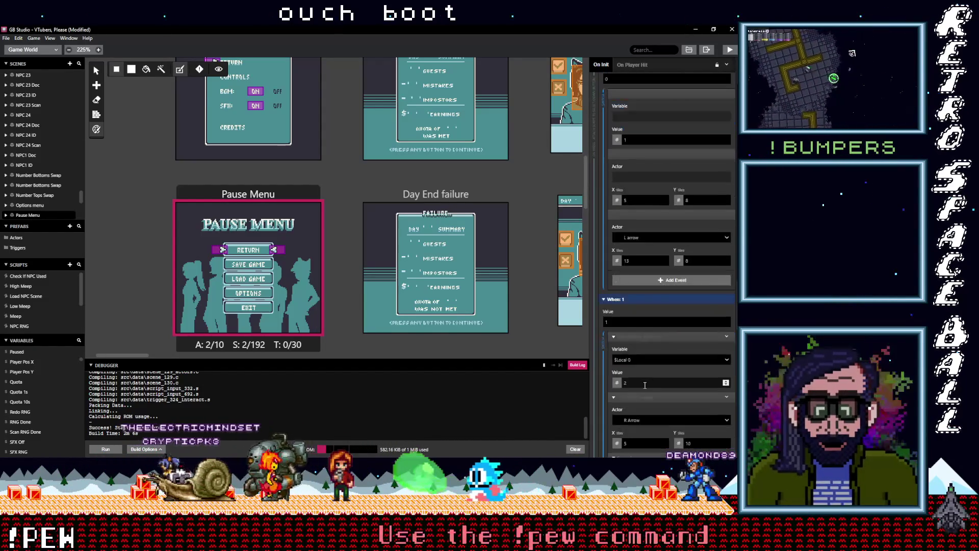
scroll(644, 386, "up", 10)
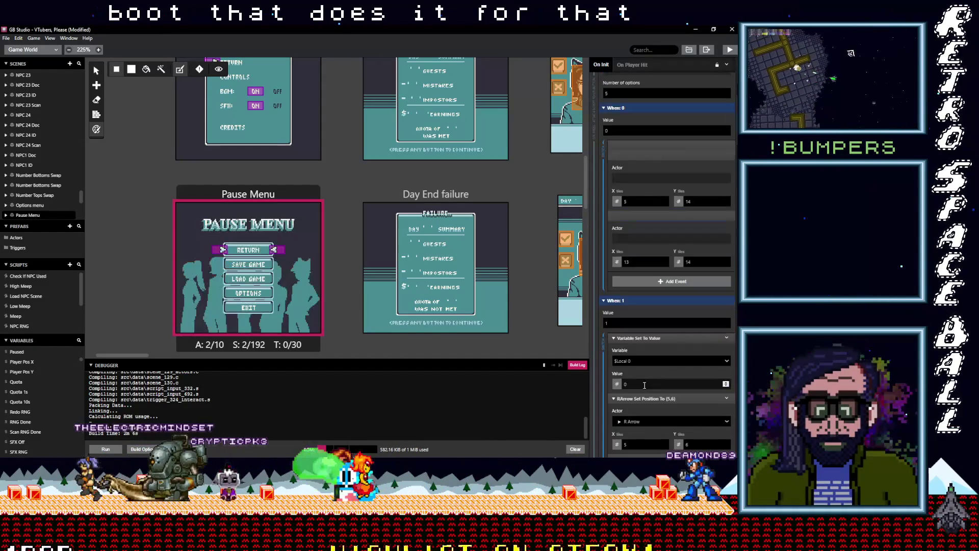
scroll(343, 189, "up", 8)
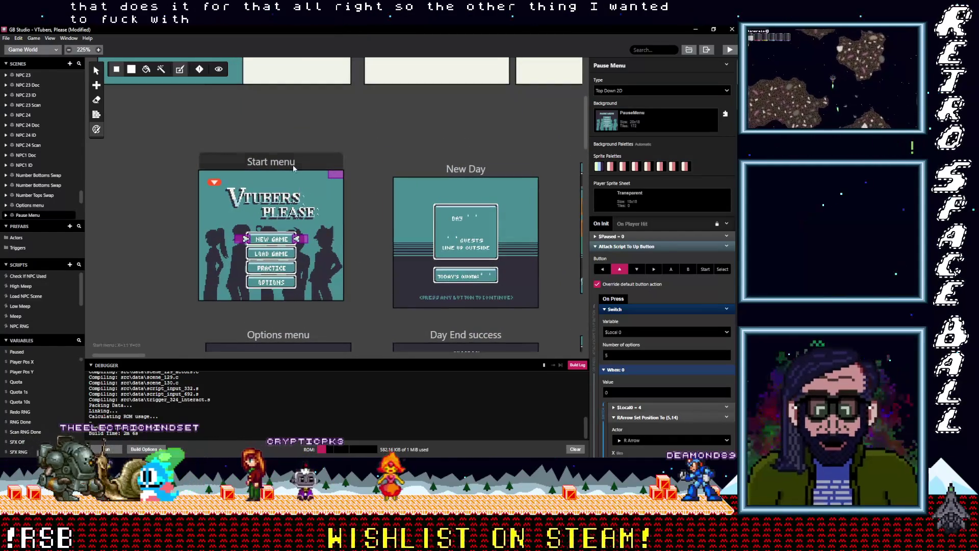
Step: Select the Start menu scene's top-right purple actor and review its update script
left_click(295, 198)
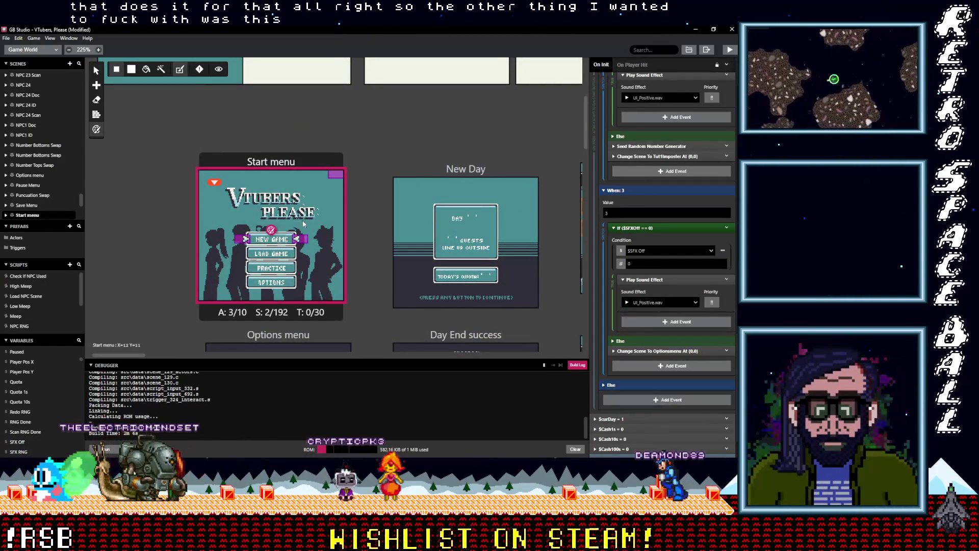
left_click(332, 176)
scroll(662, 255, "down", 10)
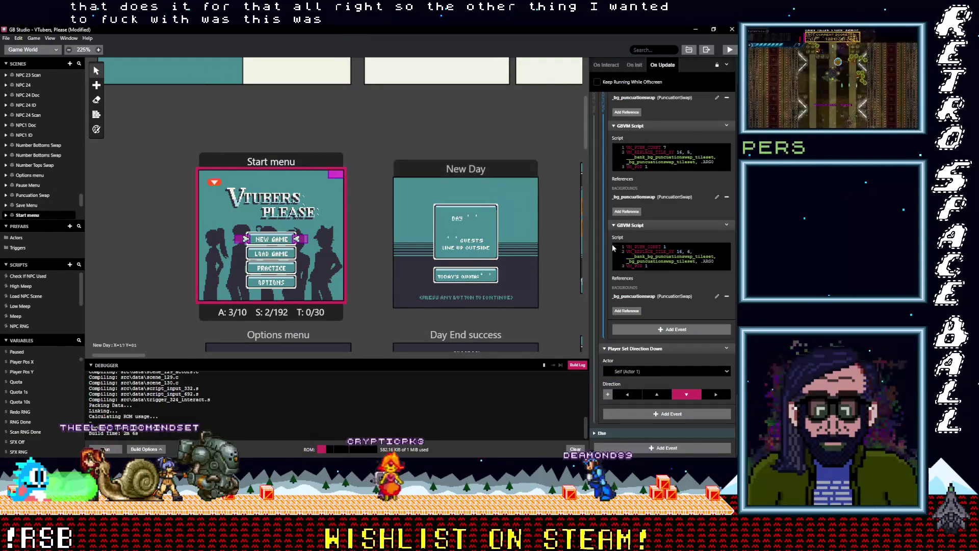
scroll(613, 254, "down", 6)
scroll(613, 256, "up", 3)
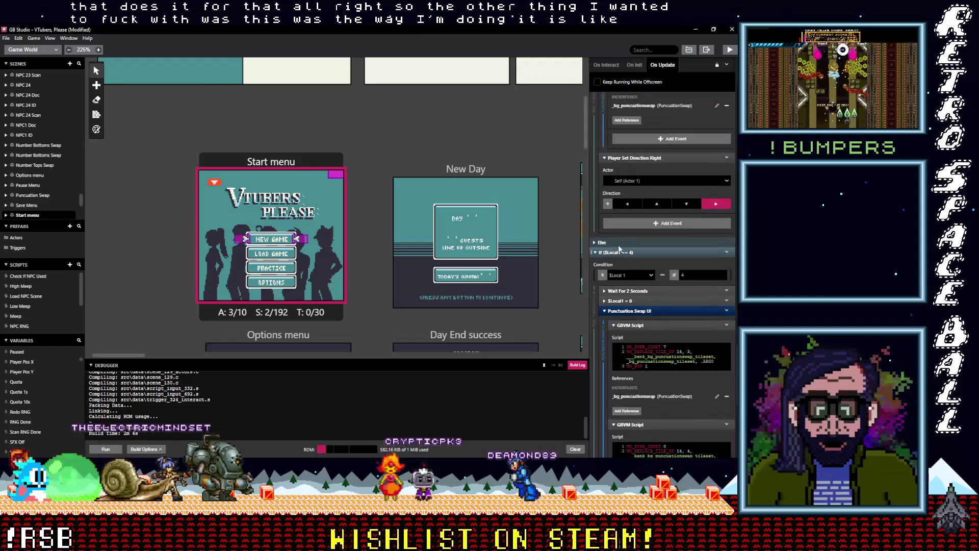
scroll(632, 296, "down", 7)
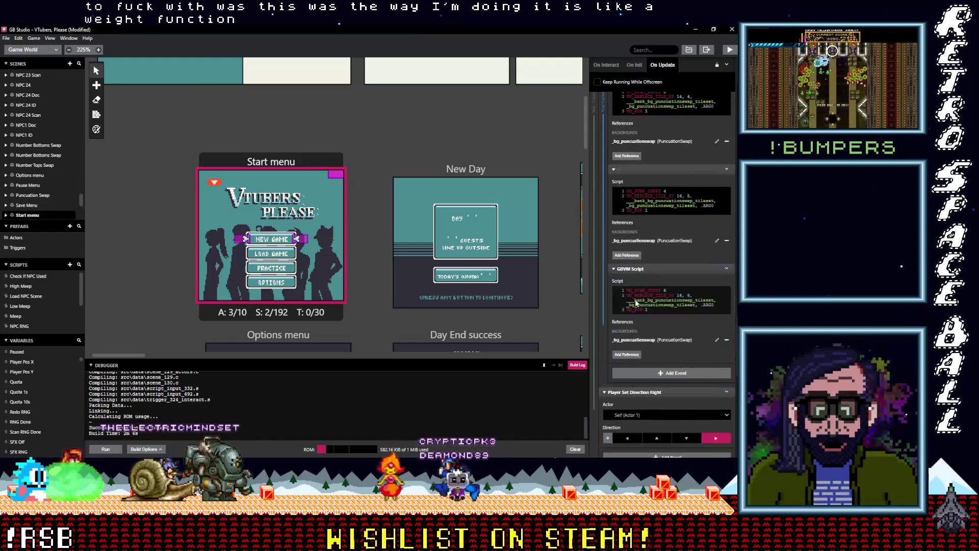
scroll(635, 303, "up", 12)
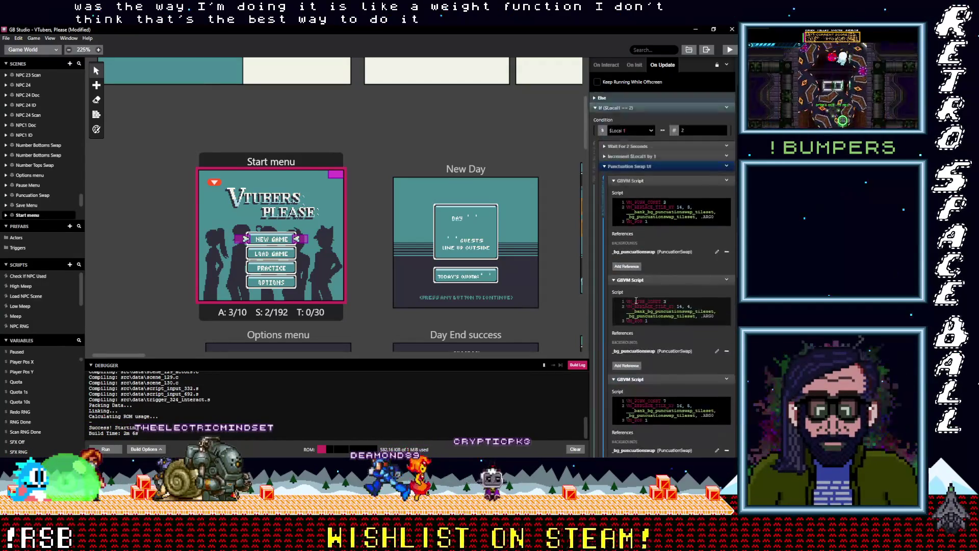
scroll(635, 302, "up", 15)
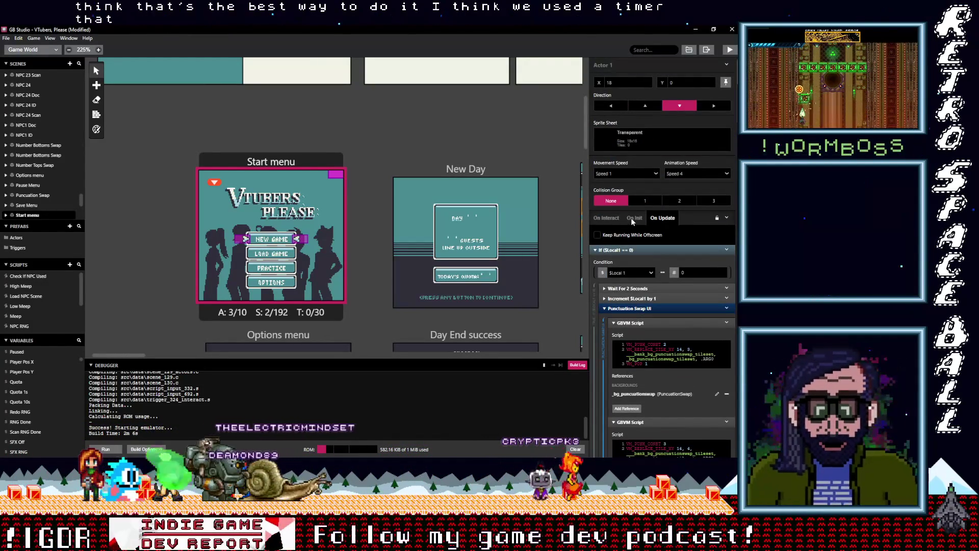
Step: Add an Attach Timer Script for Timer 1 to On Init with a 2-second interval
left_click(632, 218)
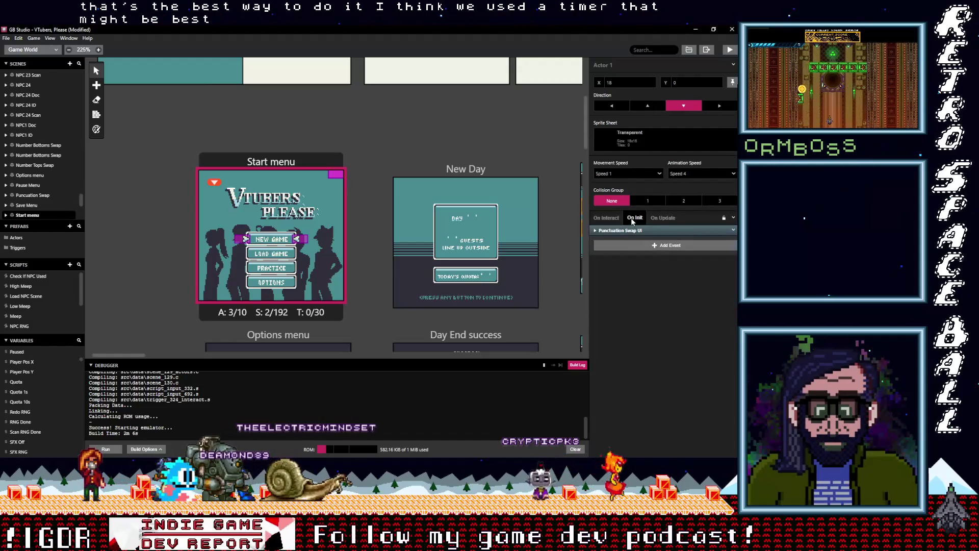
left_click(627, 244)
type("timer")
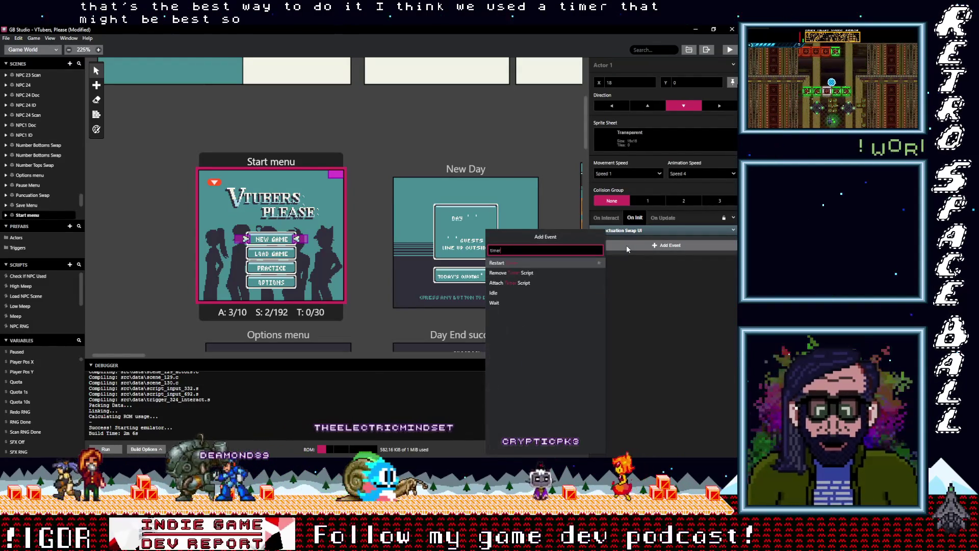
left_click(515, 285)
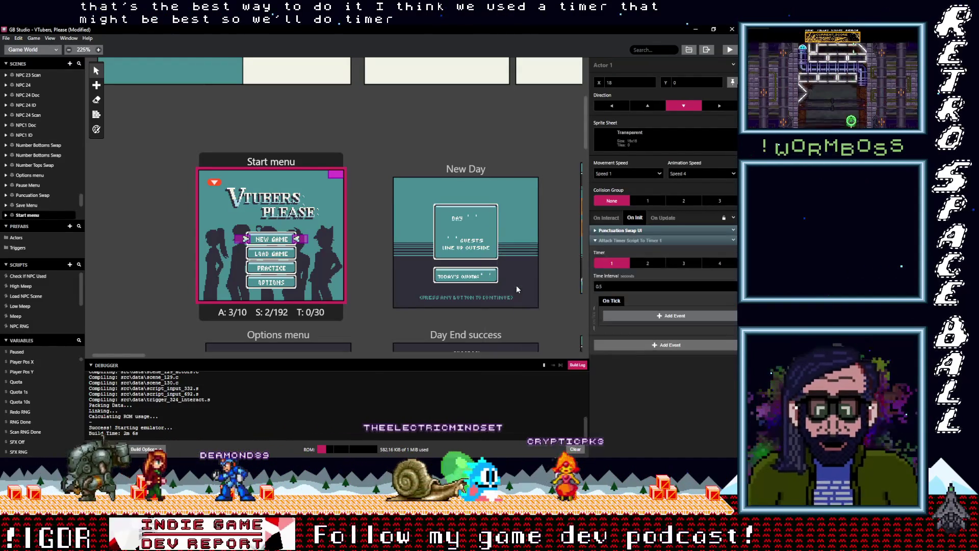
left_click(600, 287)
type("2")
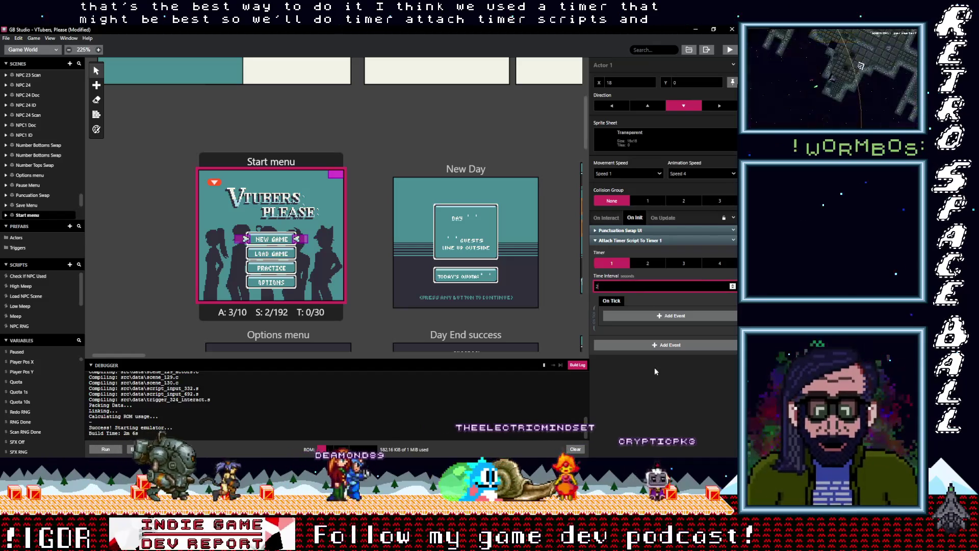
left_click(655, 371)
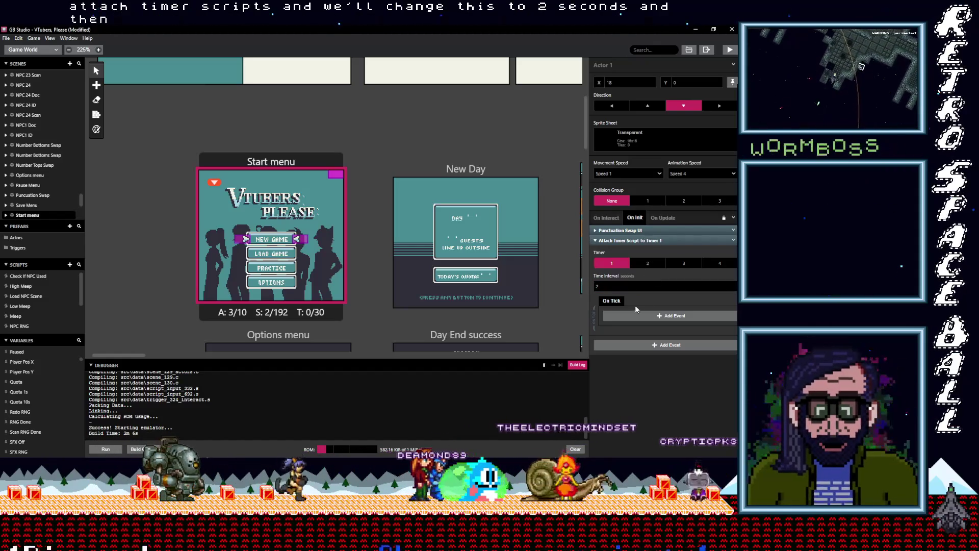
Step: Make each timer tick increment $Local1 by 1
left_click(637, 317)
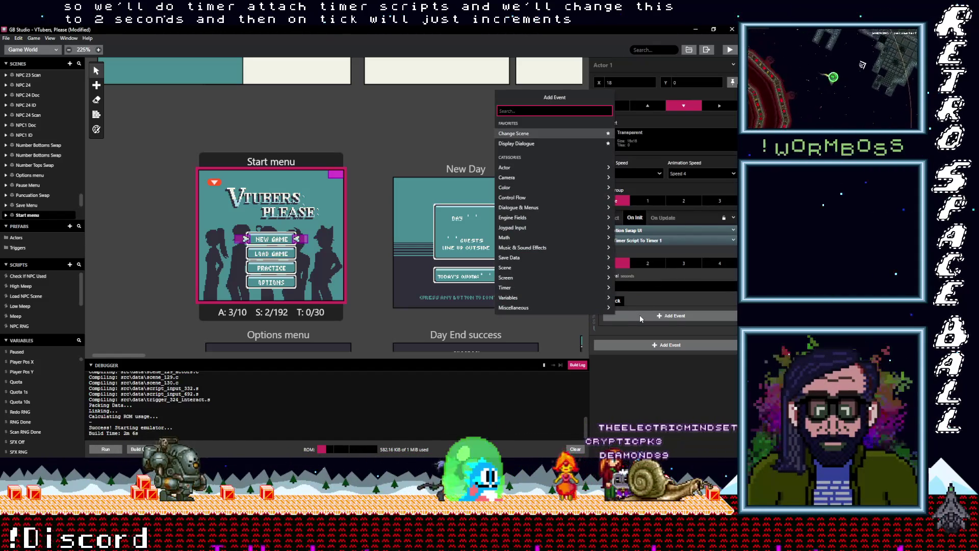
type("Incre")
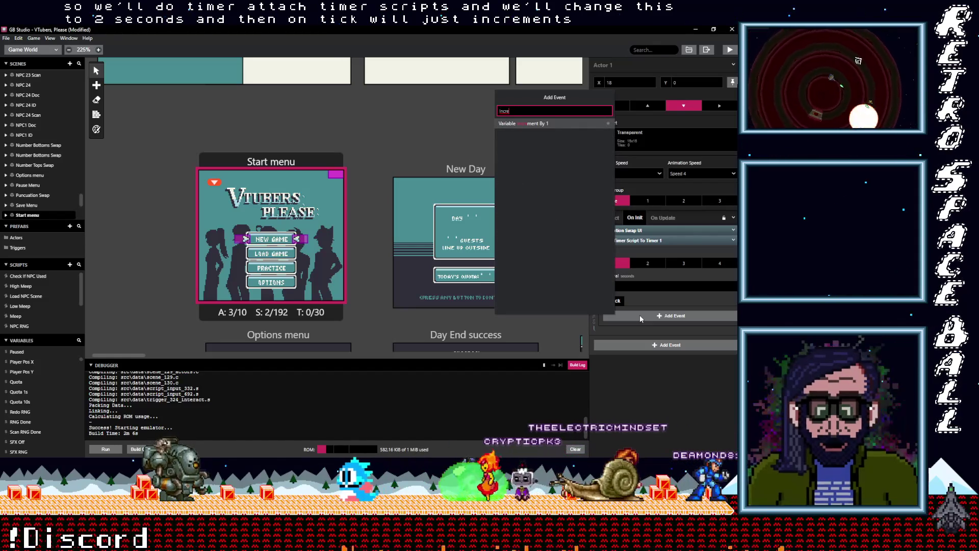
left_click(524, 124)
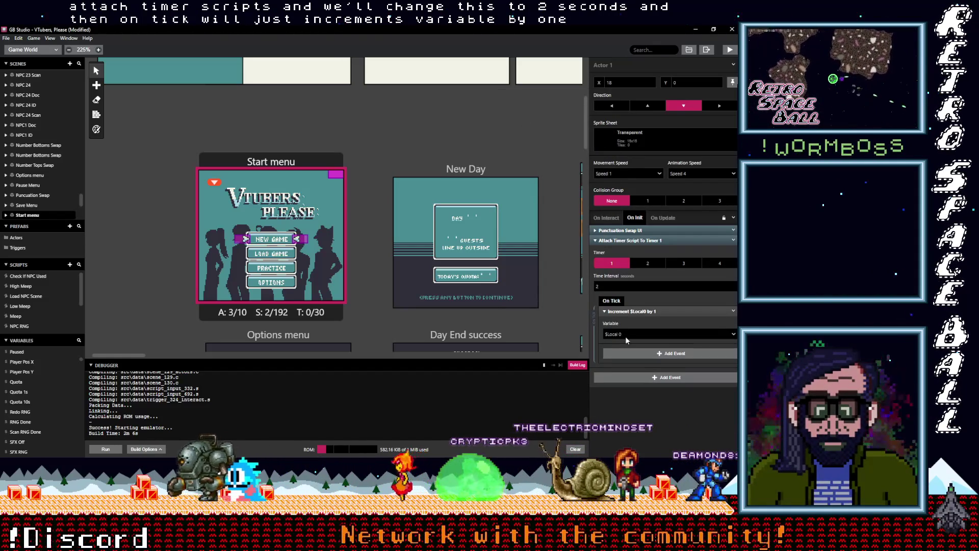
left_click(637, 231)
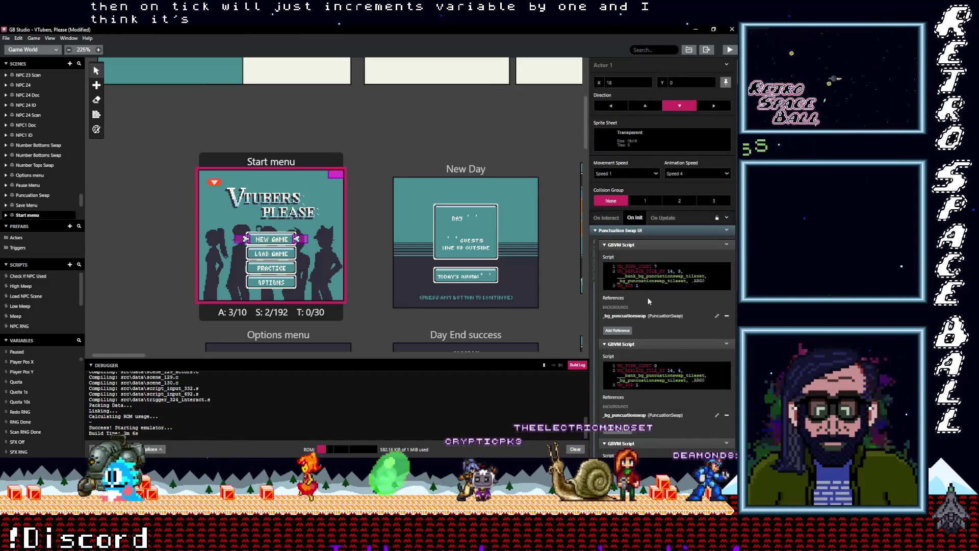
scroll(646, 298, "down", 2)
scroll(637, 255, "up", 2)
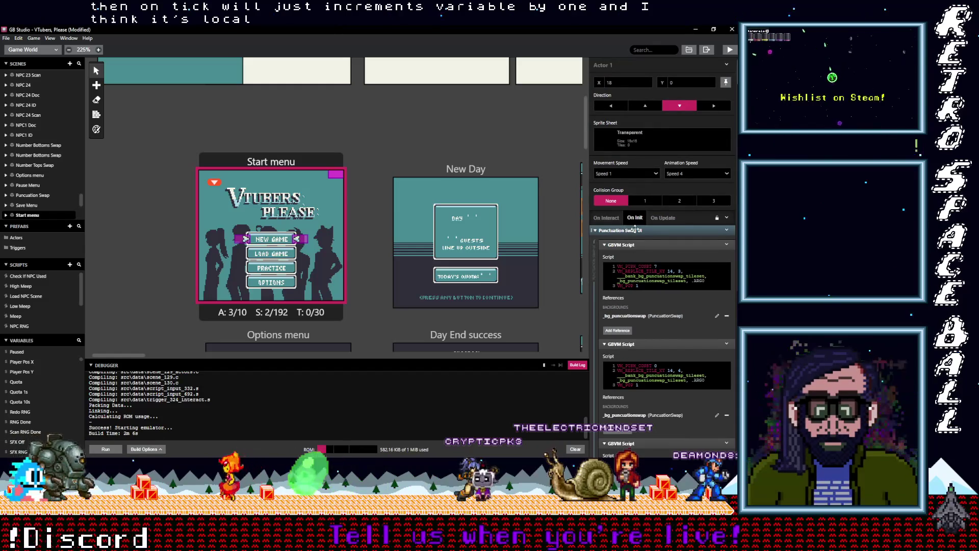
left_click(660, 218)
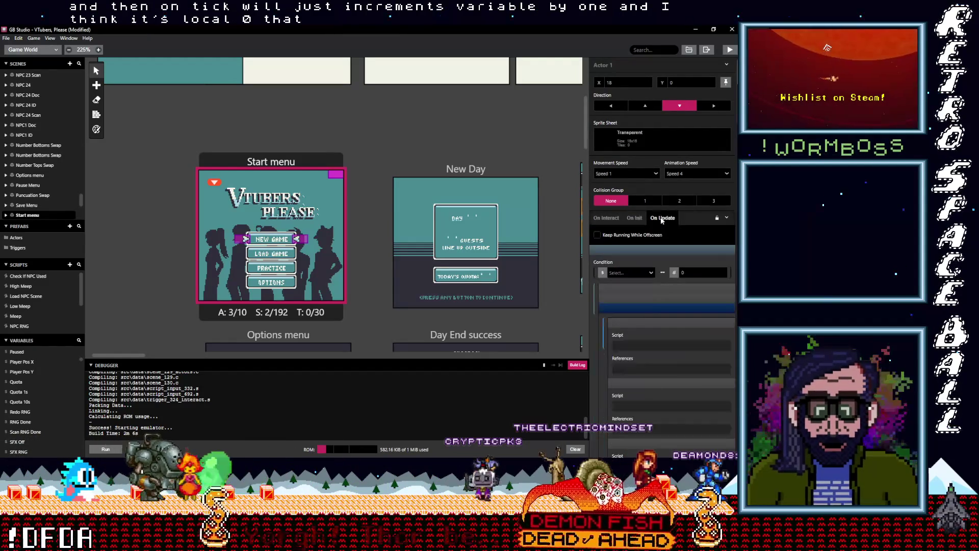
left_click(635, 218)
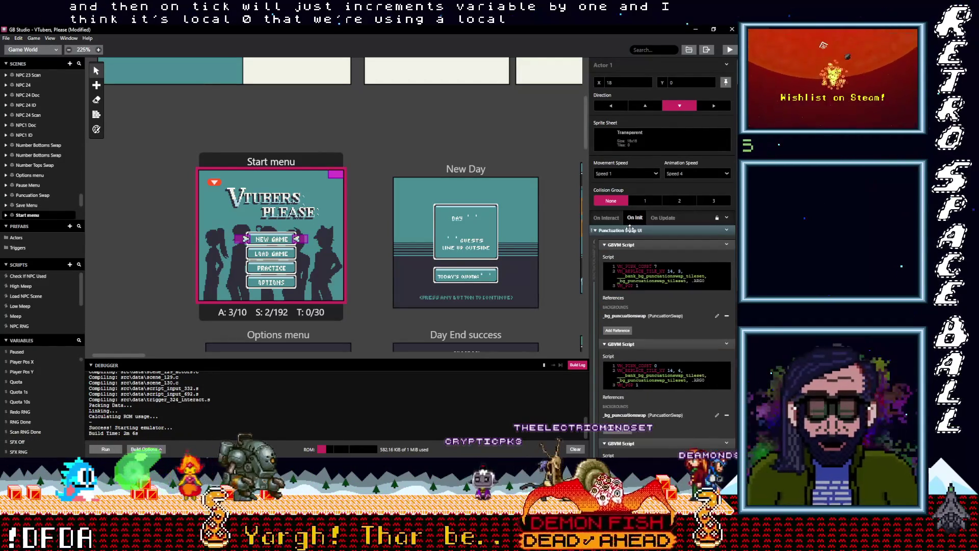
left_click(630, 230)
left_click(626, 333)
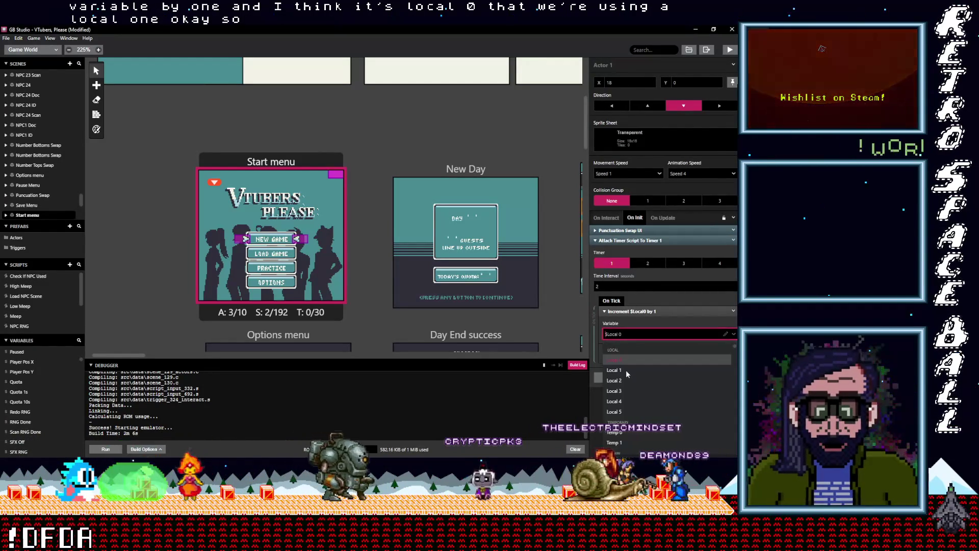
left_click(626, 371)
left_click(635, 312)
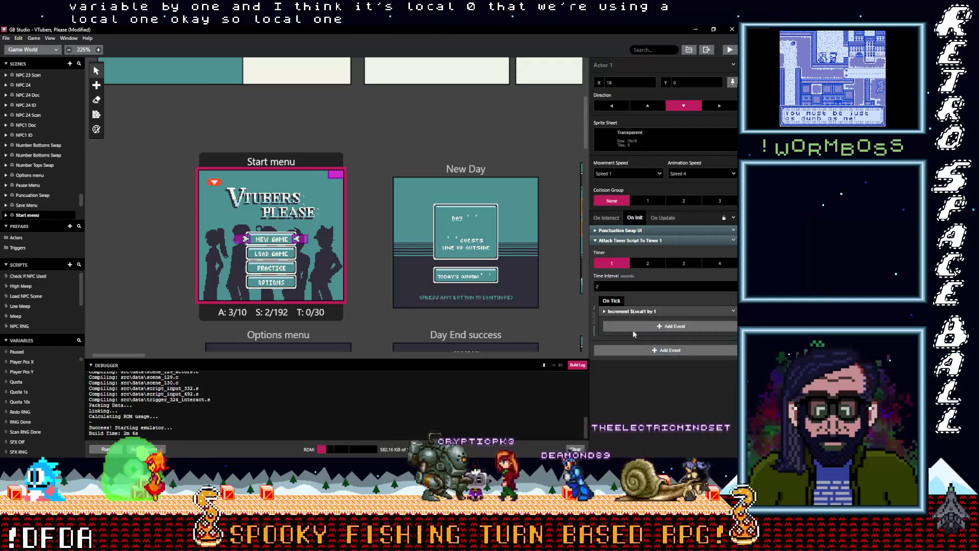
Step: Add an If Variable value condition to the tick script and collapse the update script's $Local1 checks
left_click(639, 325)
type("if var v")
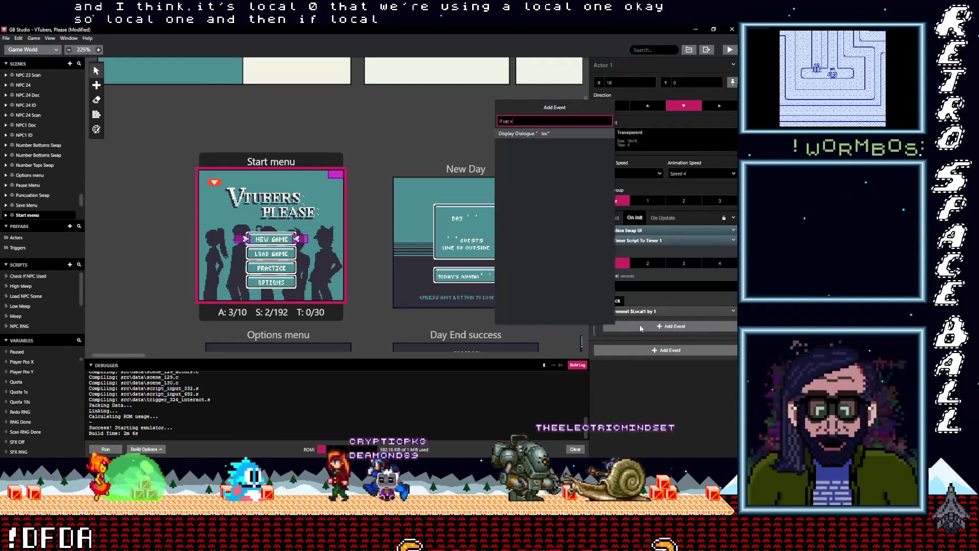
type("al")
left_click(540, 135)
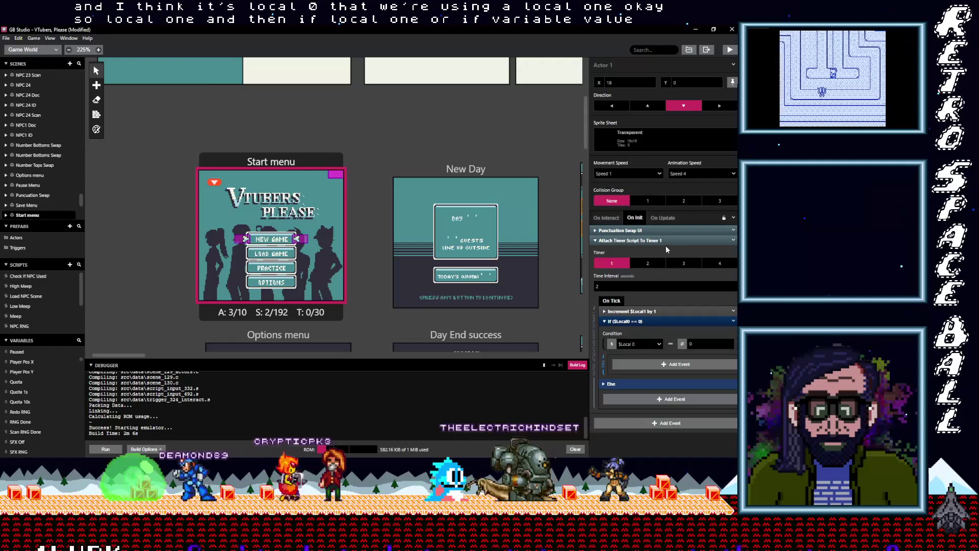
left_click(654, 216)
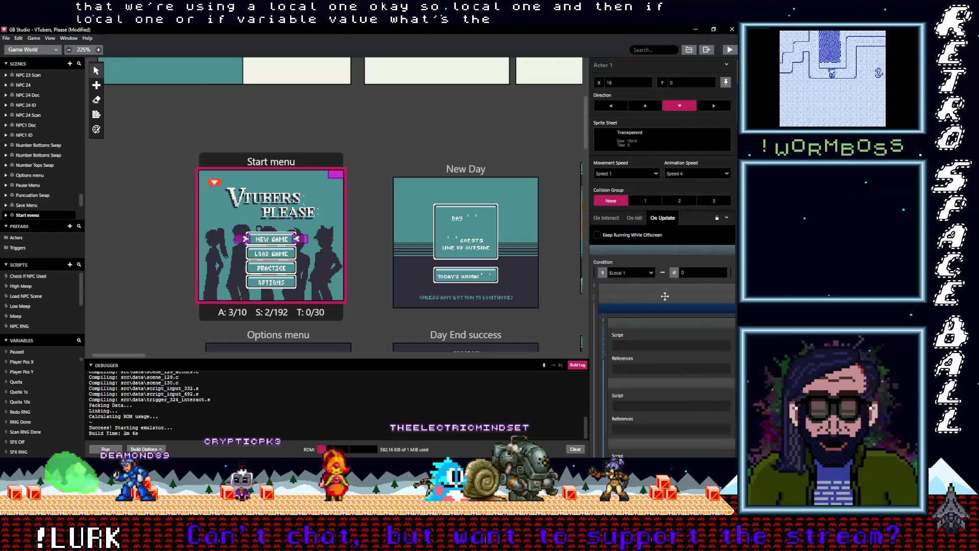
left_click(652, 309)
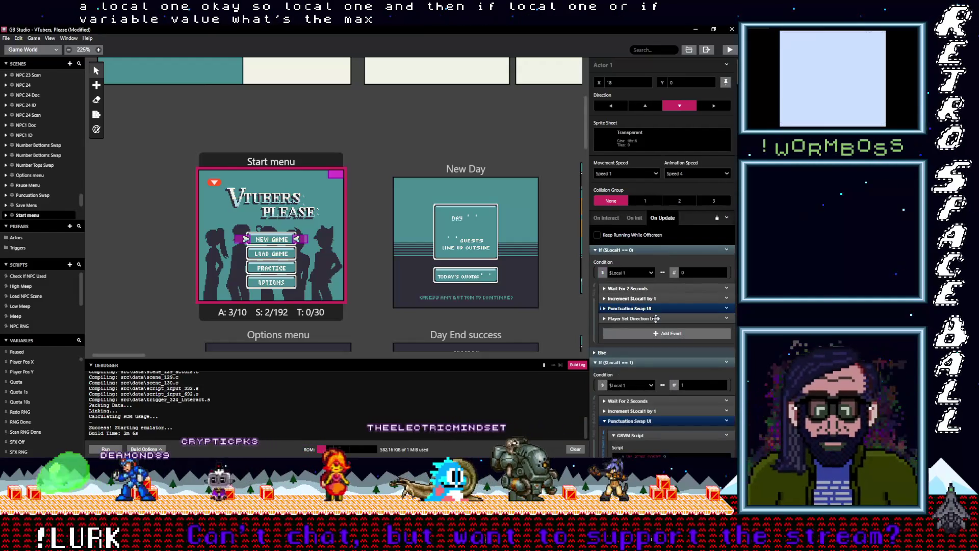
left_click(636, 249)
left_click(639, 259)
left_click(642, 270)
left_click(645, 280)
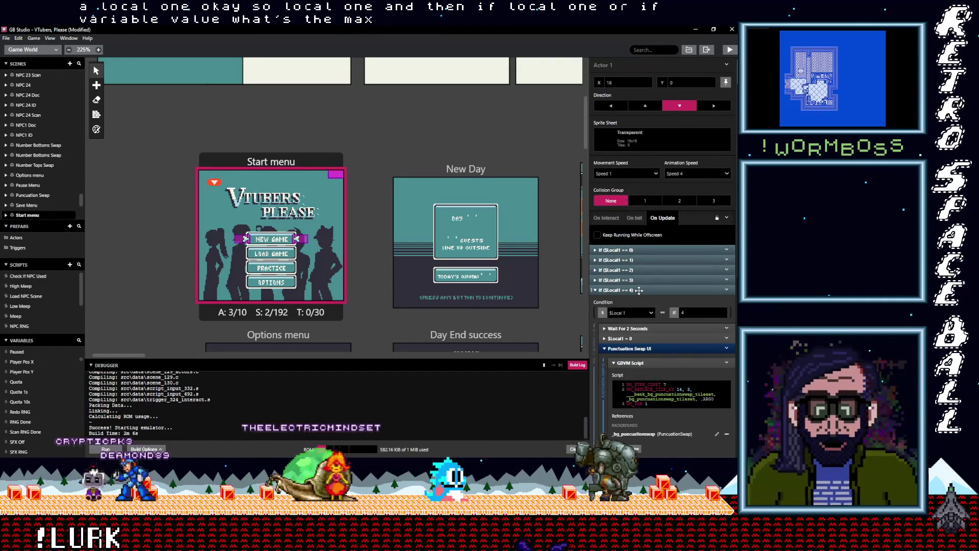
left_click(639, 290)
left_click(606, 218)
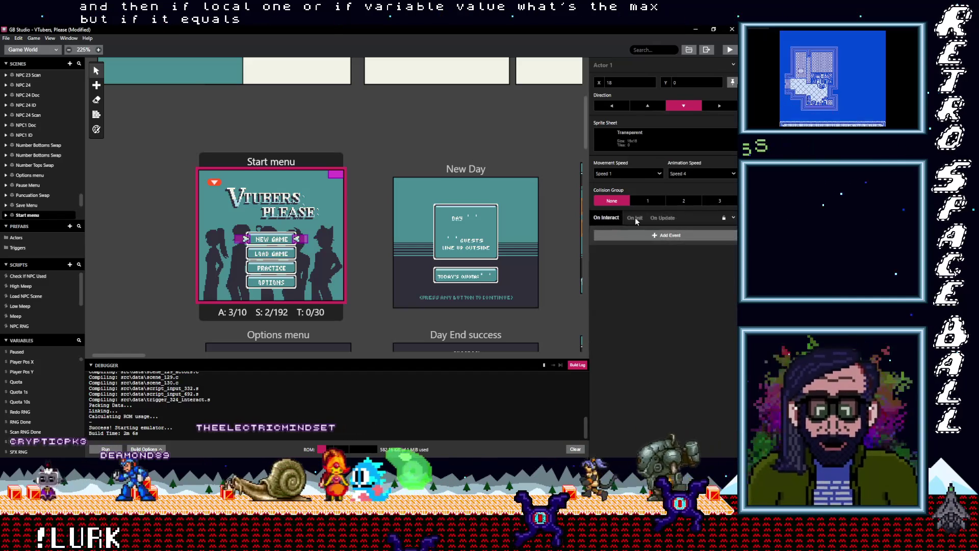
left_click(635, 218)
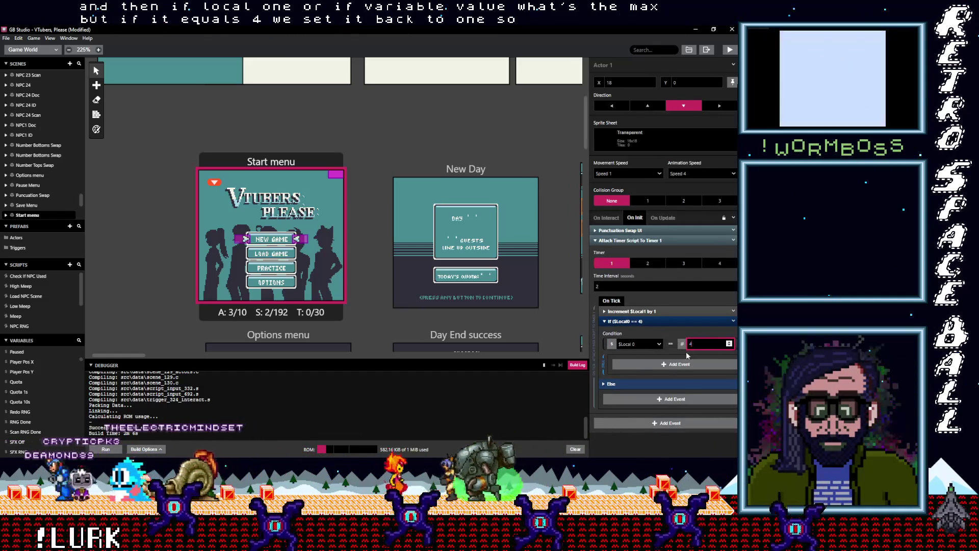
Step: Make the condition test $Local1 == 4 and reset $Local1 to 0 inside it
left_click(641, 344)
left_click(620, 381)
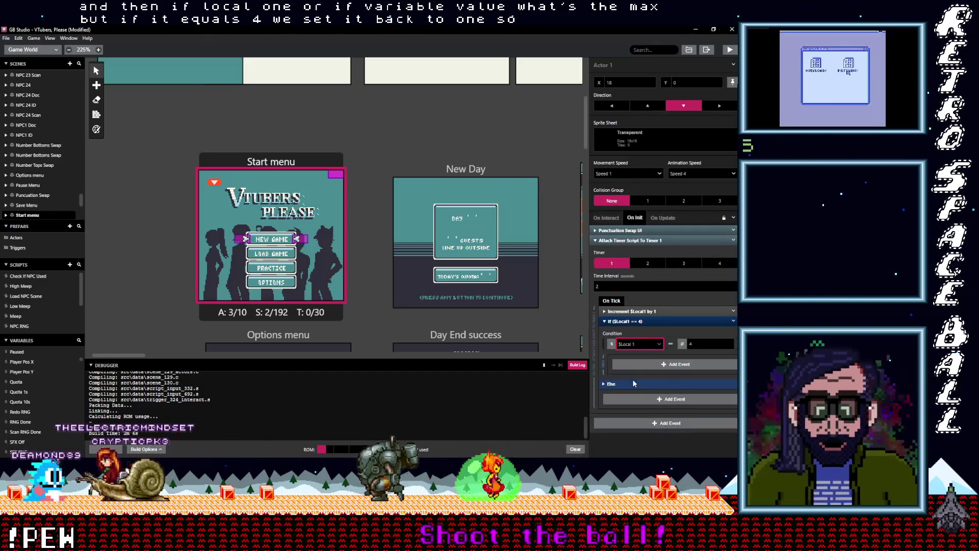
left_click(660, 364)
type("var val")
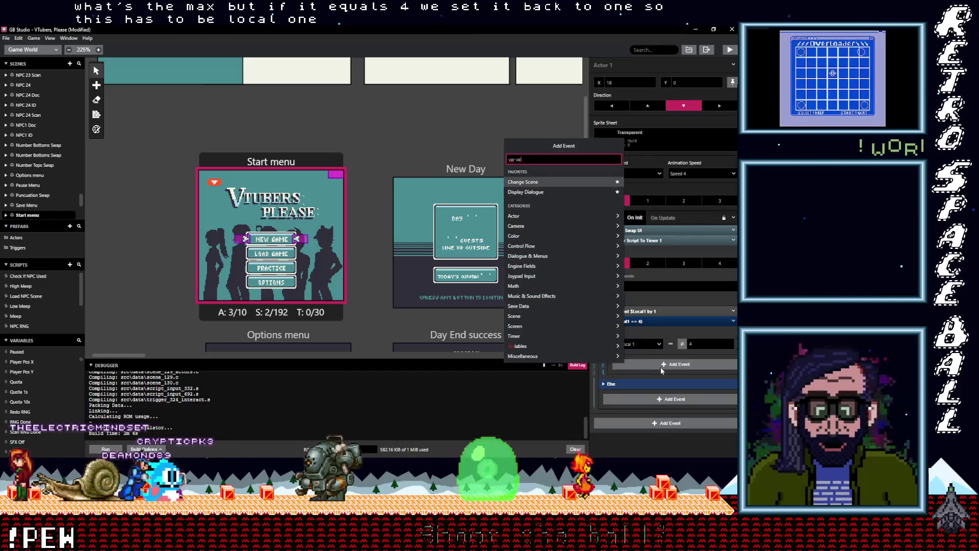
left_click(528, 172)
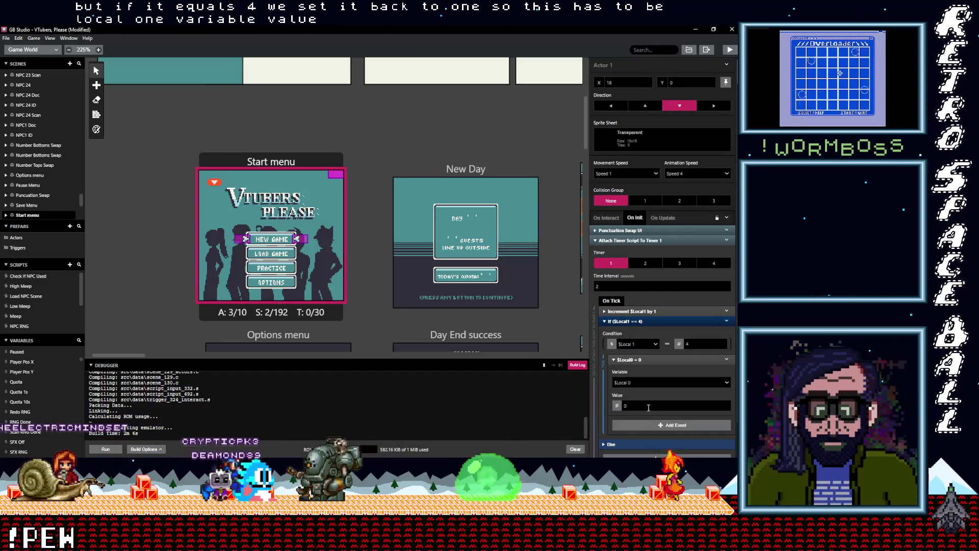
left_click(639, 382)
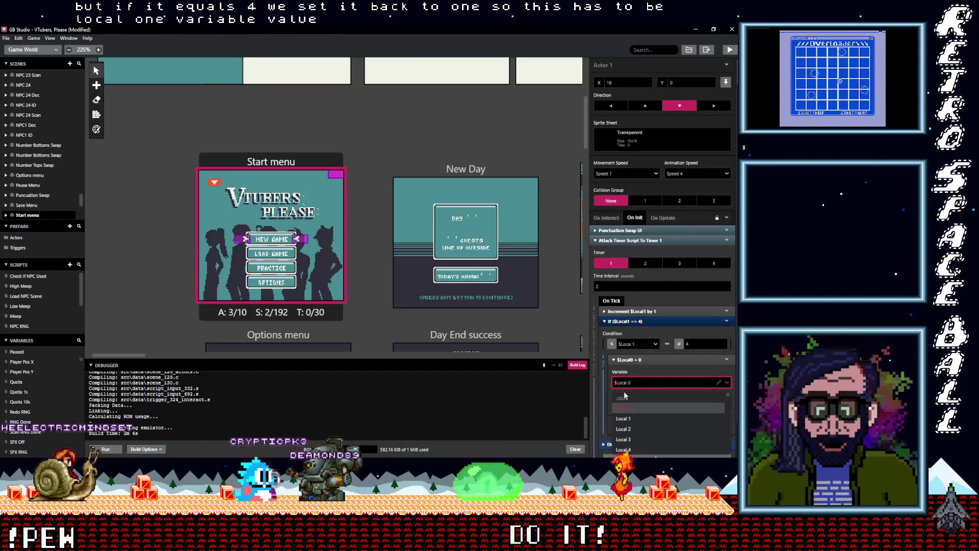
left_click(637, 418)
left_click(652, 359)
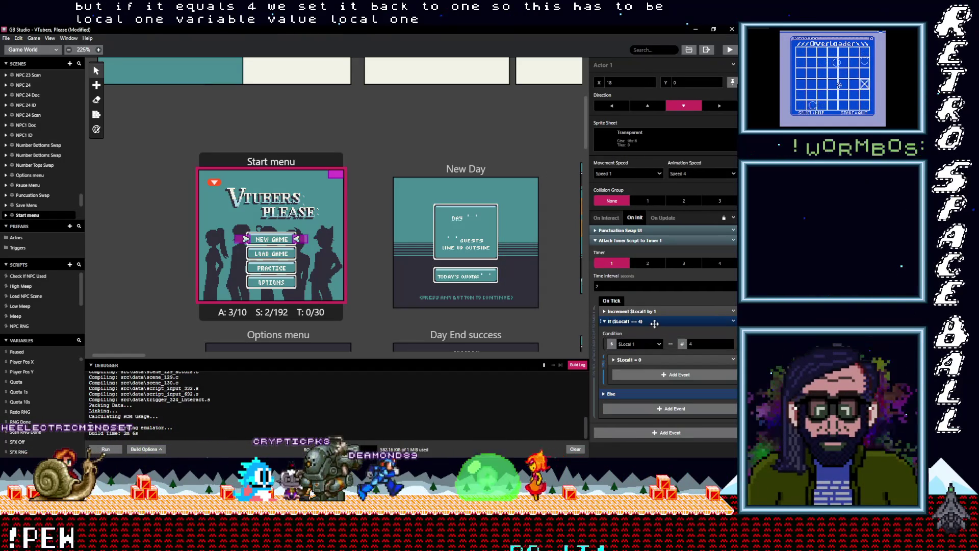
left_click(651, 322)
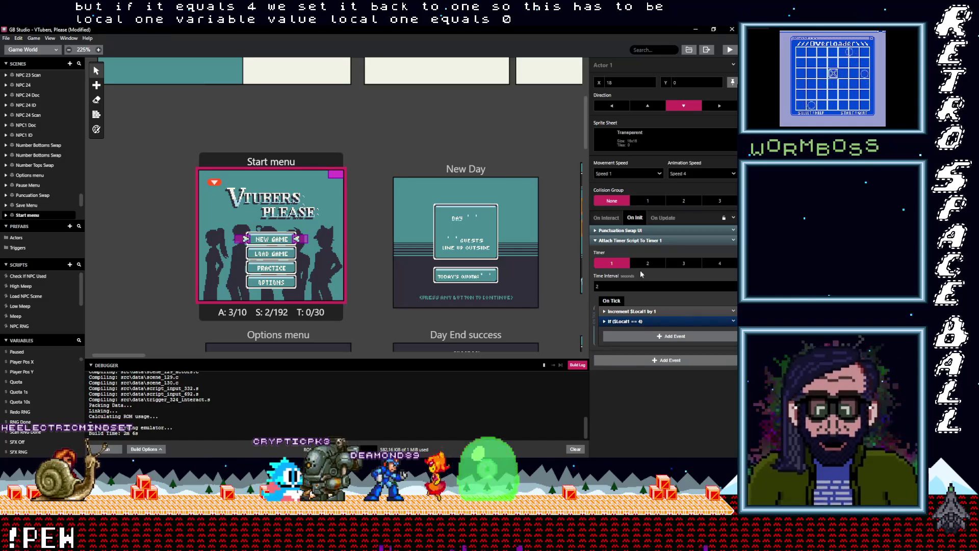
left_click(645, 240)
Step: In the $Local1 == 0 branch, disable the 2-second wait and the $Local1 increment
left_click(662, 218)
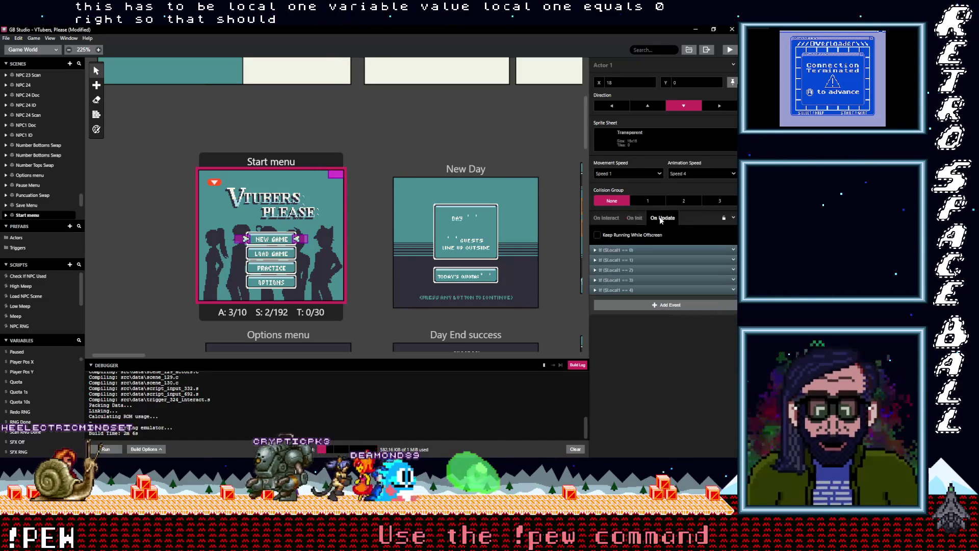
left_click(641, 251)
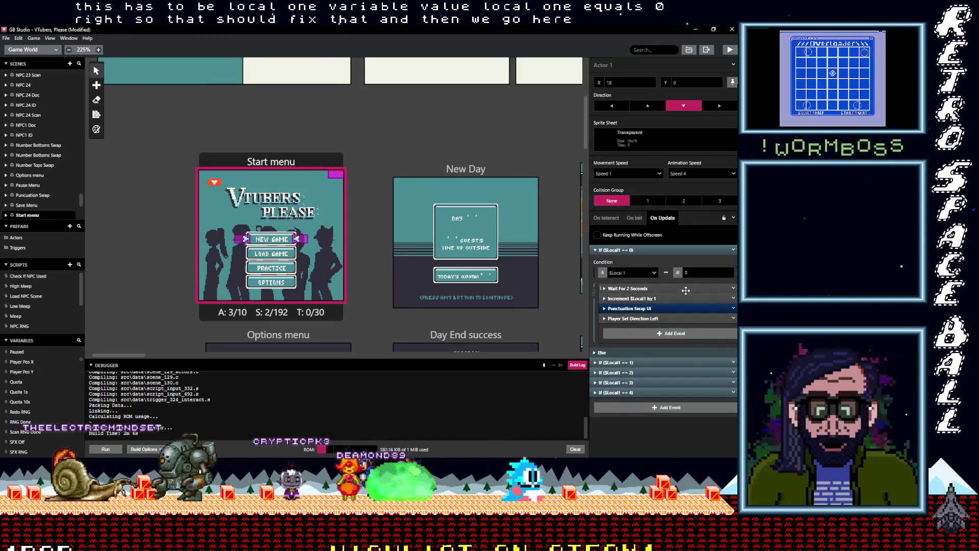
left_click(733, 288)
left_click(712, 306)
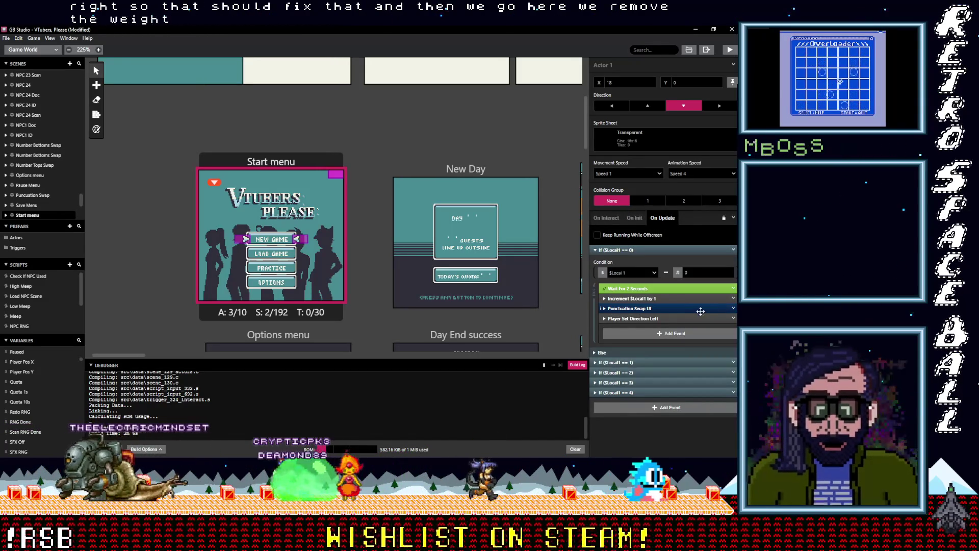
left_click(734, 298)
left_click(711, 316)
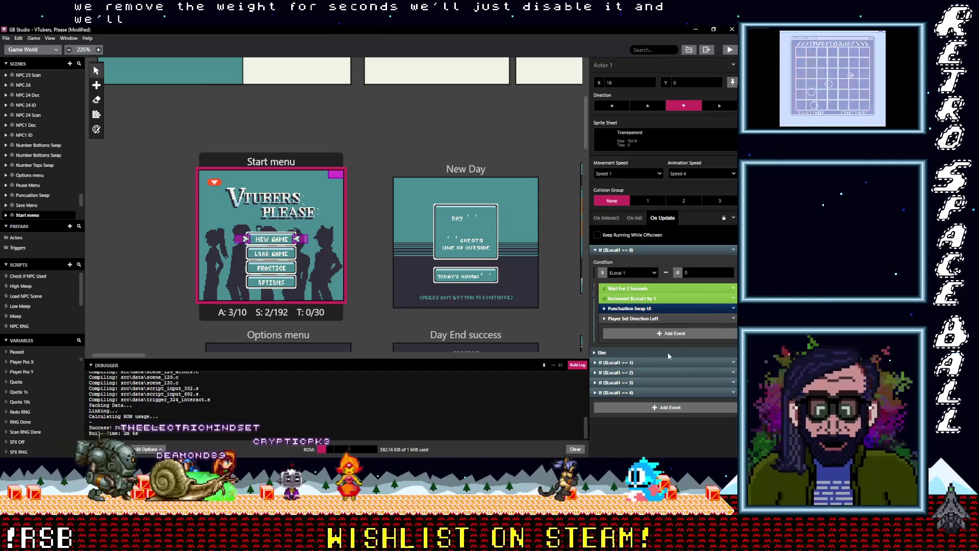
Step: In the $Local1 == 1 branch, delete the leftover set-direction-left event
left_click(644, 362)
scroll(663, 357, "down", 2)
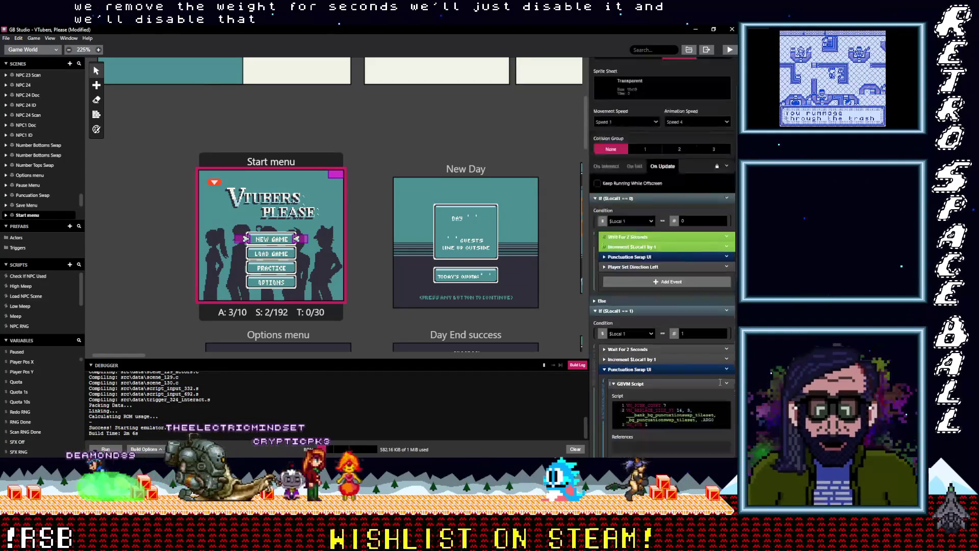
left_click(714, 340)
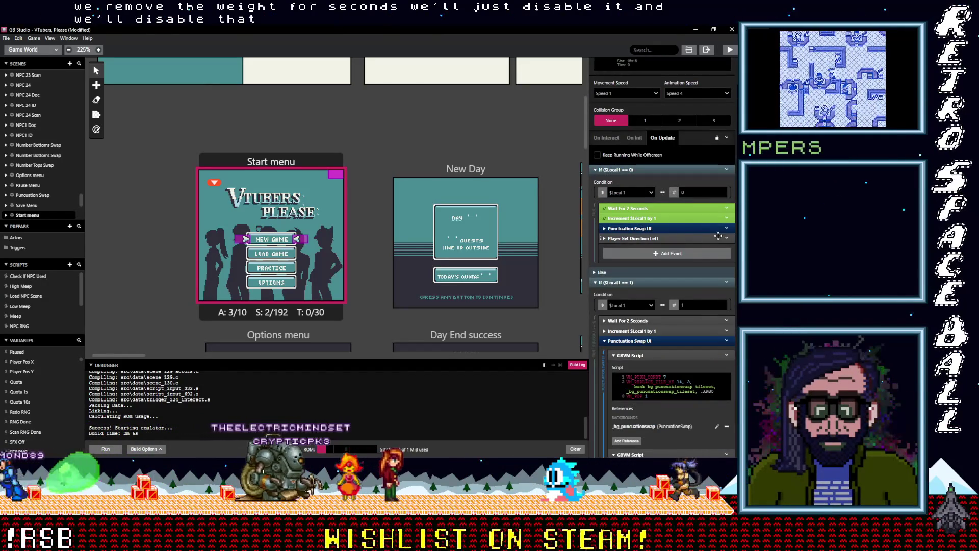
left_click(651, 239)
left_click(652, 239)
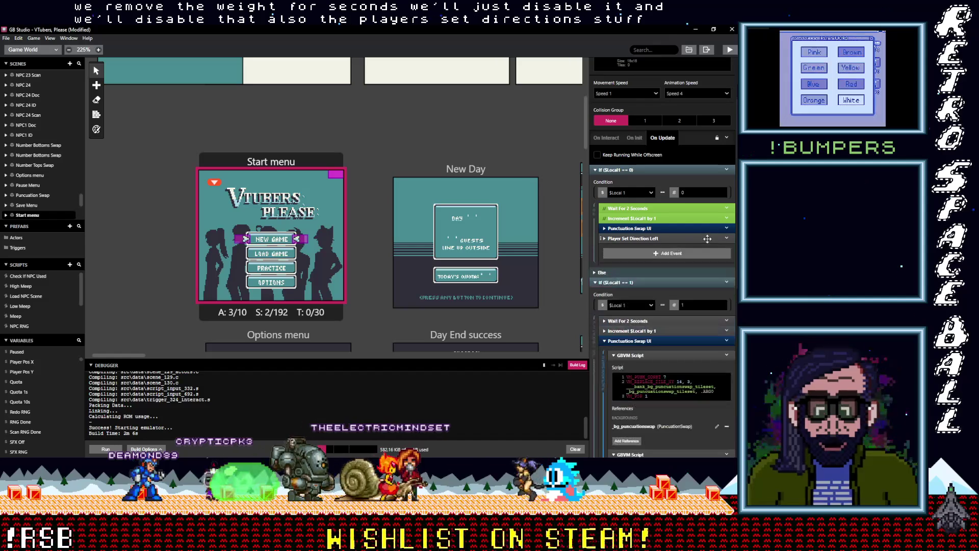
left_click(726, 238)
left_click(706, 310)
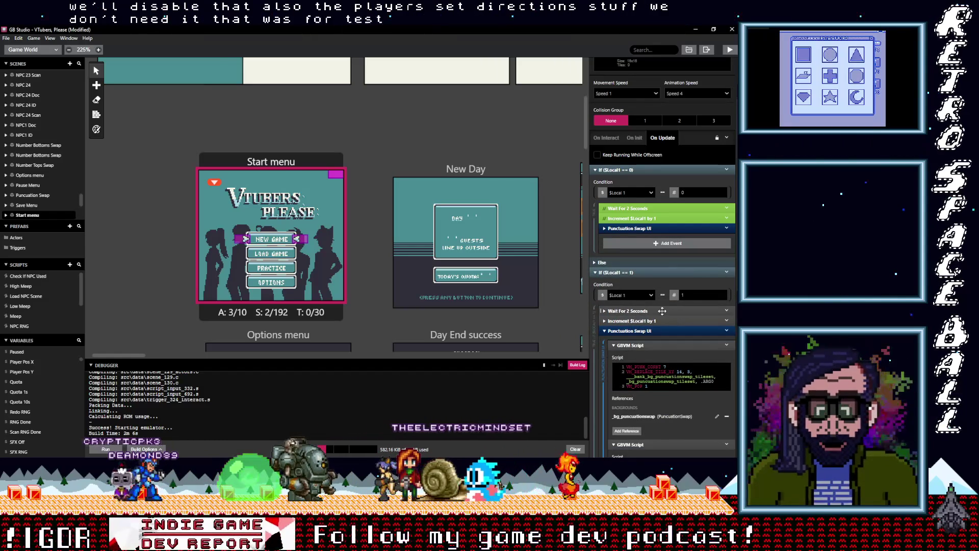
Step: Disable branch 1's 2-second wait and $Local1 increment, and delete its set-direction-up event
left_click(726, 310)
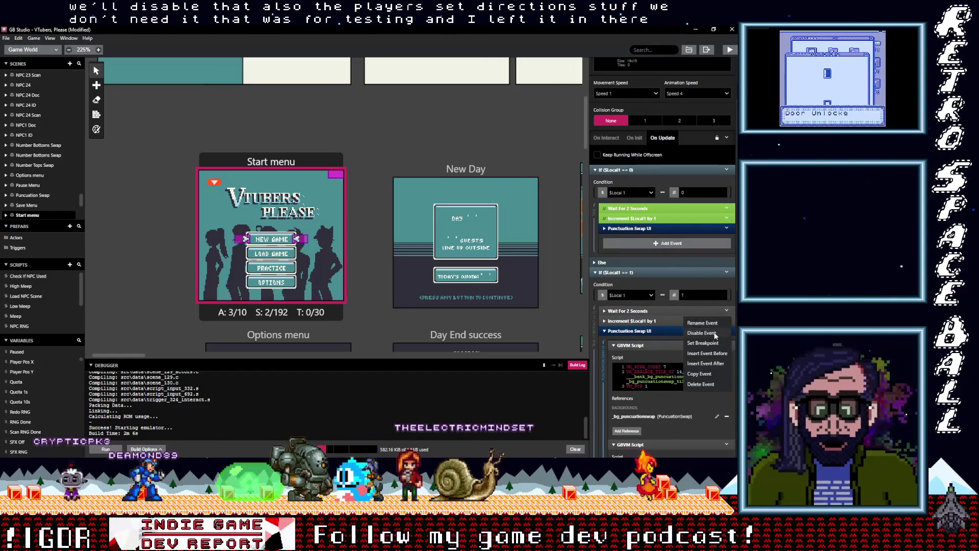
left_click(719, 330)
left_click(726, 320)
left_click(719, 341)
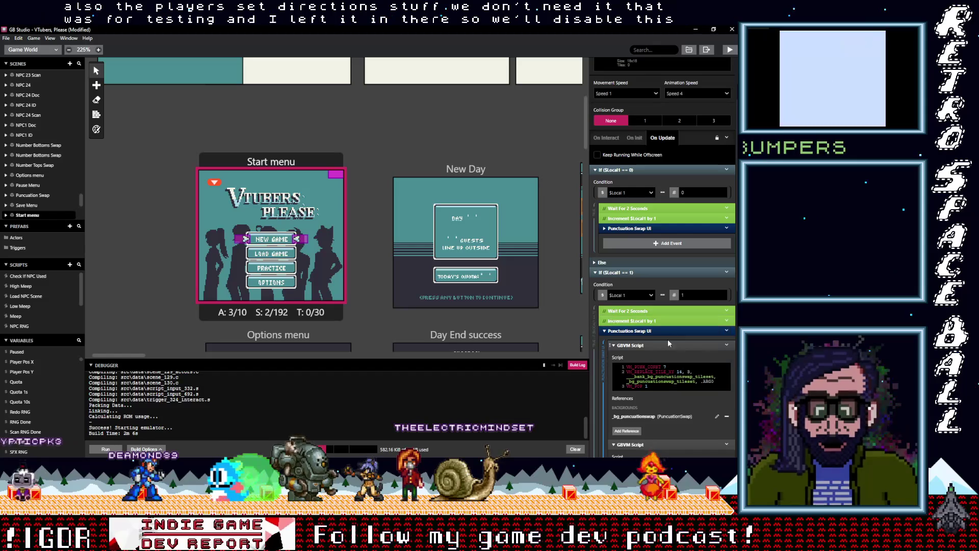
left_click(637, 331)
left_click(726, 340)
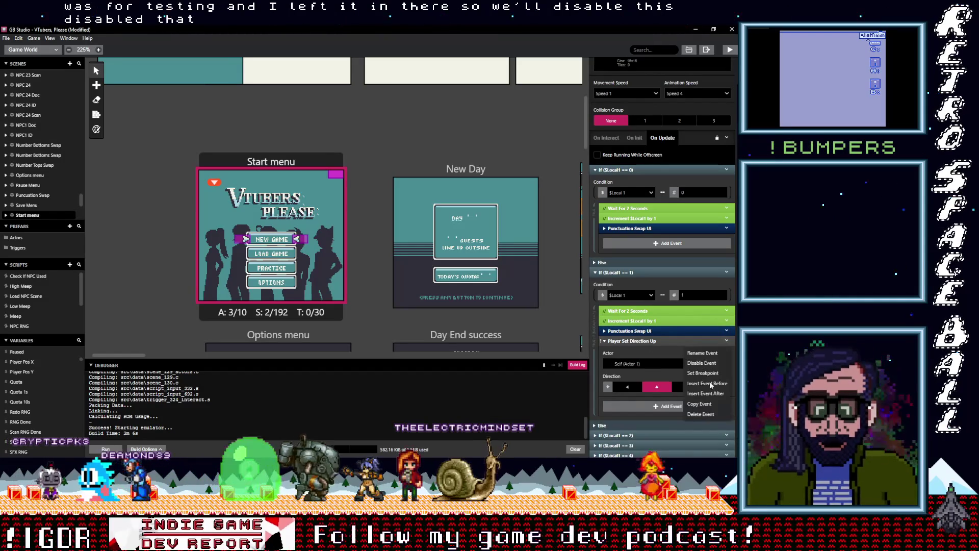
left_click(714, 414)
Step: In the $Local1 == 2 branch, disable the increment and delete the set-direction-down event
left_click(632, 413)
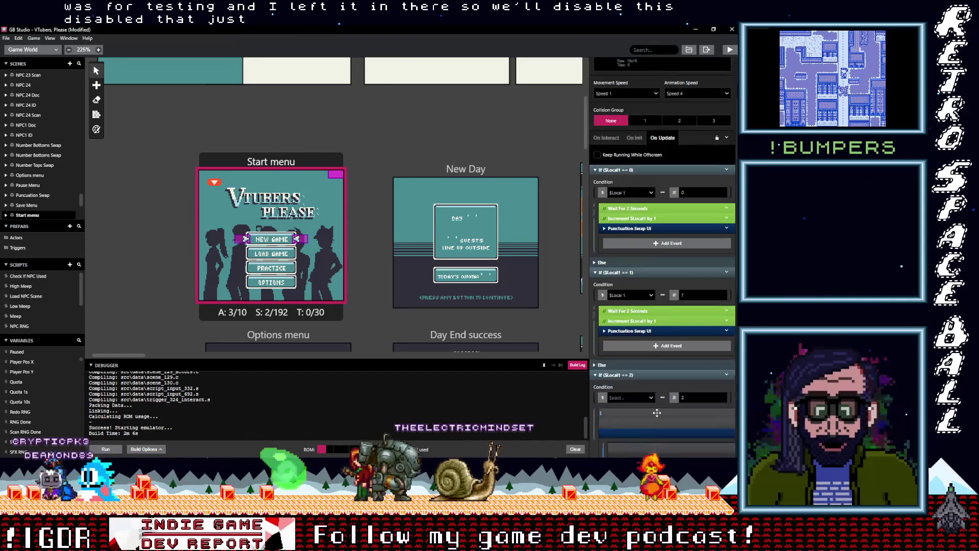
scroll(669, 398, "down", 3)
left_click(653, 312)
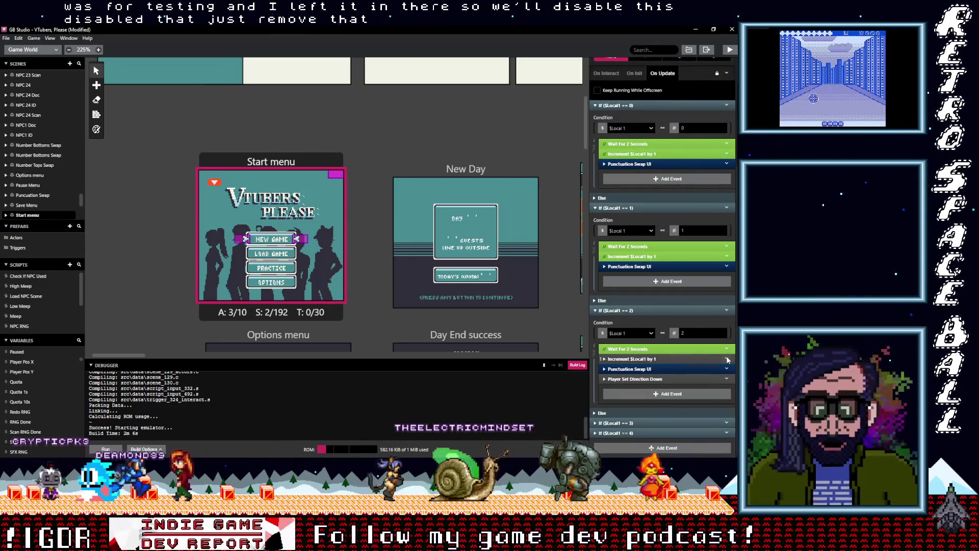
left_click(726, 358)
left_click(721, 378)
left_click(726, 378)
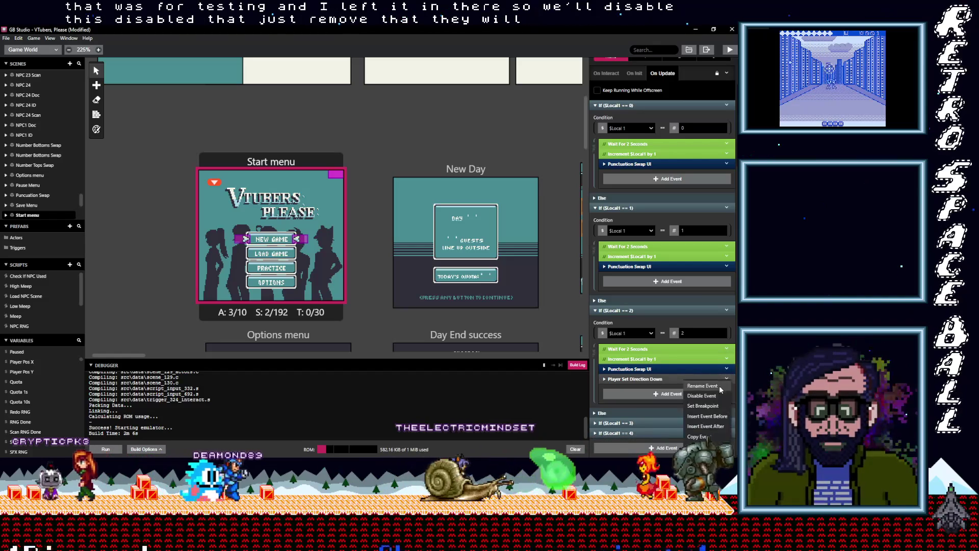
left_click(704, 459)
Step: In the $Local1 == 3 branch, delete set-direction-right and disable $Local1 = 4 and the wait
left_click(637, 423)
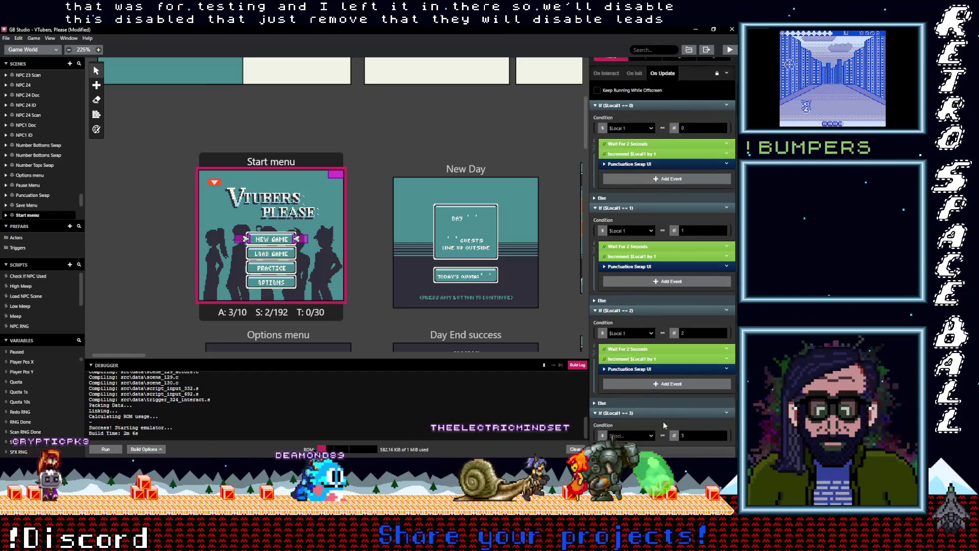
scroll(661, 408, "down", 3)
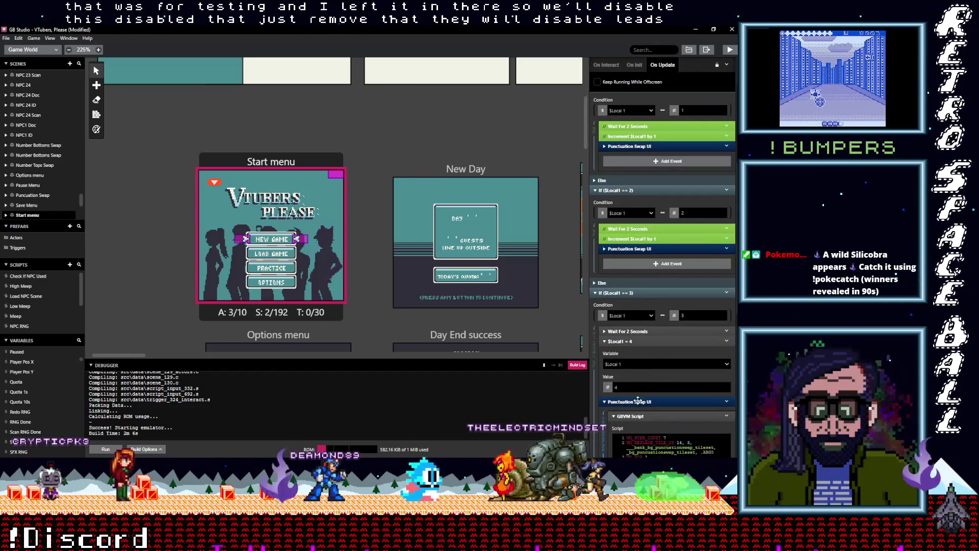
left_click(637, 402)
right_click(655, 412)
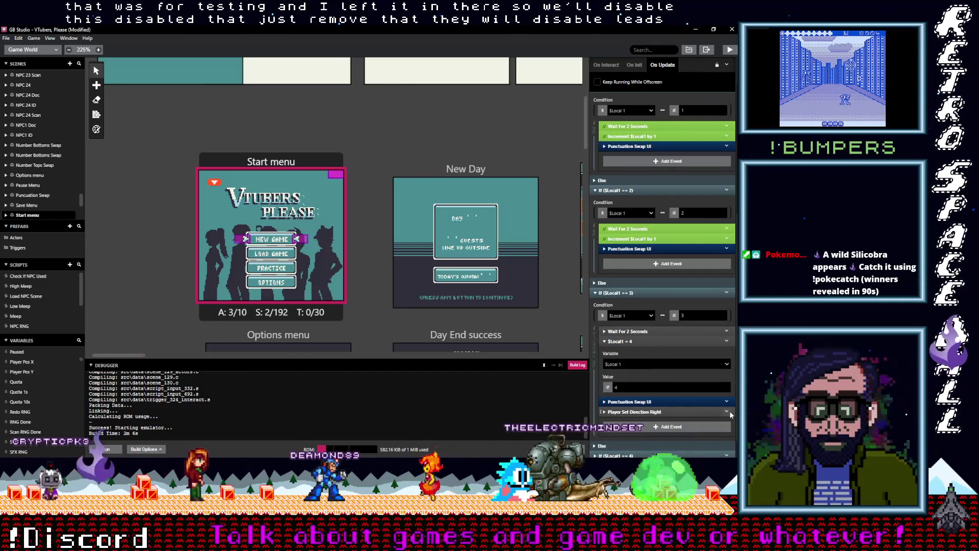
left_click(660, 356)
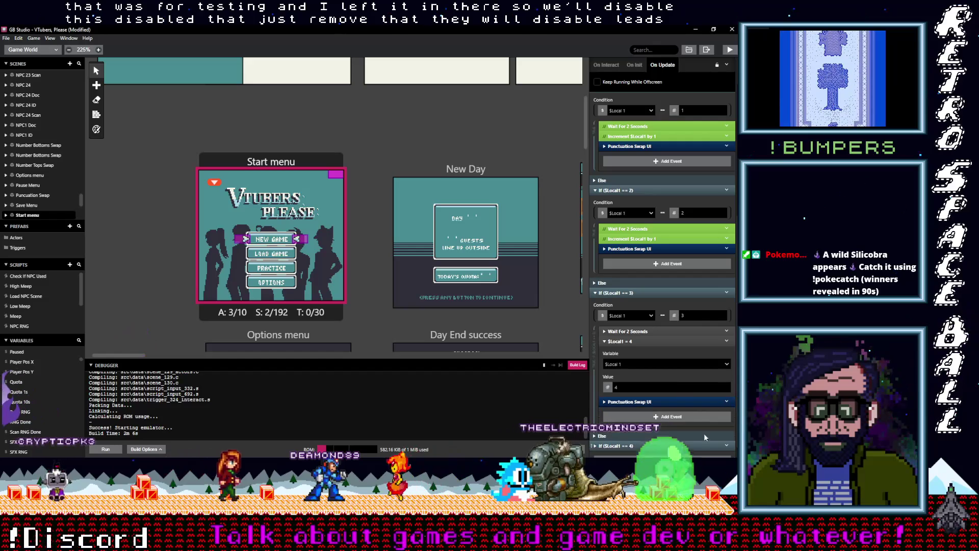
left_click(727, 340)
left_click(723, 330)
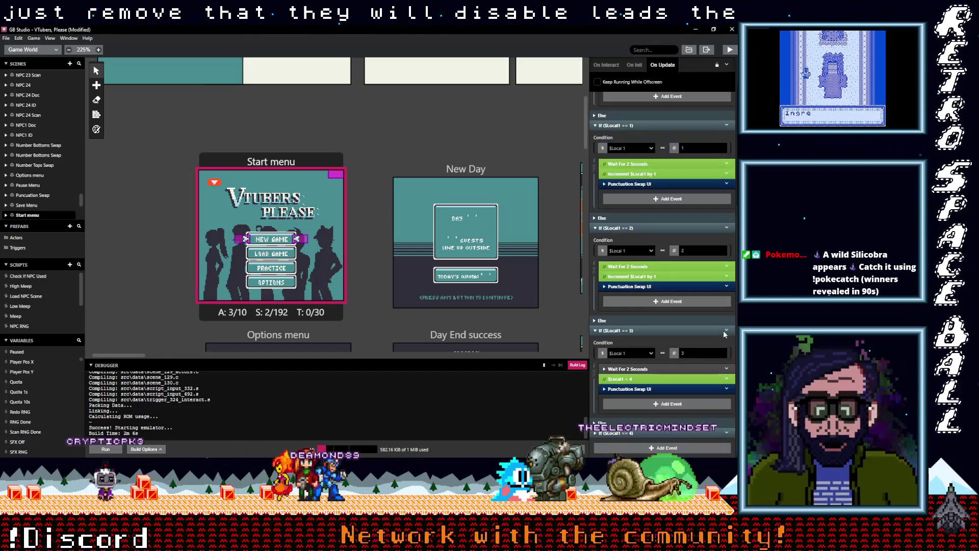
left_click(726, 368)
left_click(653, 429)
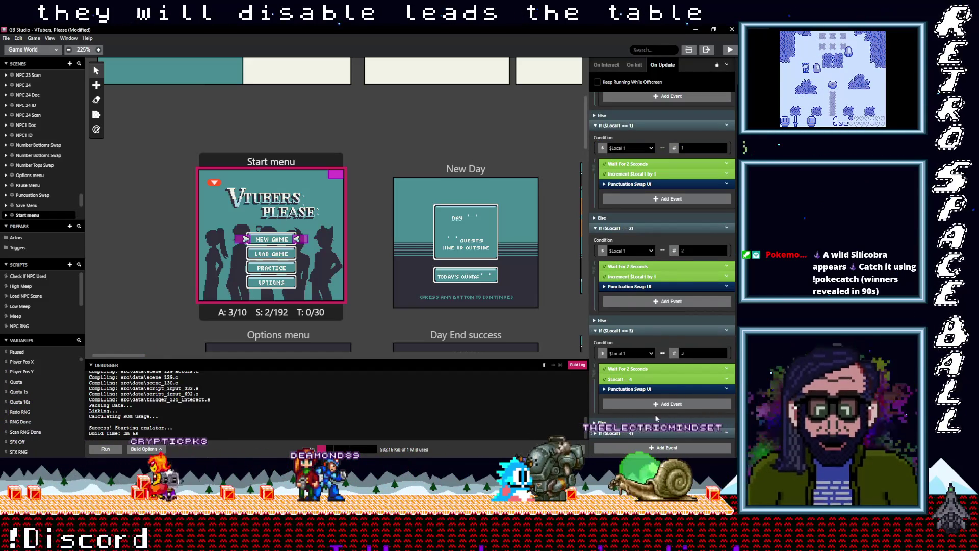
Step: In the $Local1 == 4 branch, disable the wait and $Local1 = 0, delete set-direction-down, and save
scroll(653, 430, "down", 4)
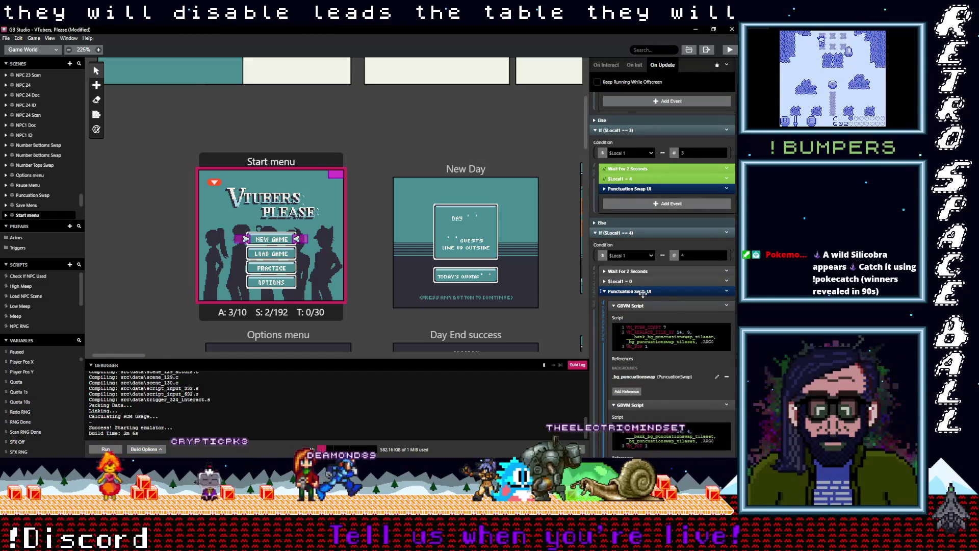
left_click(650, 292)
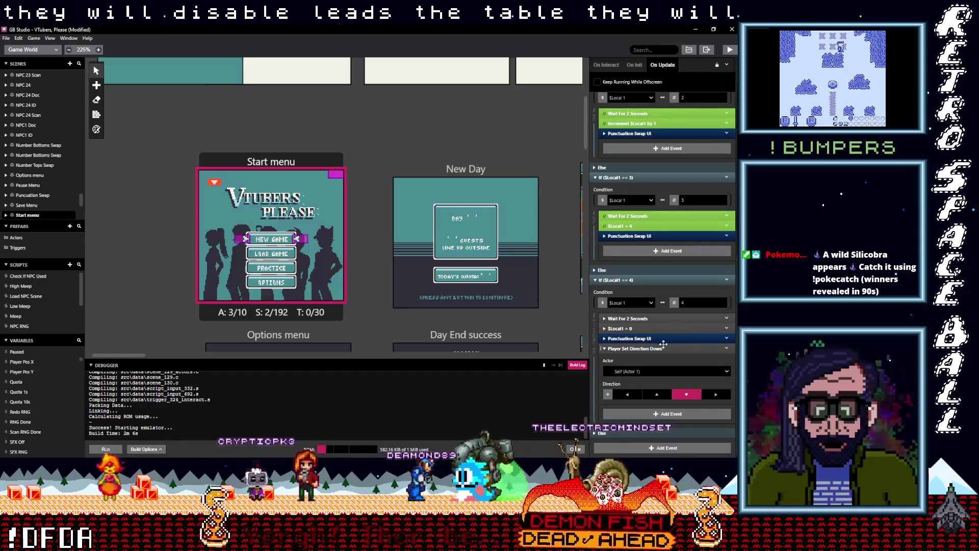
scroll(669, 332, "up", 1)
left_click(727, 368)
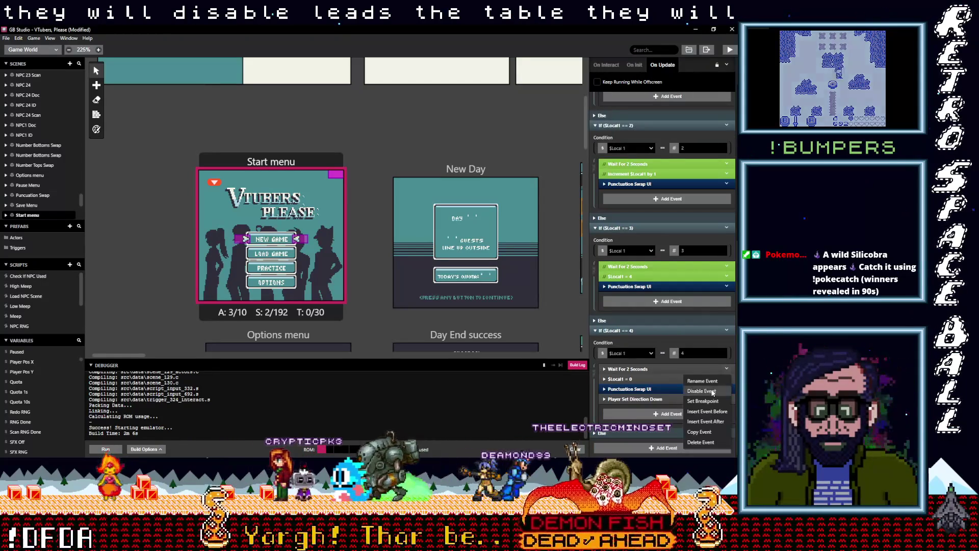
left_click(702, 390)
left_click(726, 371)
left_click(708, 394)
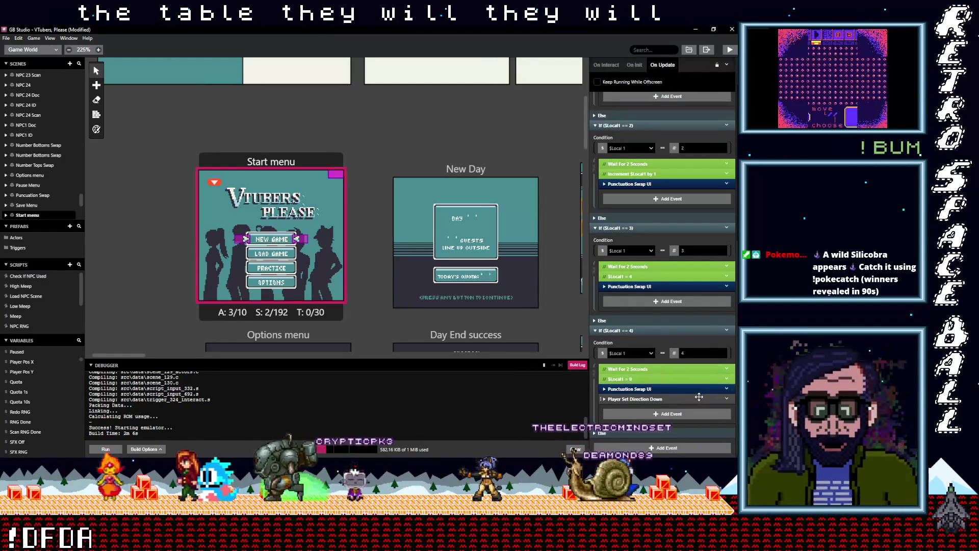
left_click(727, 399)
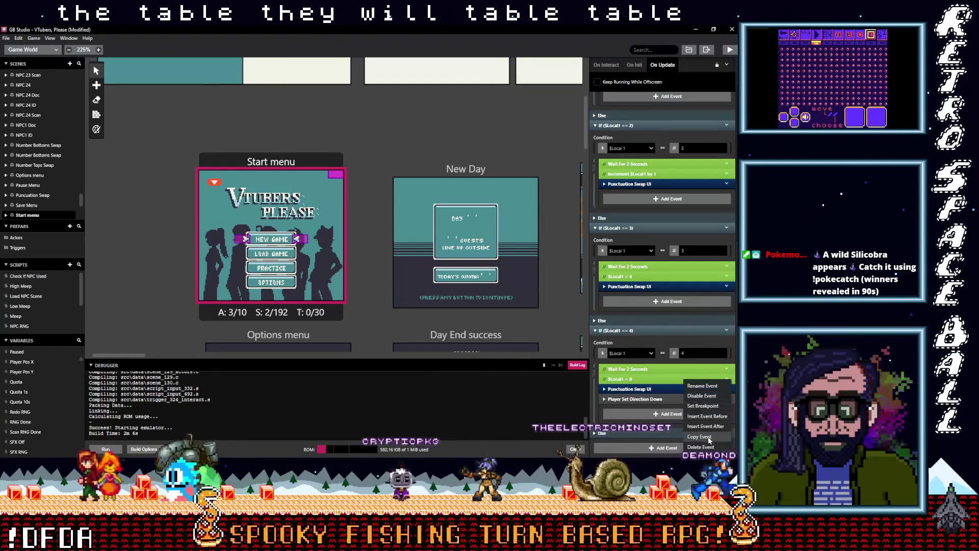
left_click(696, 416)
scroll(657, 409, "up", 10)
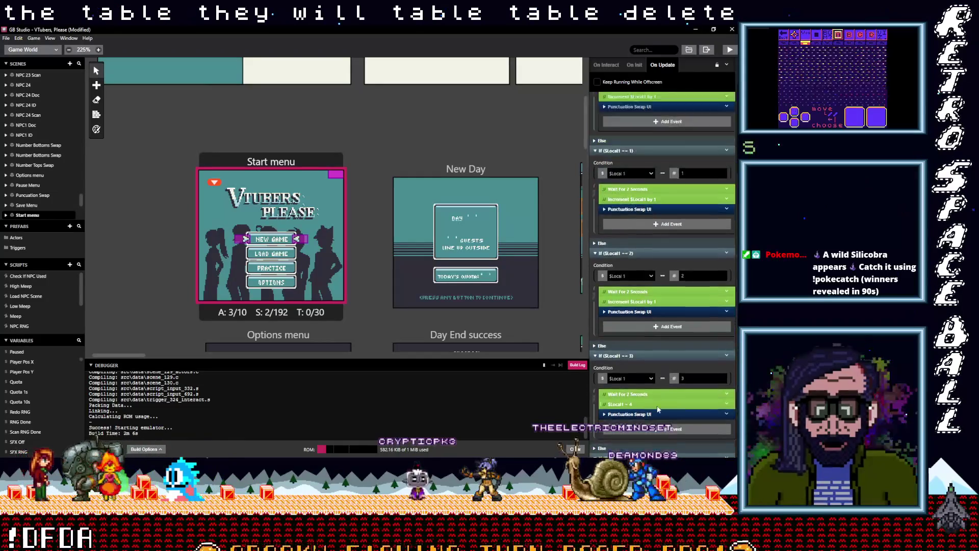
key("ctrl+s")
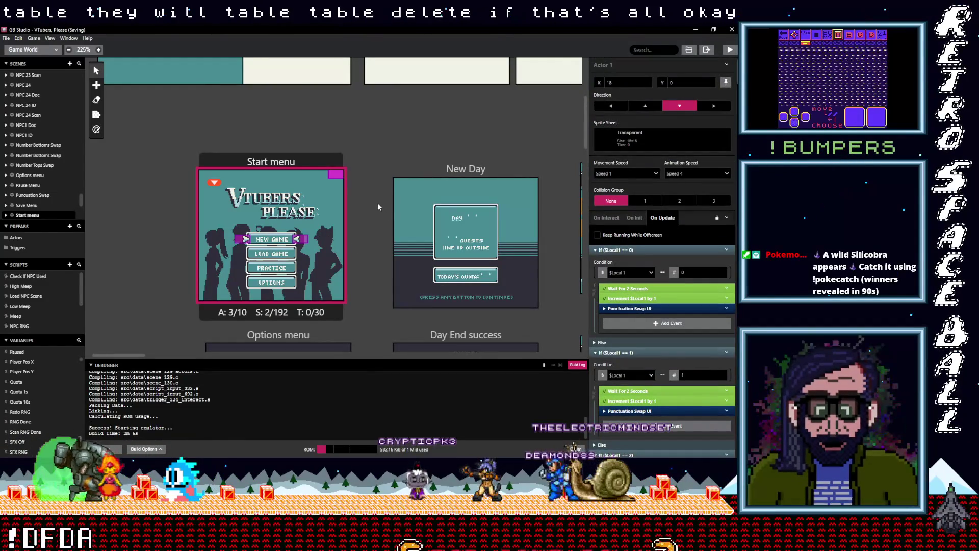
Step: Deselect the scene, then build and run VTubers, Please in the emulator
left_click(380, 200)
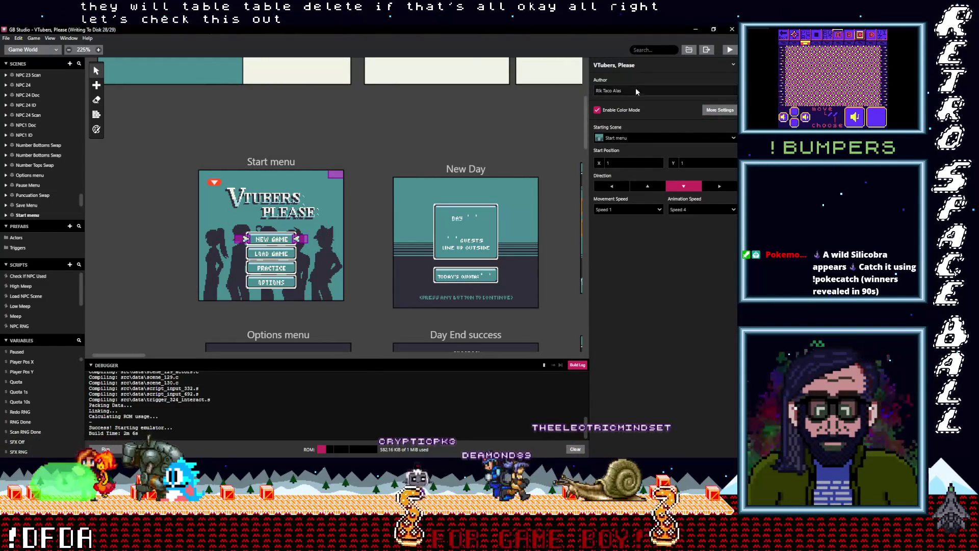
left_click(730, 50)
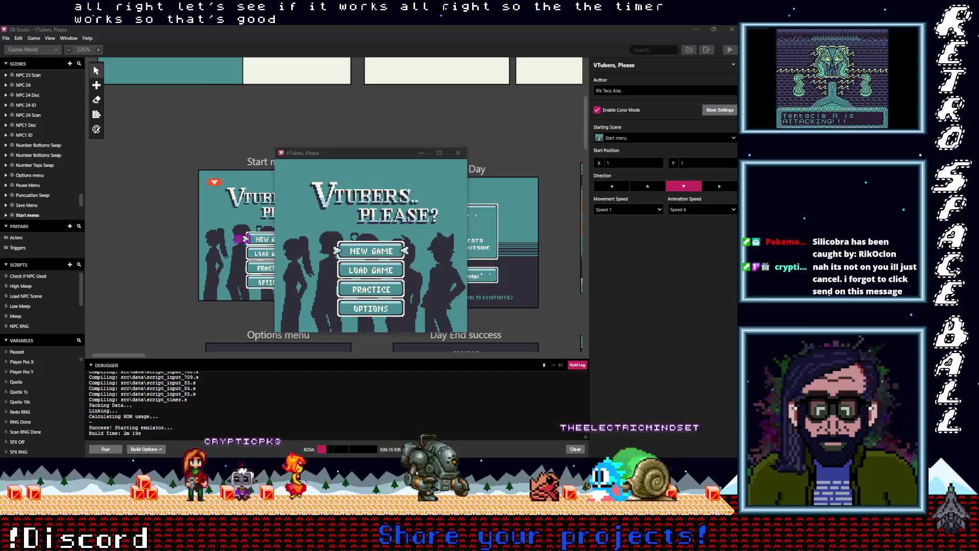
Step: In the running game, choose LOAD GAME and dismiss the 'No saved data!' message
left_click(379, 157)
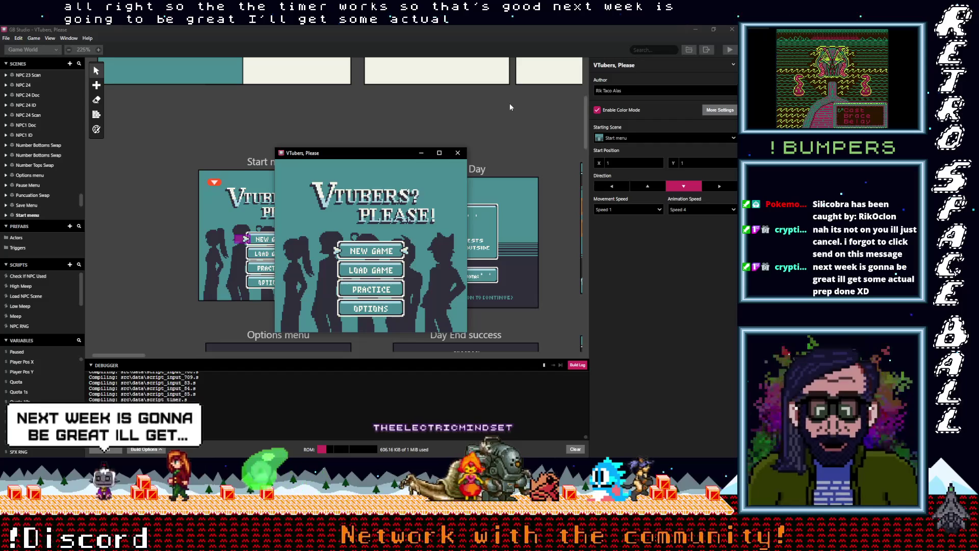
key("Down")
key("Down")
key("Down")
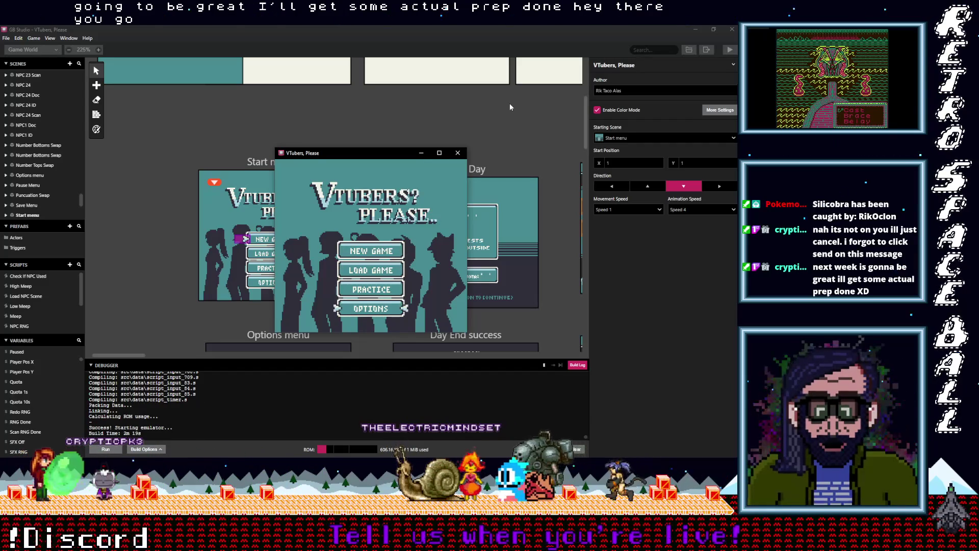
key("Down")
key("Down")
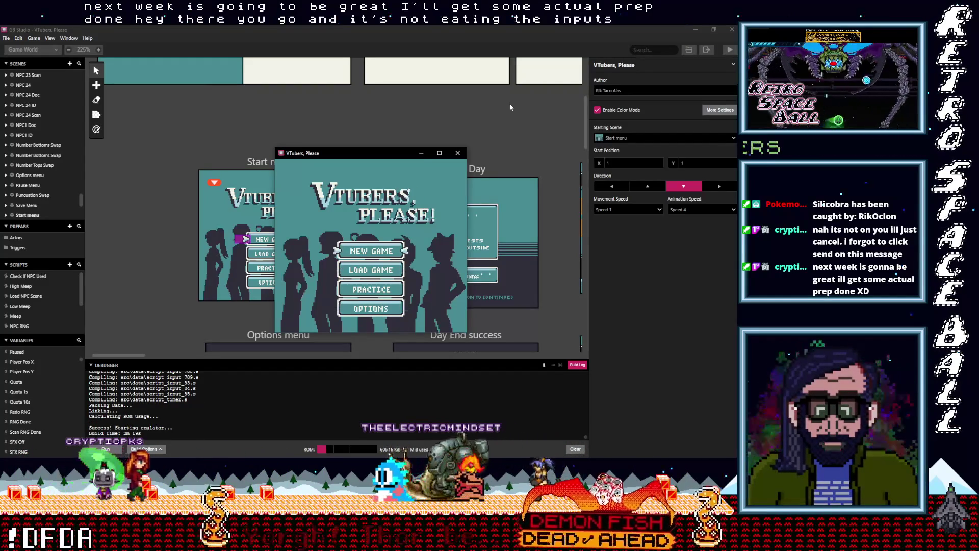
key("Up")
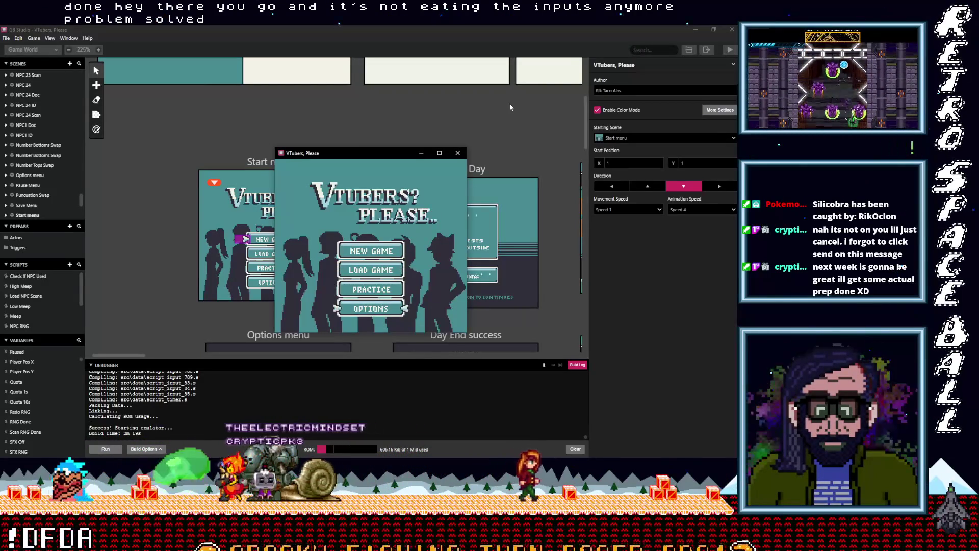
key("Down")
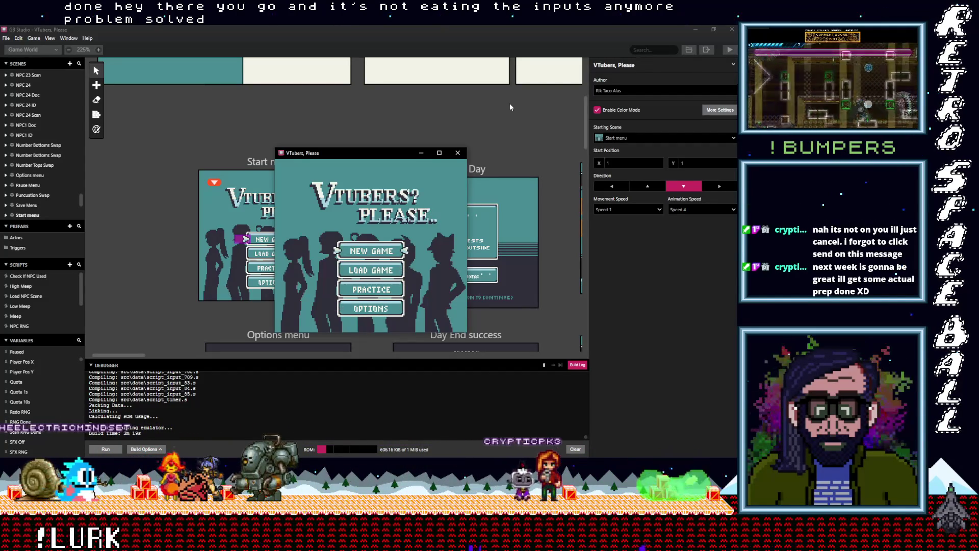
key("Up")
key("Down")
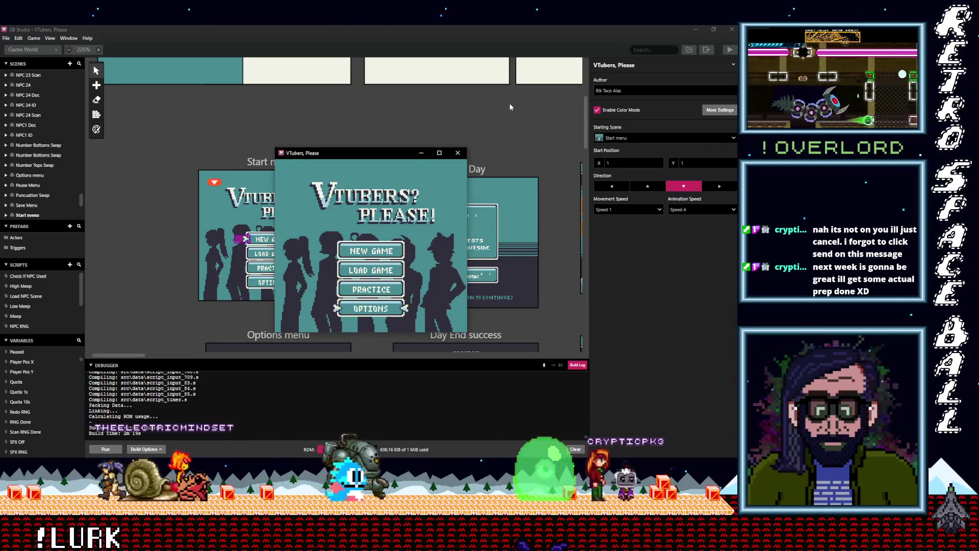
key("Up")
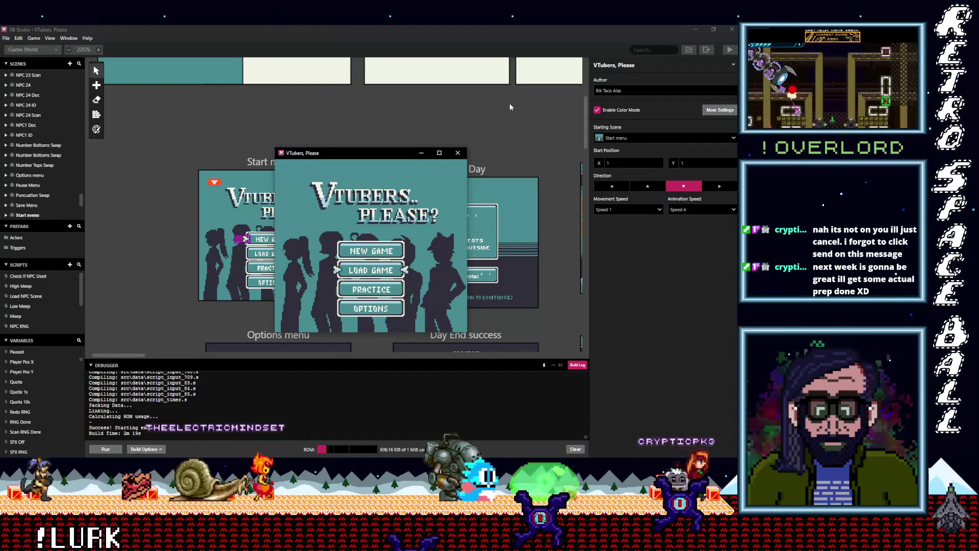
key("z")
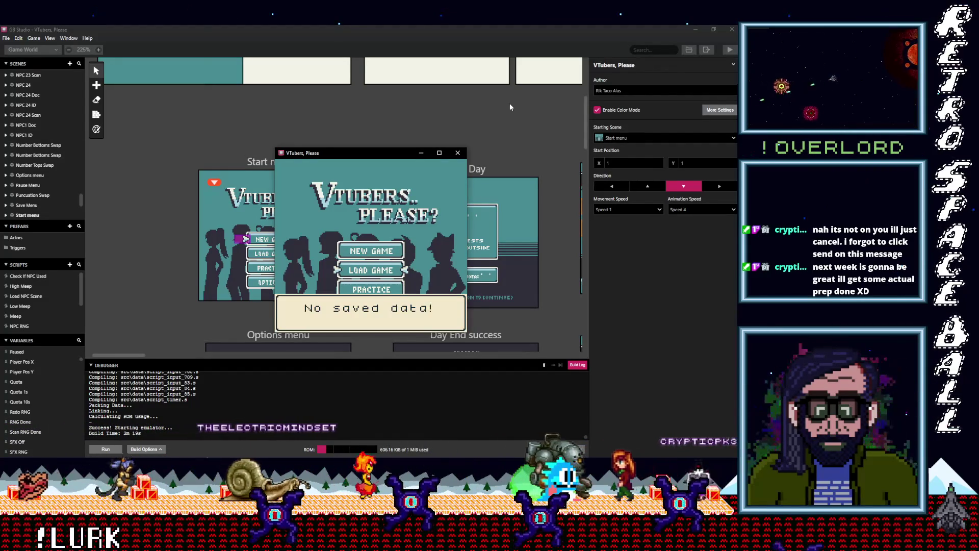
key("z")
Step: Retry LOAD GAME twice more, dismissing 'No saved data!' each time, then highlight OPTIONS
key("Down")
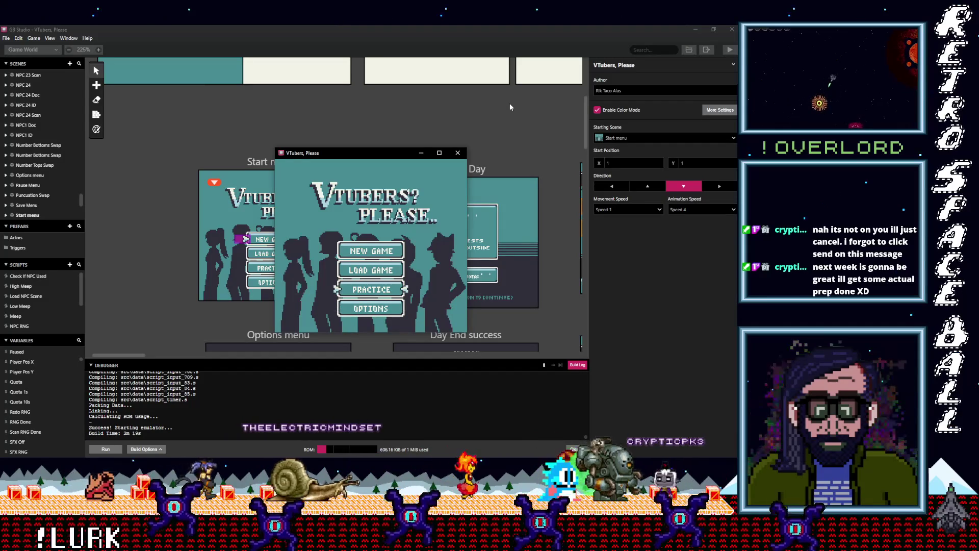
key("Up")
key("z")
key("z")
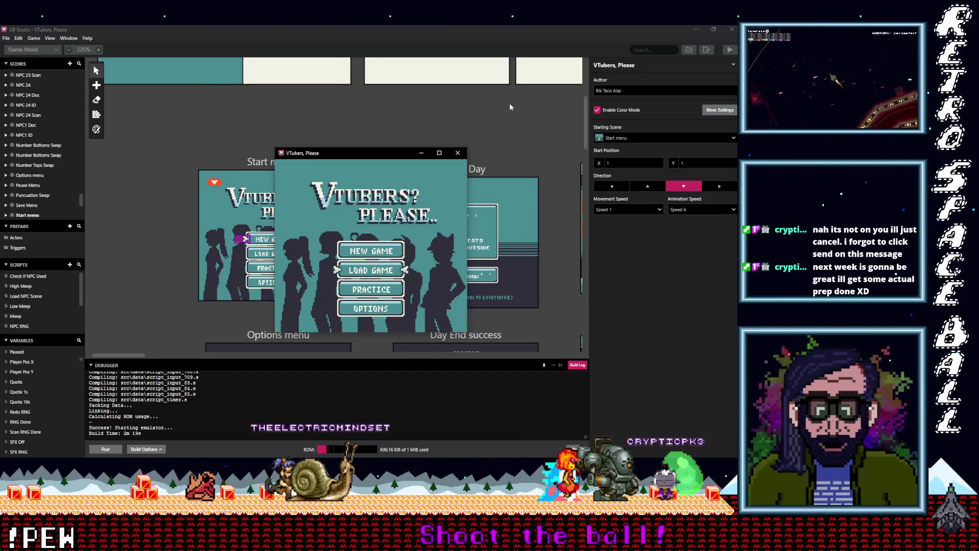
key("z")
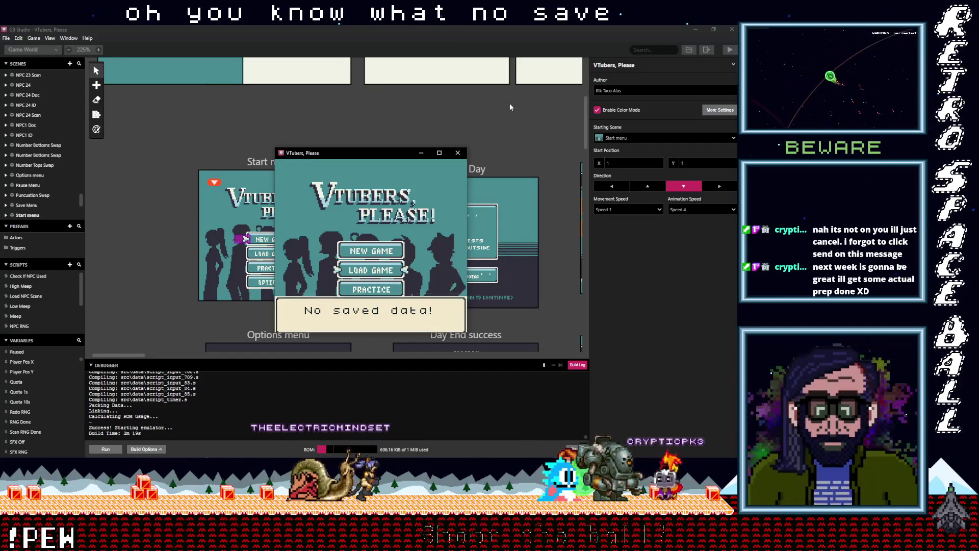
key("z")
key("z")
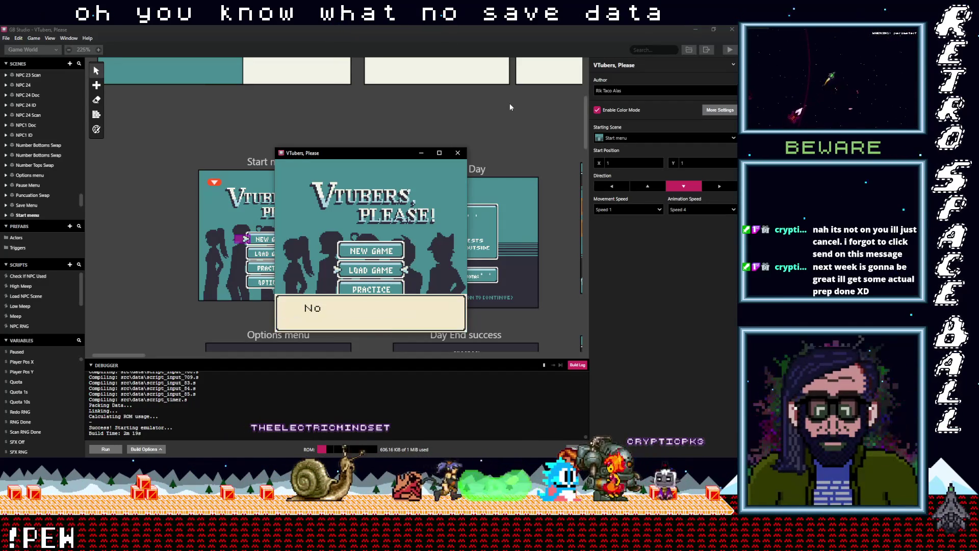
key("z")
key("Down")
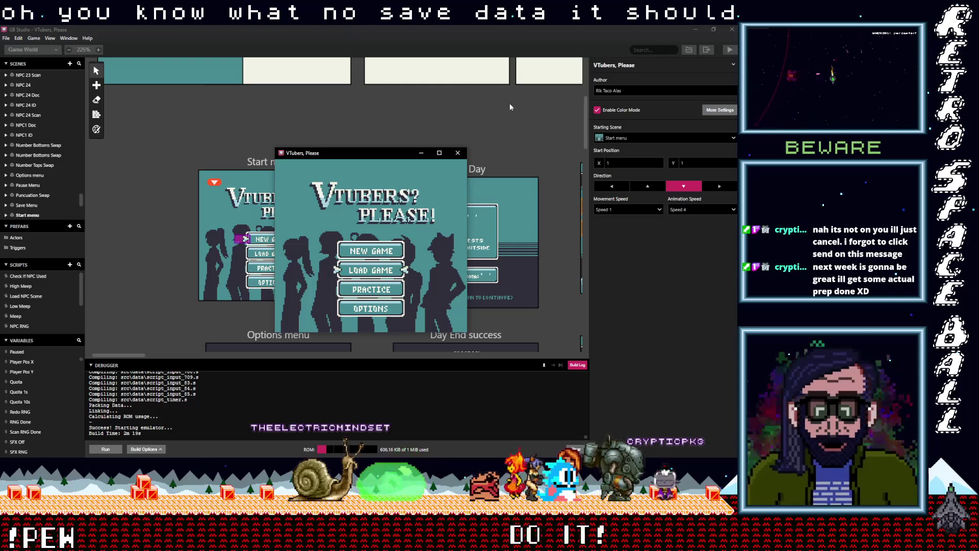
key("Down")
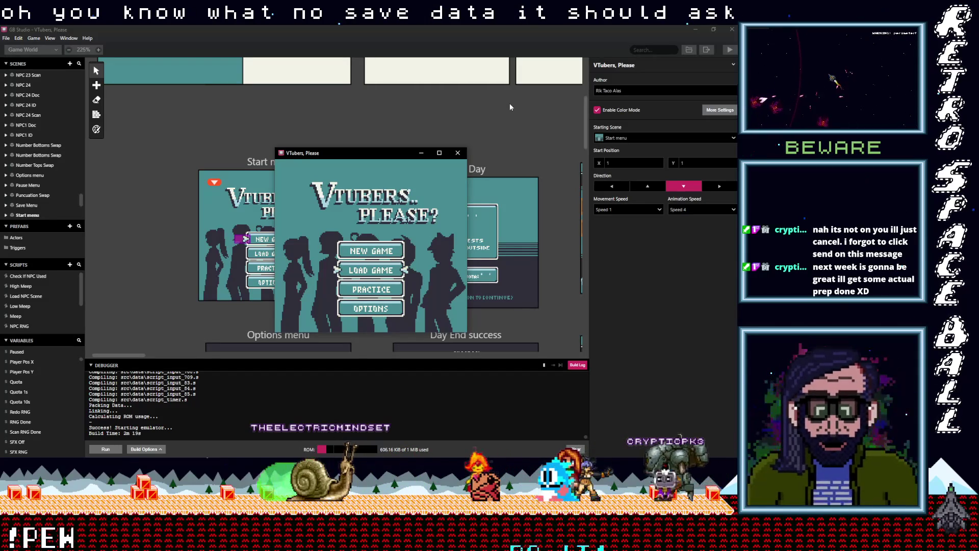
key("z")
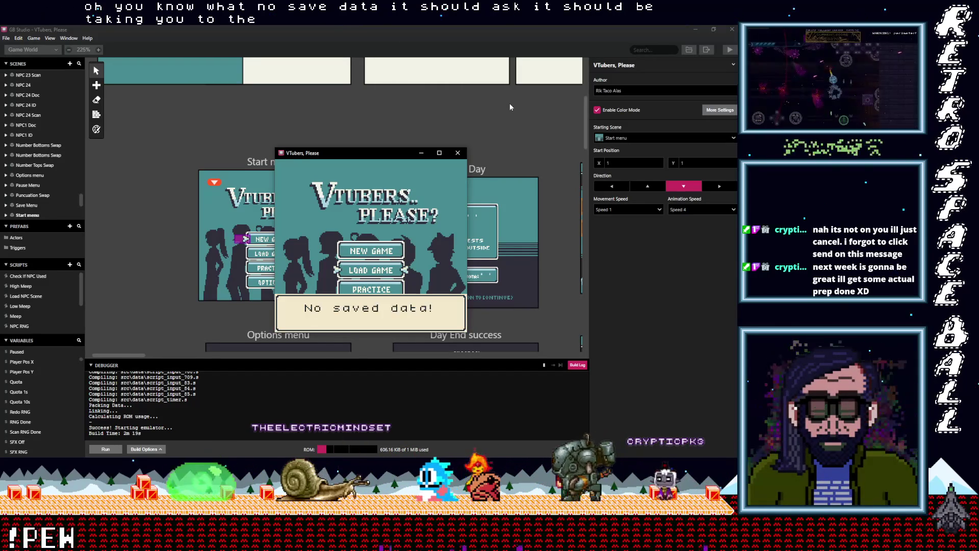
key("z")
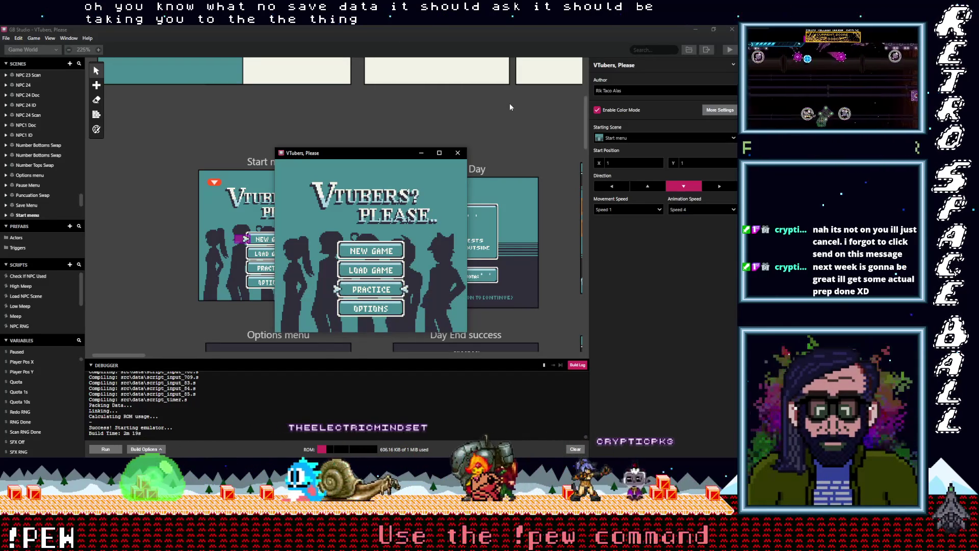
key("Down")
Step: Open the game's Options menu, switch SFX to OFF, and return to the title menu
key("z")
key("Down")
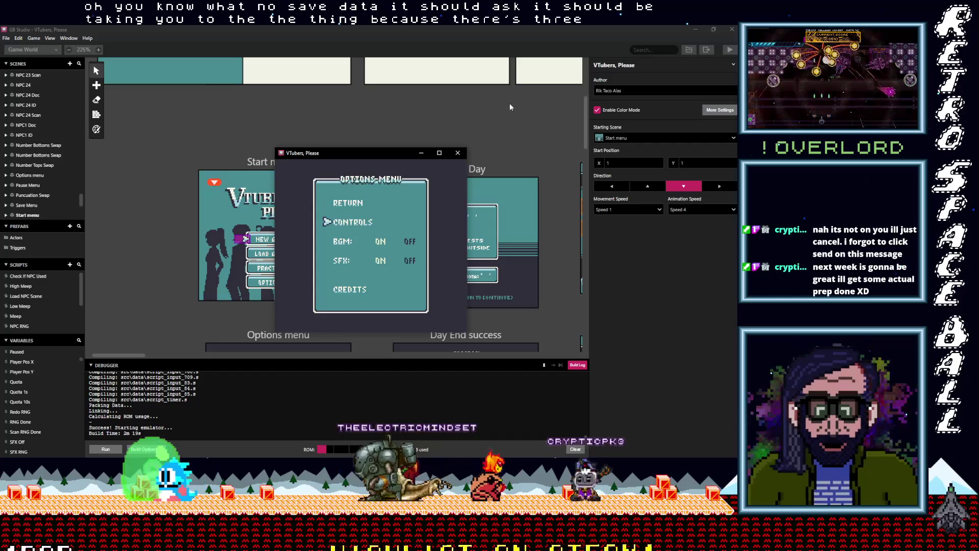
key("Up")
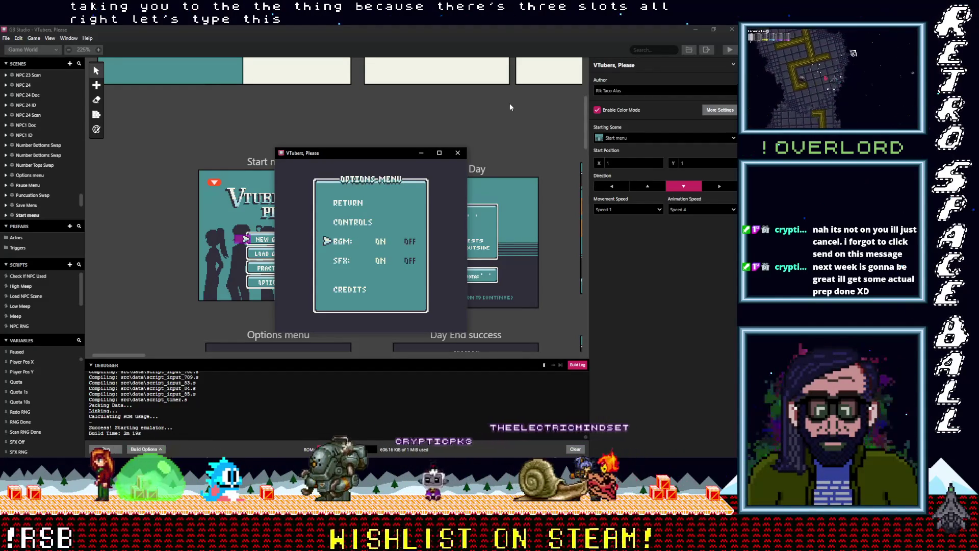
key("Down")
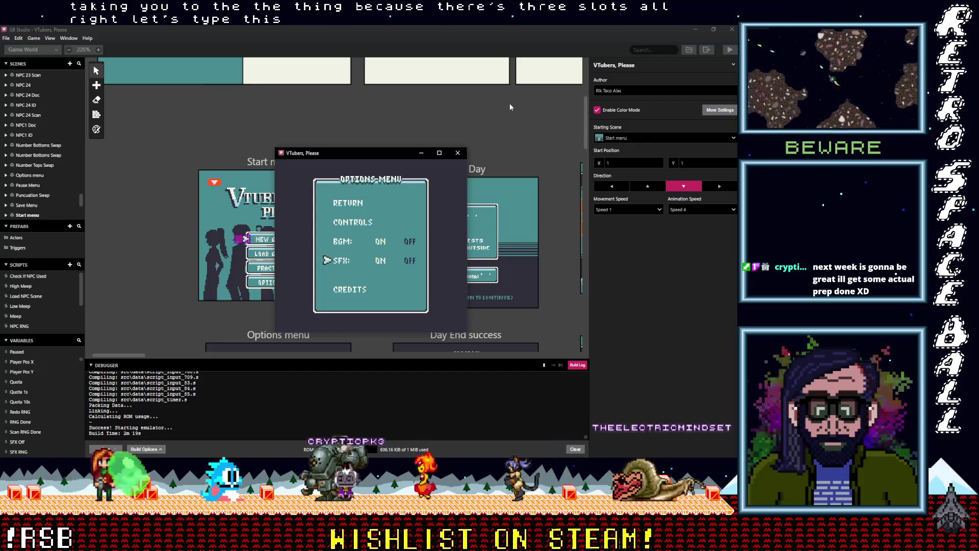
key("Right")
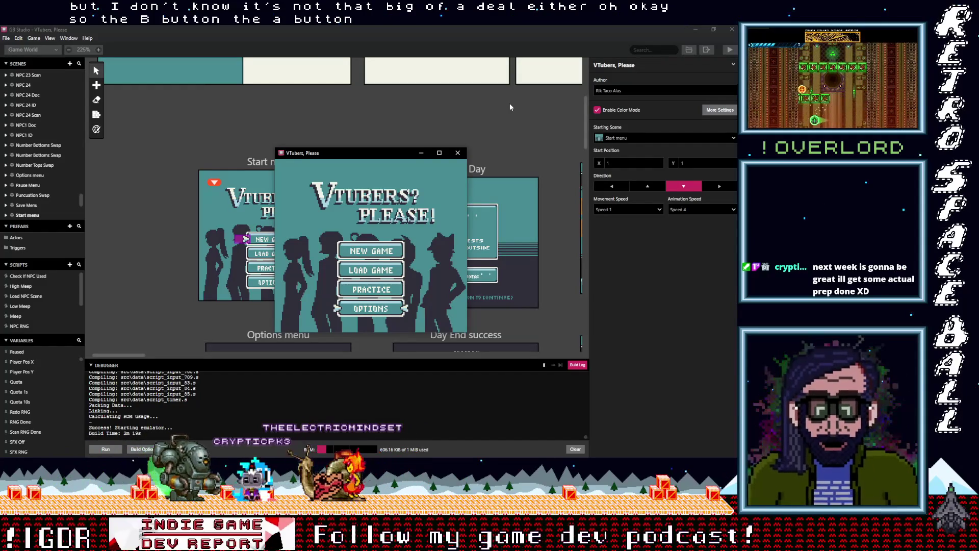
key("Up")
key("Up")
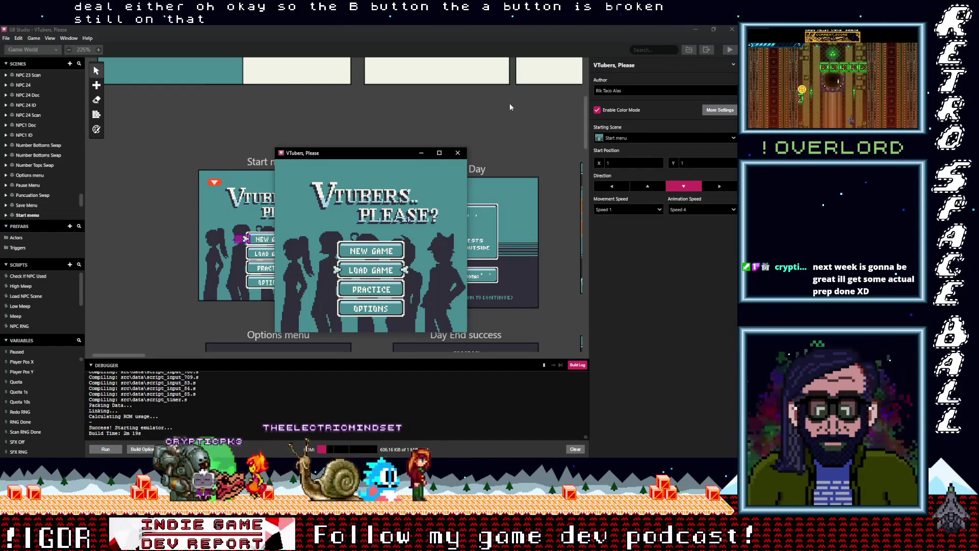
Step: Close the emulator and select the Options menu scene to show its scripts
left_click(457, 153)
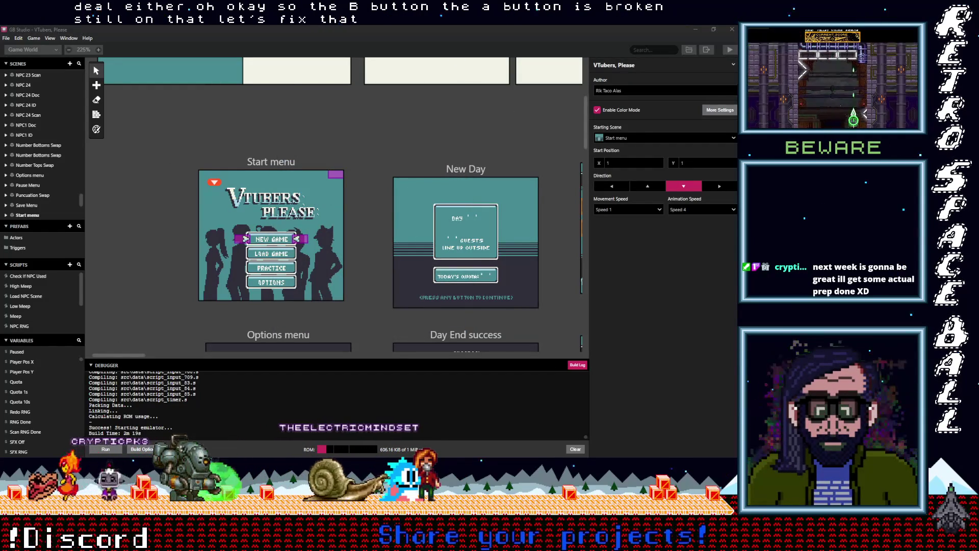
scroll(151, 205, "down", 5)
left_click(330, 106)
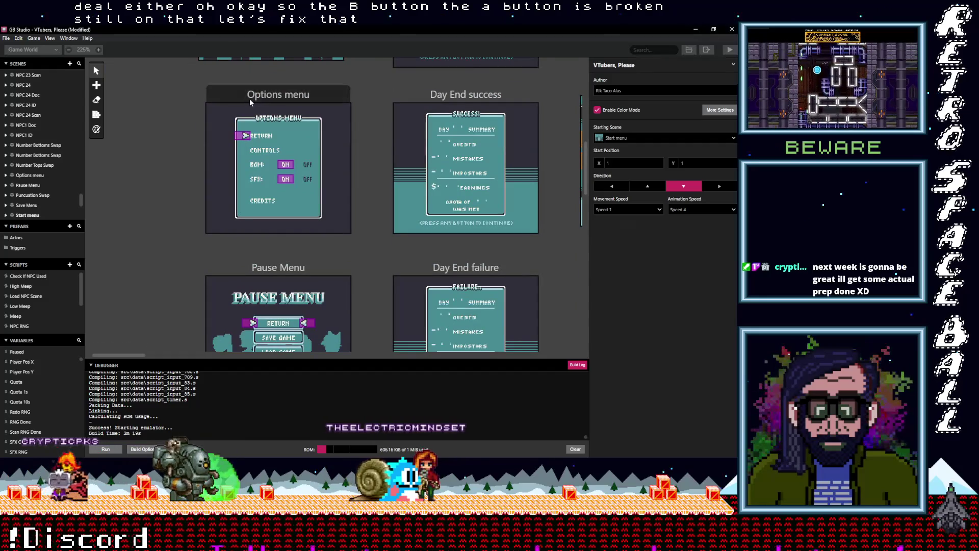
scroll(647, 296, "up", 10)
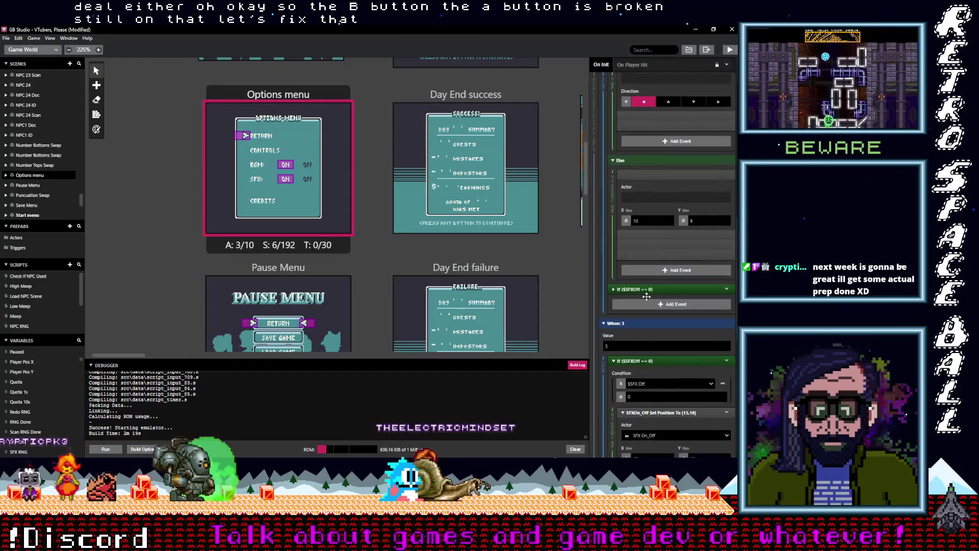
scroll(647, 296, "up", 3)
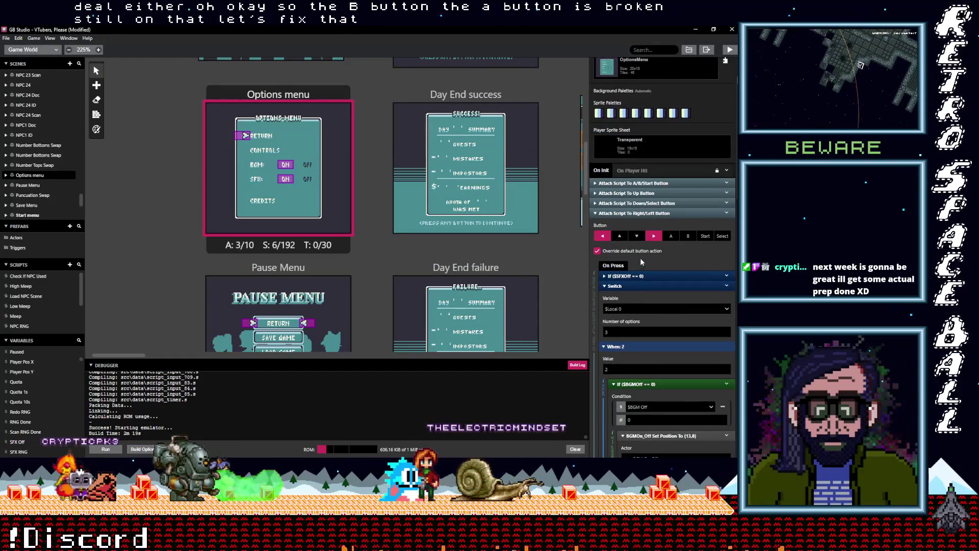
scroll(637, 214, "down", 2)
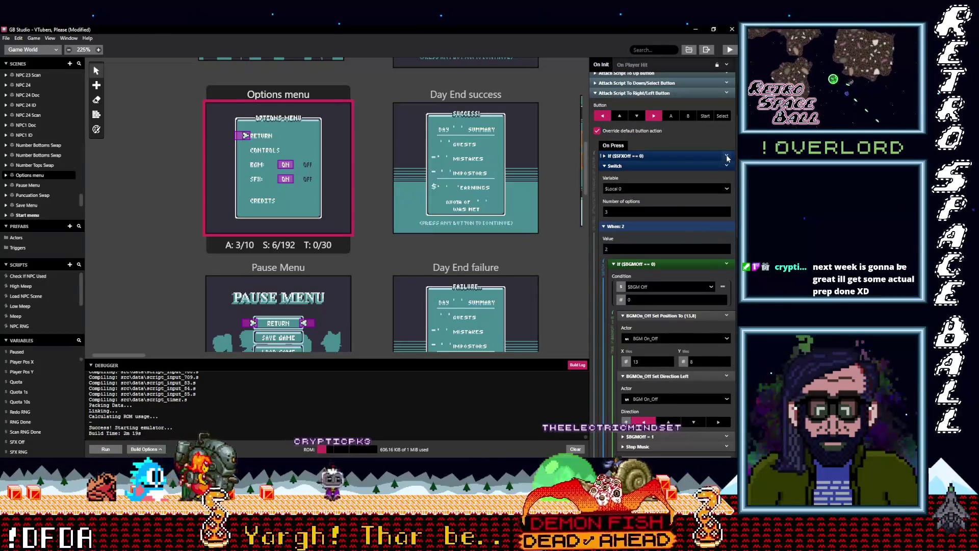
Step: Delete the stray If ($SFXOff == 0) event from the Left/Right button script
left_click(726, 166)
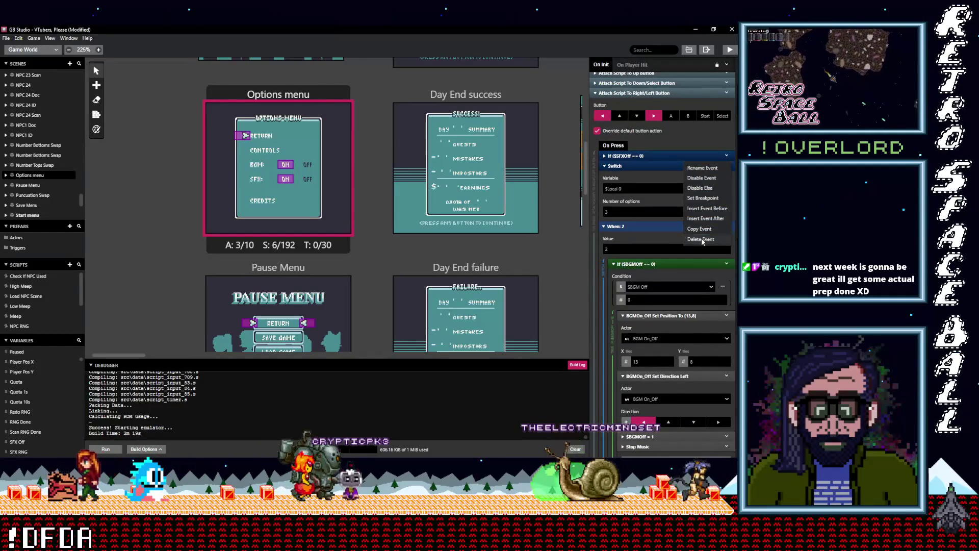
left_click(672, 219)
scroll(666, 306, "down", 2)
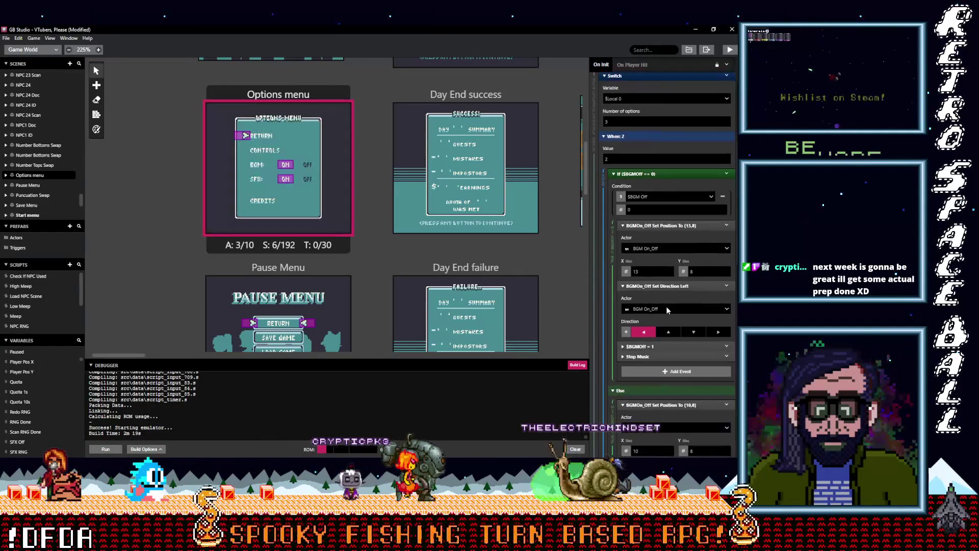
scroll(666, 308, "down", 3)
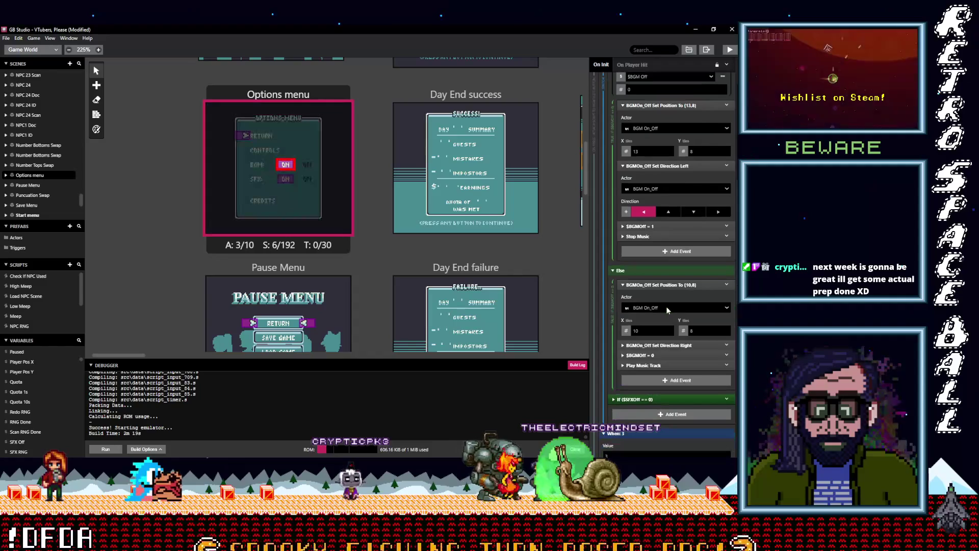
scroll(659, 347, "down", 5)
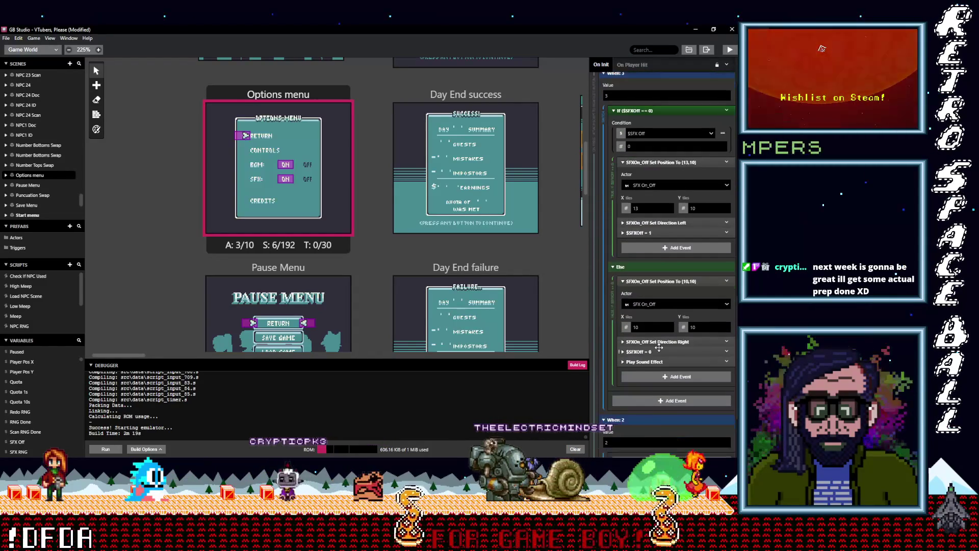
scroll(660, 349, "down", 2)
scroll(659, 350, "down", 1)
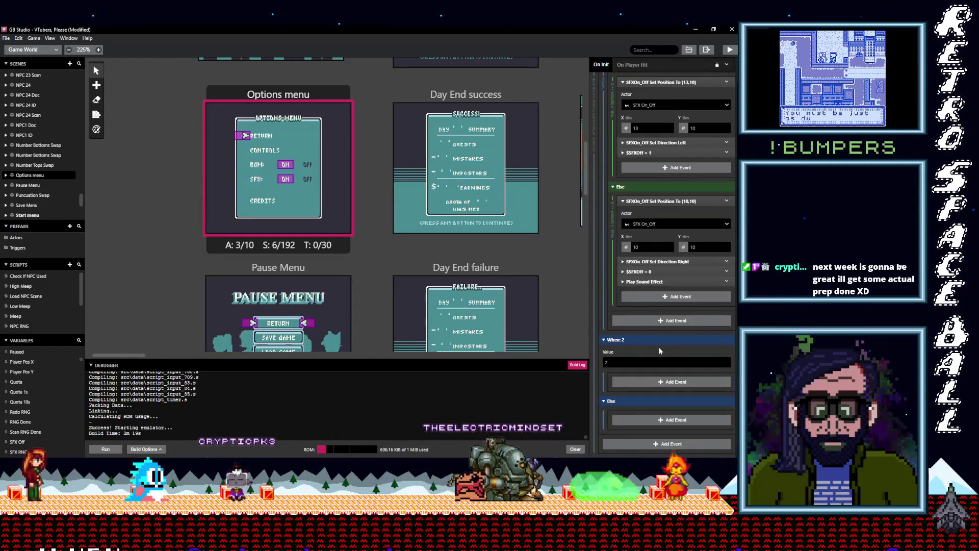
scroll(659, 350, "up", 1)
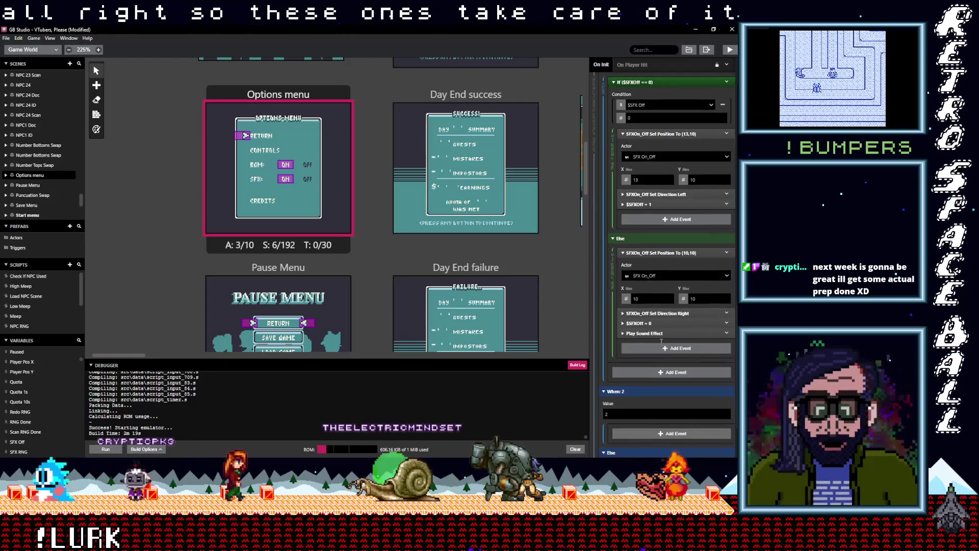
scroll(660, 342, "down", 3)
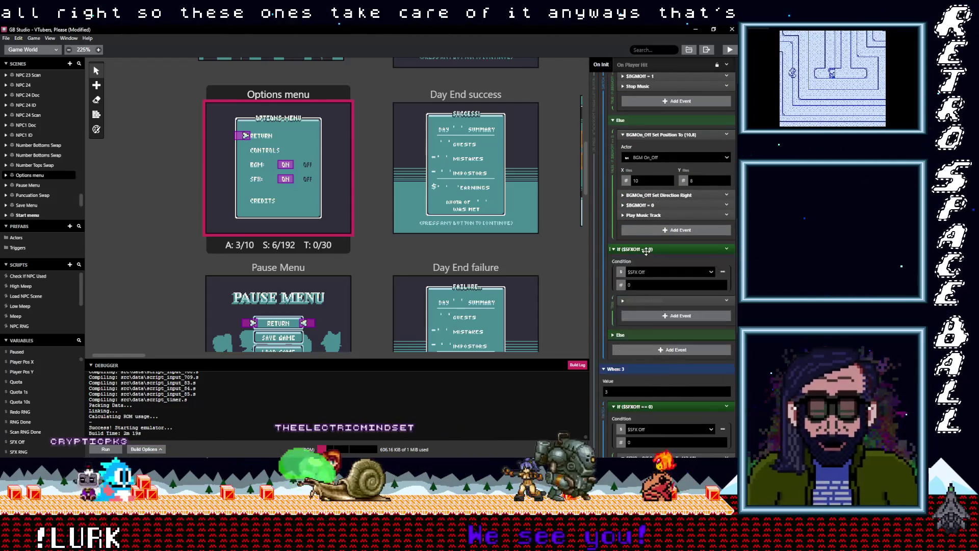
scroll(648, 270, "up", 7)
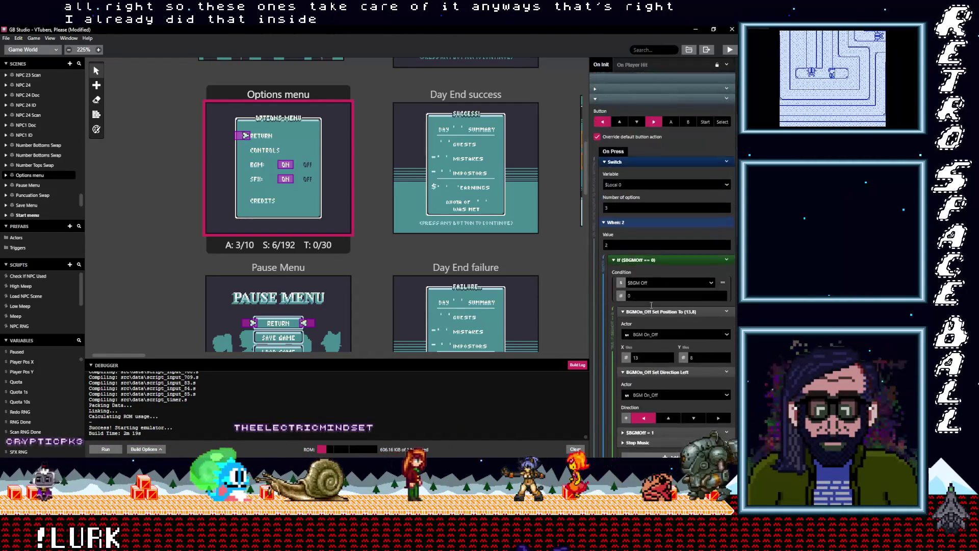
scroll(651, 304, "up", 3)
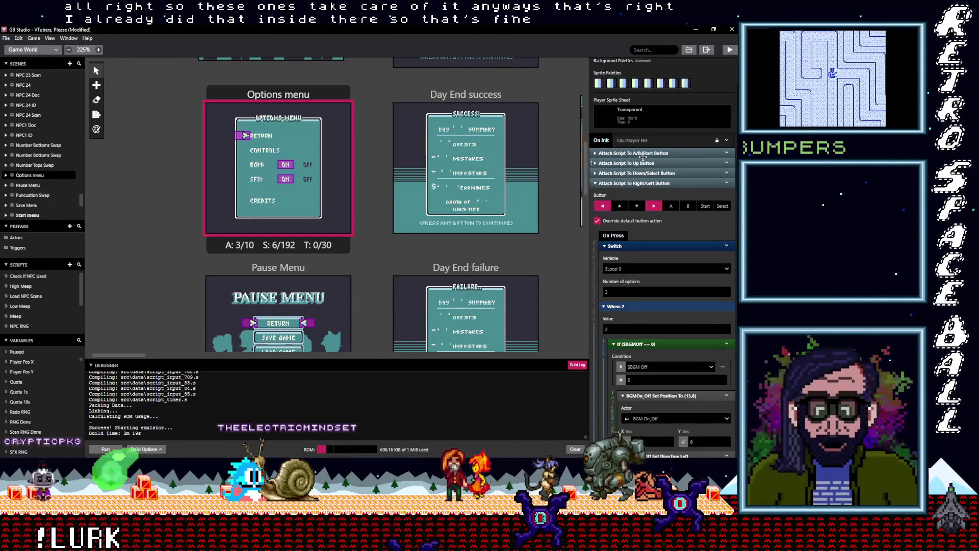
Step: Show the Options scene's A/B/Start button script and collapse the When: 1 SFX-off check
left_click(643, 153)
scroll(648, 302, "down", 2)
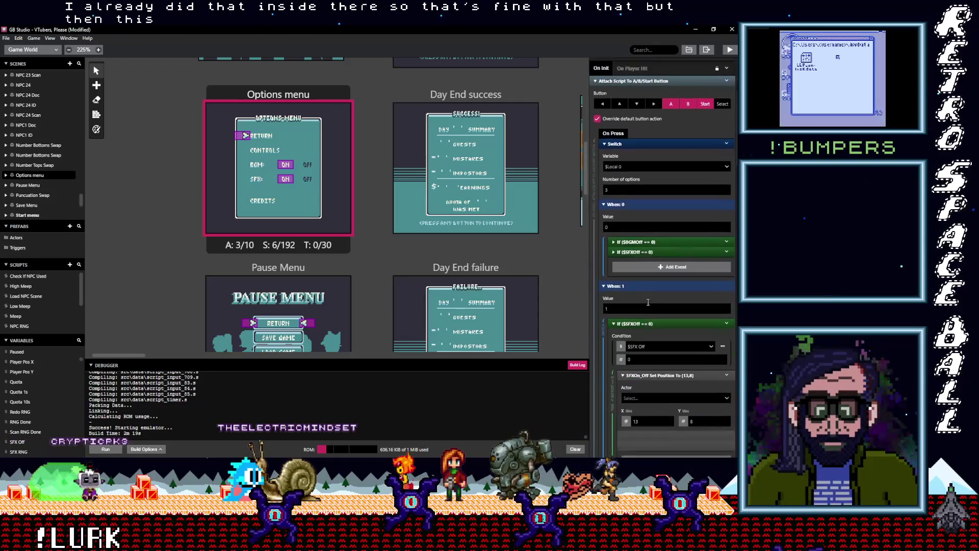
scroll(648, 302, "down", 2)
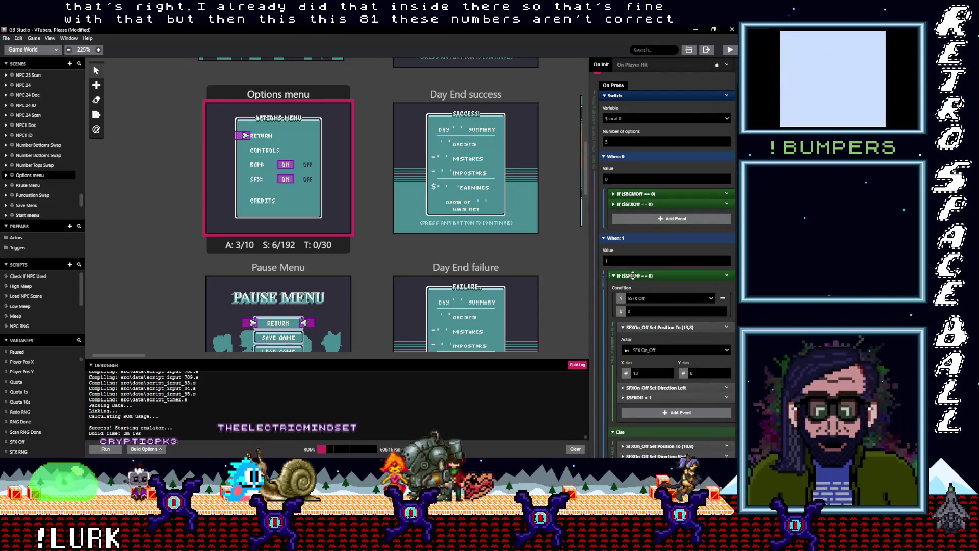
left_click(632, 275)
scroll(640, 317, "up", 2)
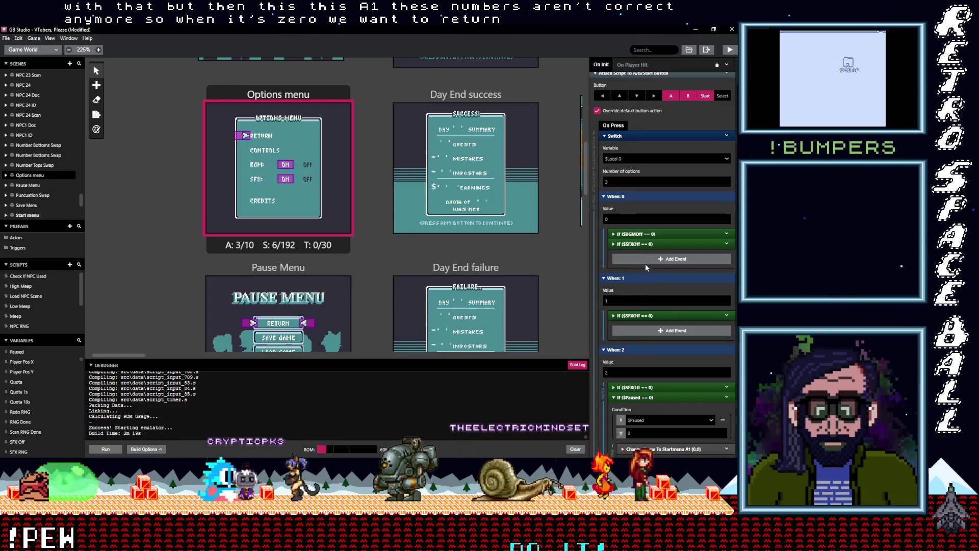
scroll(644, 286, "down", 3)
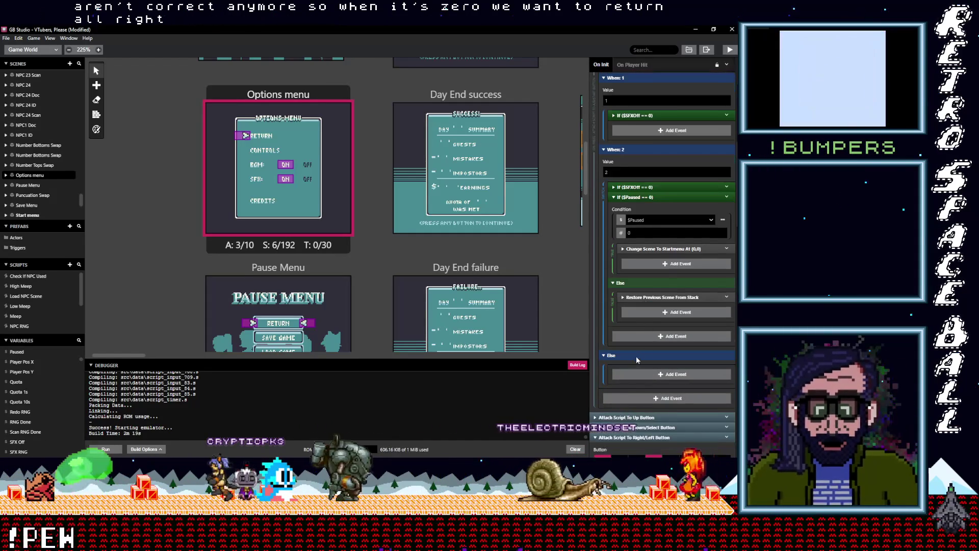
scroll(632, 372, "up", 3)
scroll(634, 373, "up", 1)
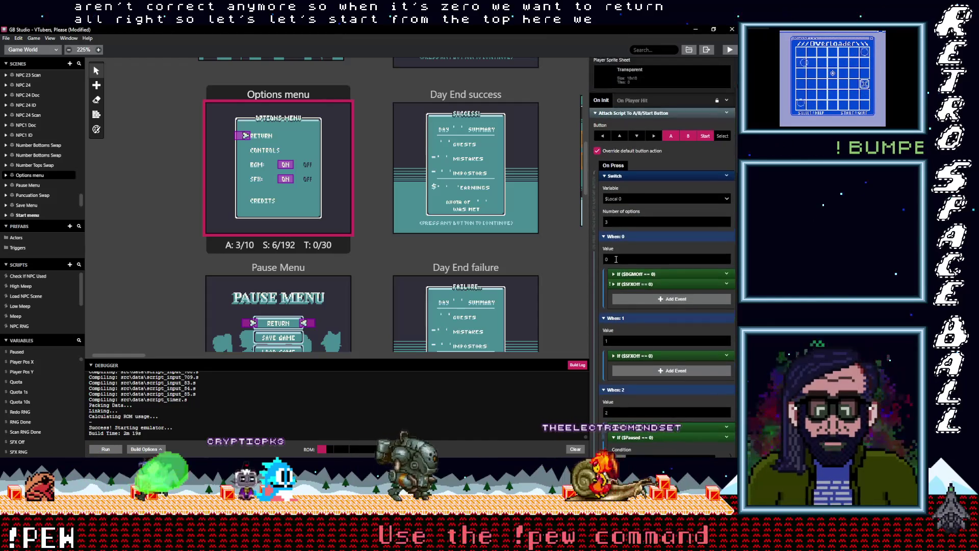
Step: Renumber the later switch cases to 3 and 4
left_click(626, 221)
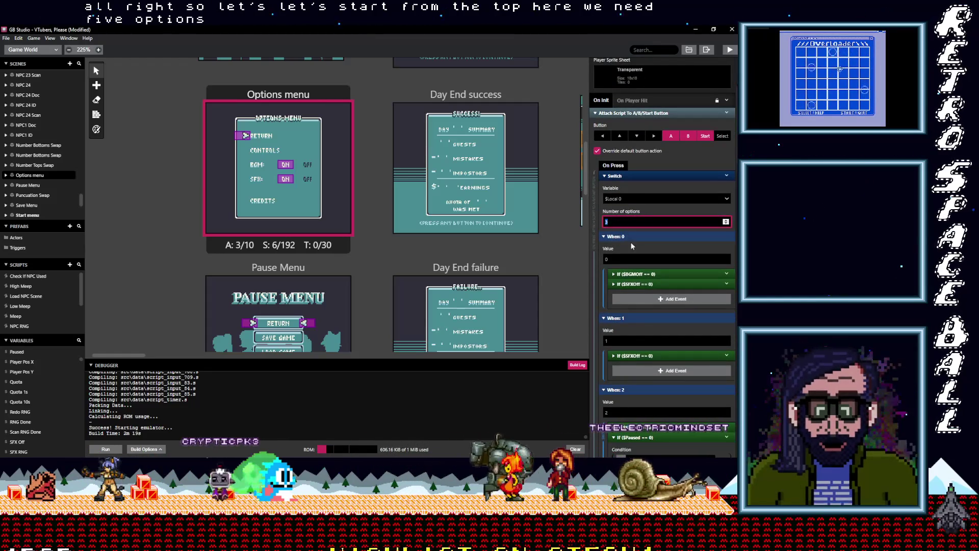
type("5")
scroll(638, 306, "down", 3)
scroll(641, 327, "down", 2)
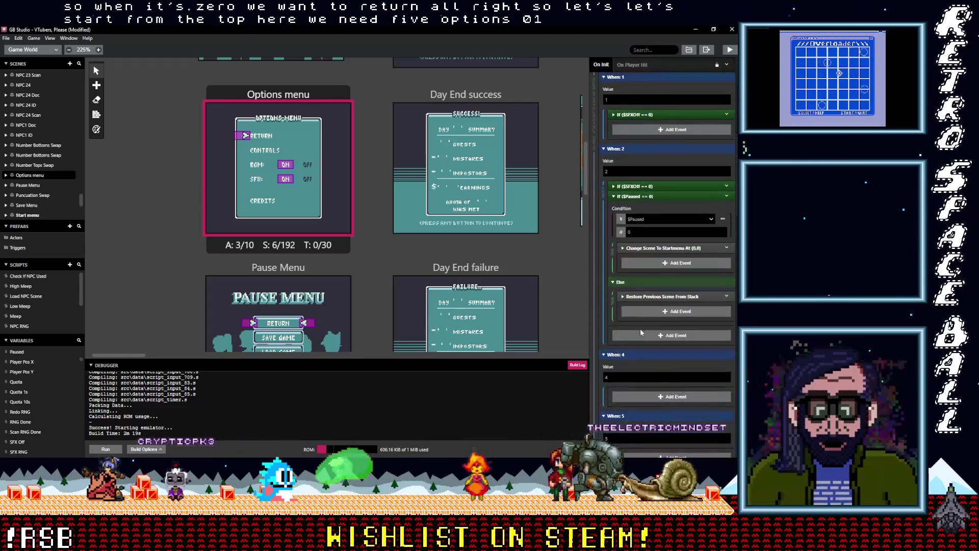
left_click(610, 339)
type("3")
key("Tab")
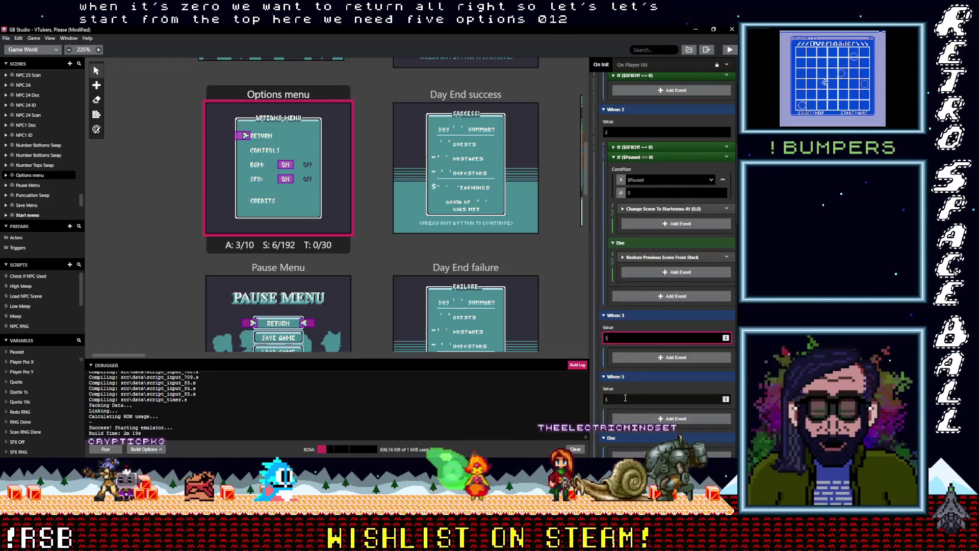
type("4")
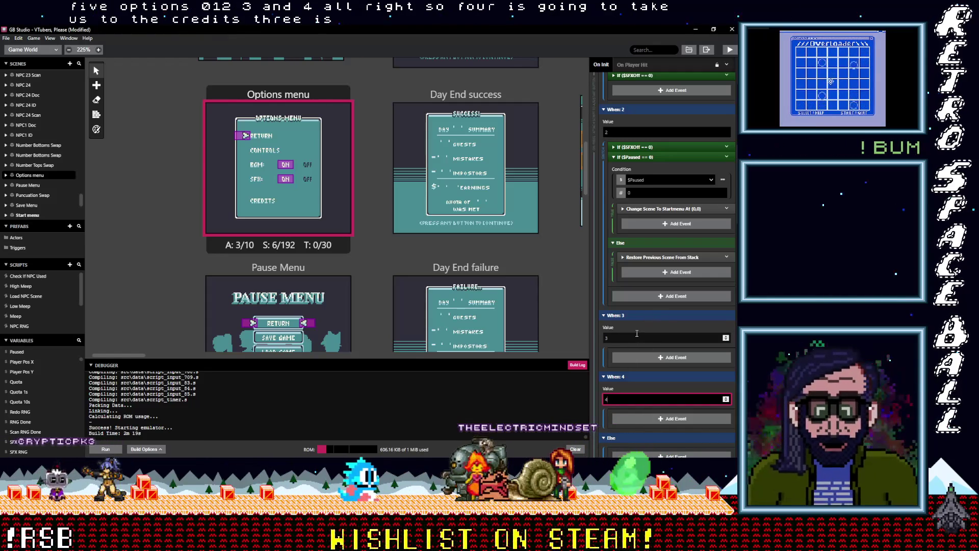
Step: Move the SFX-off check into When: 3 and the BGM/SFX checks into When: 1
left_click(639, 158)
scroll(646, 233, "up", 3)
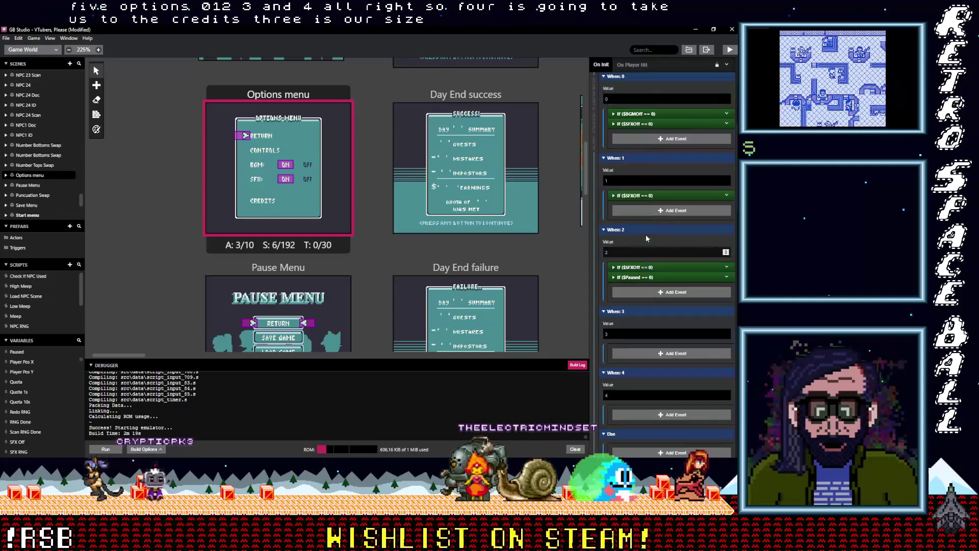
left_click(637, 195)
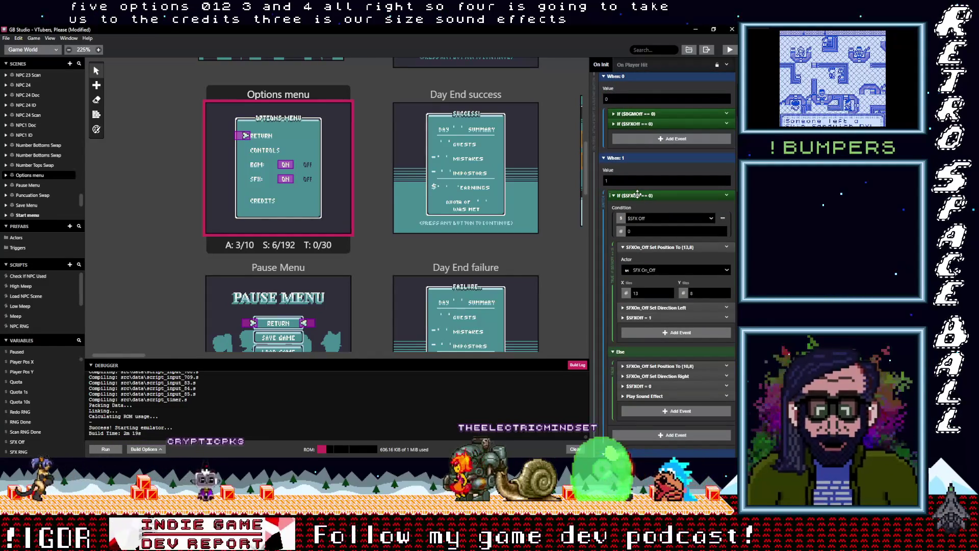
left_click(638, 194)
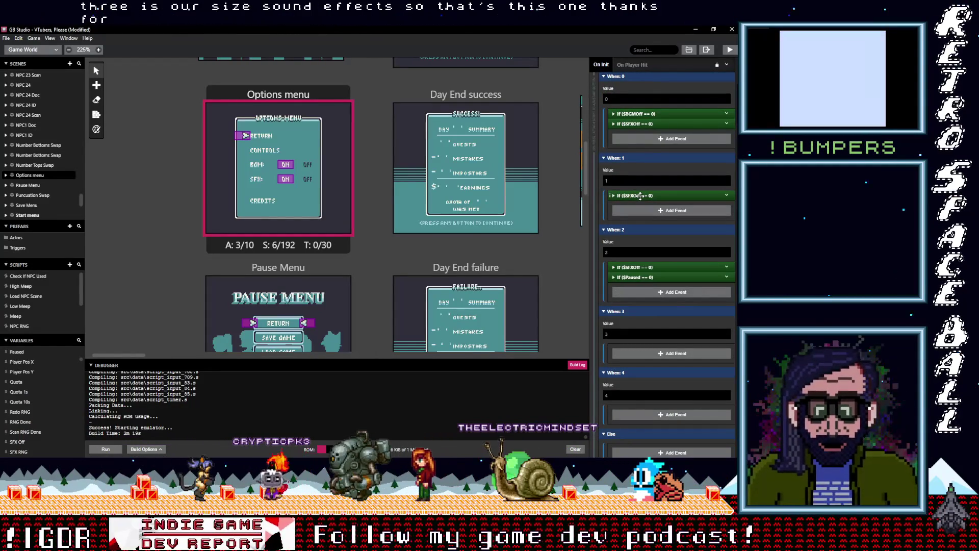
left_click_drag(640, 196, 650, 338)
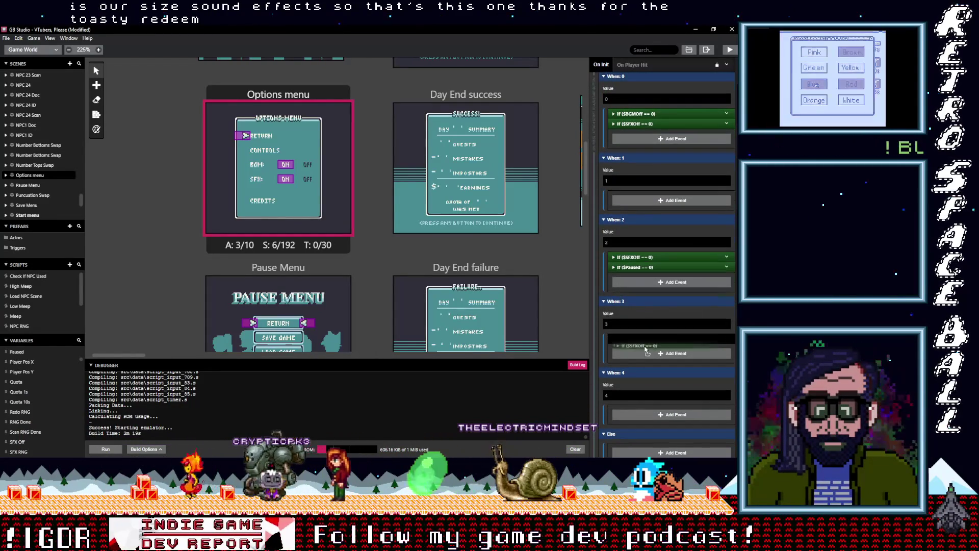
scroll(635, 182, "up", 1)
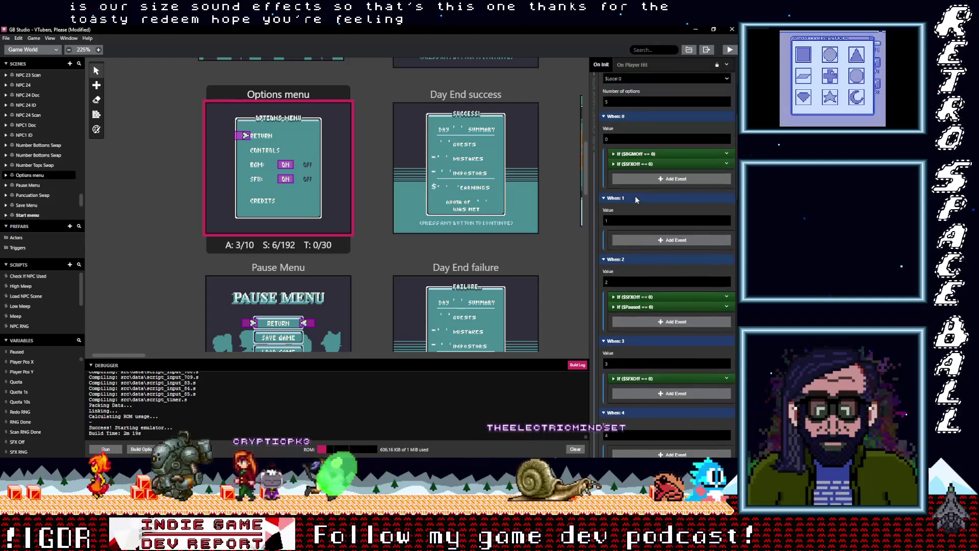
left_click(637, 163)
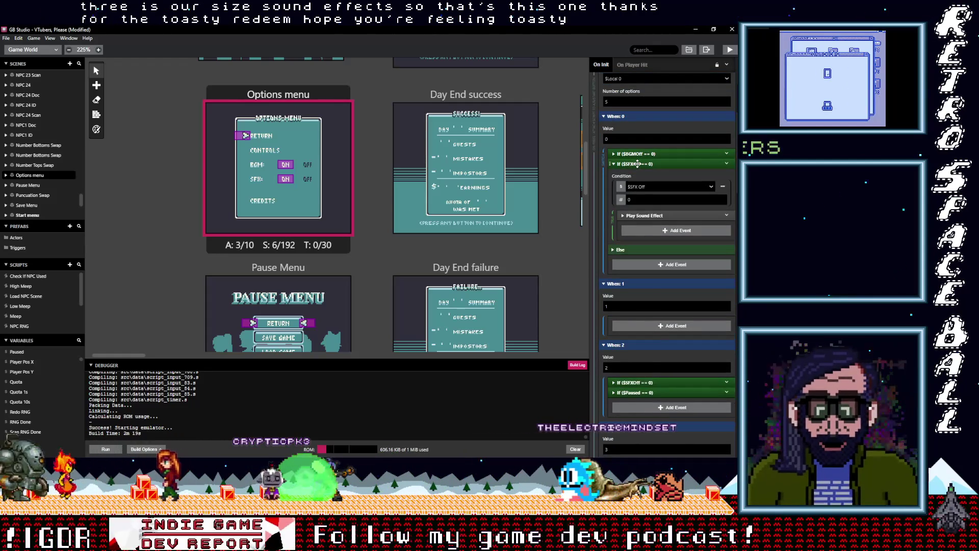
left_click(637, 164)
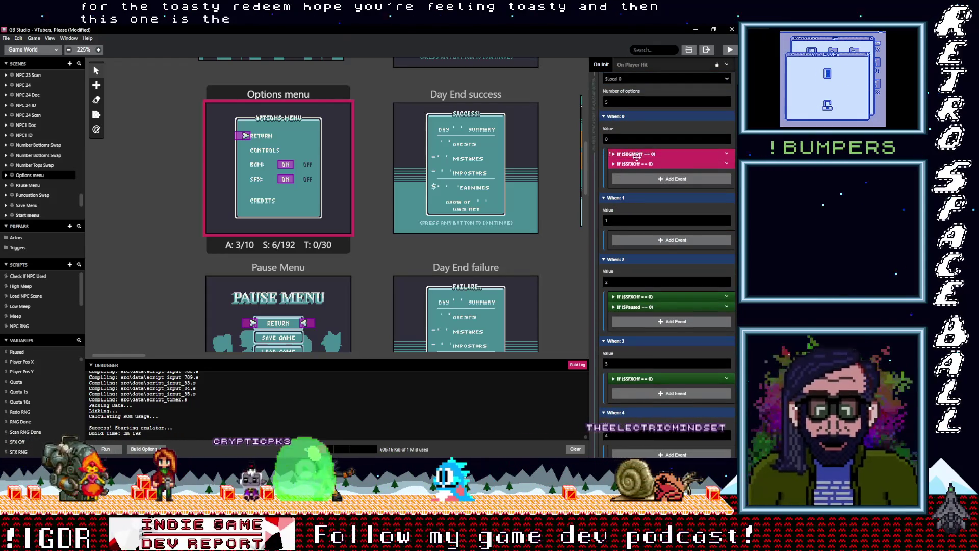
mouse_move(637, 157)
left_mouse_down()
mouse_move(640, 212)
mouse_move(672, 218)
left_mouse_up()
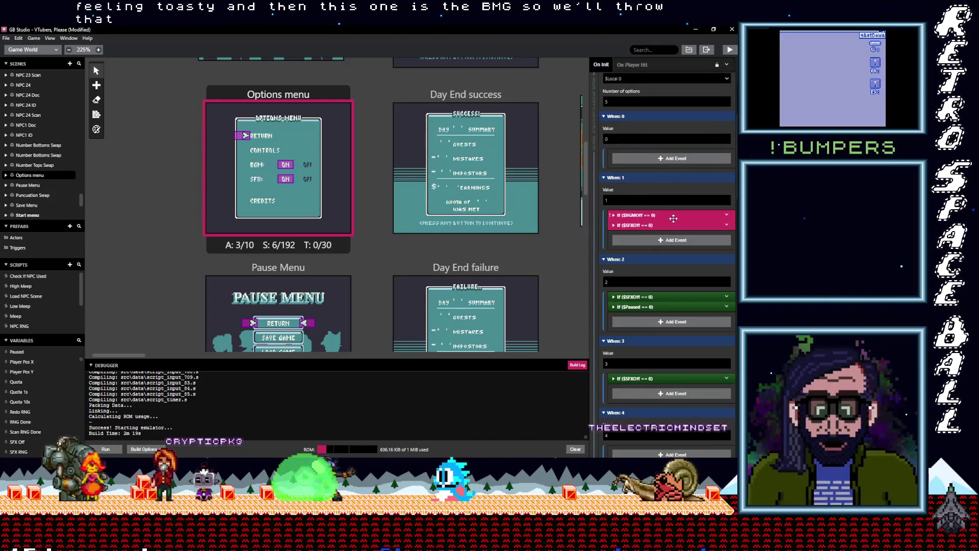
Step: Review the SFX-off, BGM-off and $Paused checks across When: 1, 2 and 3
scroll(659, 223, "up", 2)
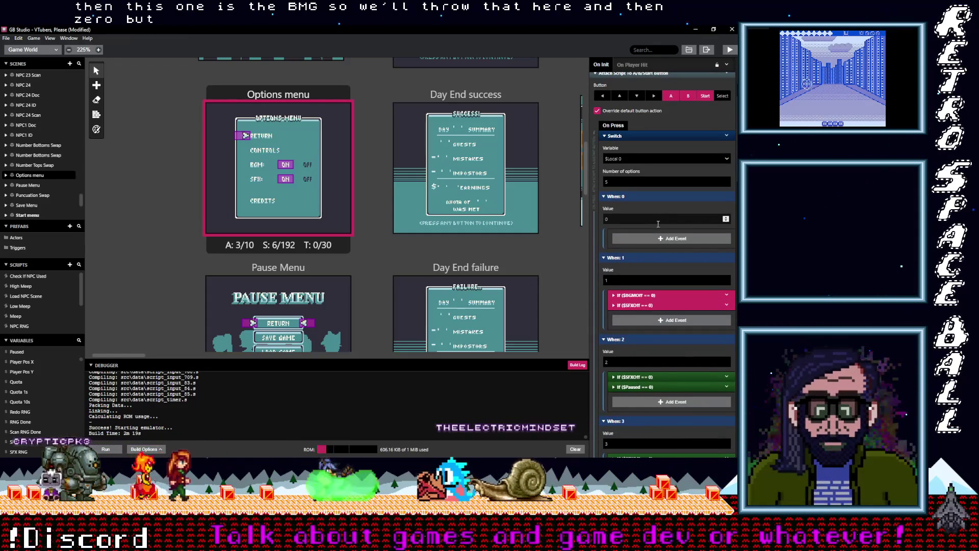
scroll(657, 224, "down", 3)
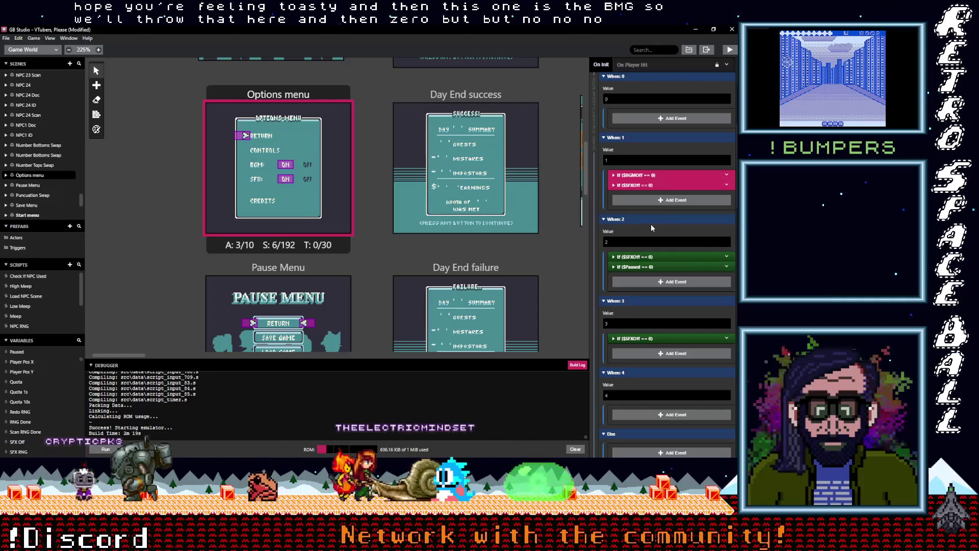
scroll(655, 285, "down", 1)
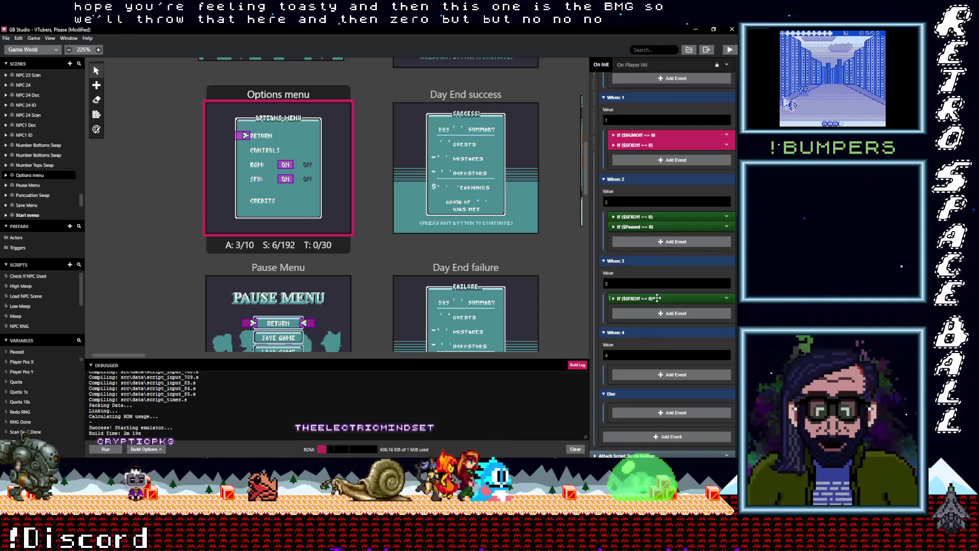
left_click(657, 298)
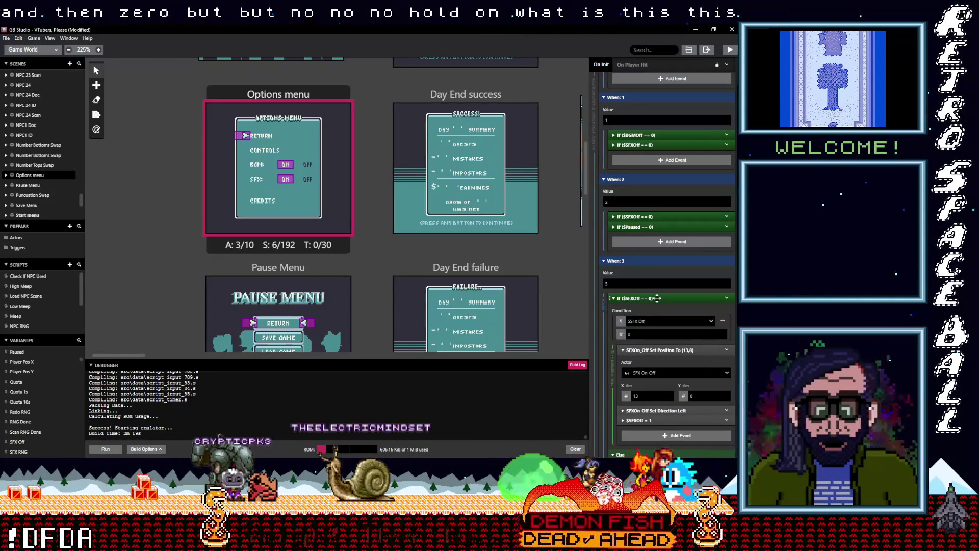
scroll(656, 304, "down", 2)
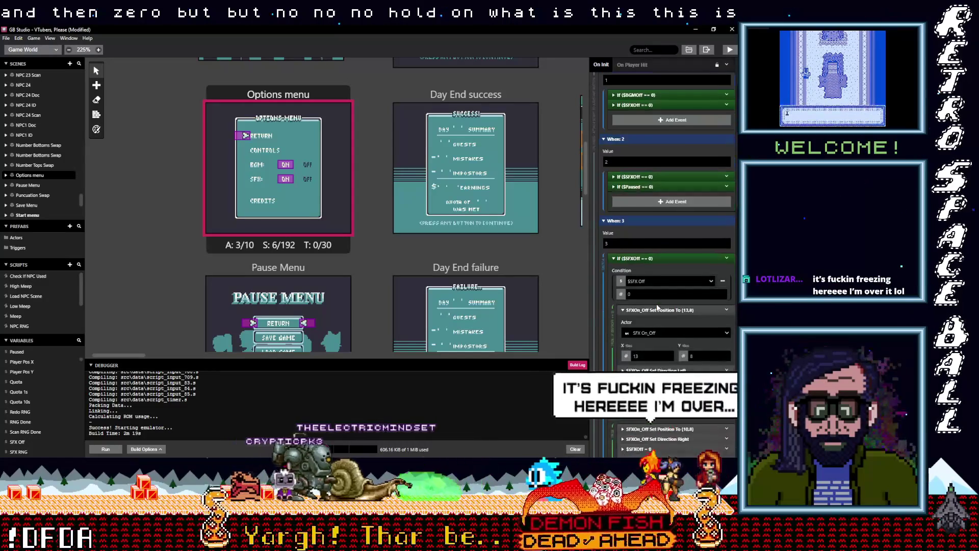
left_click(642, 218)
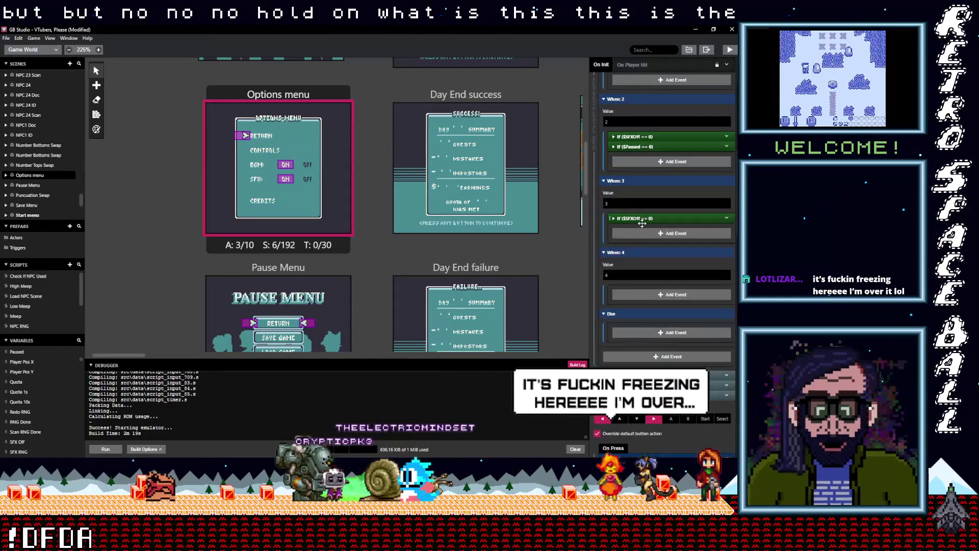
scroll(646, 254, "up", 2)
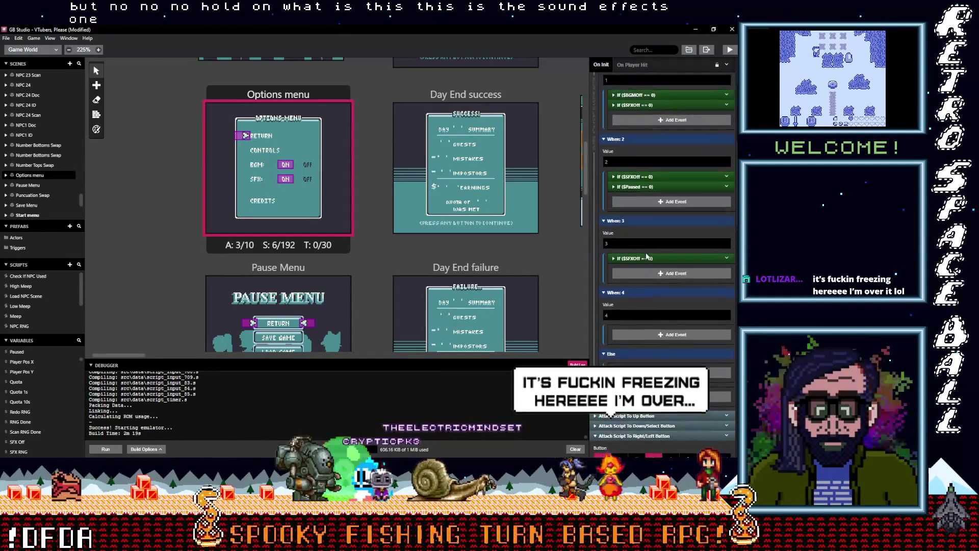
left_click(643, 145)
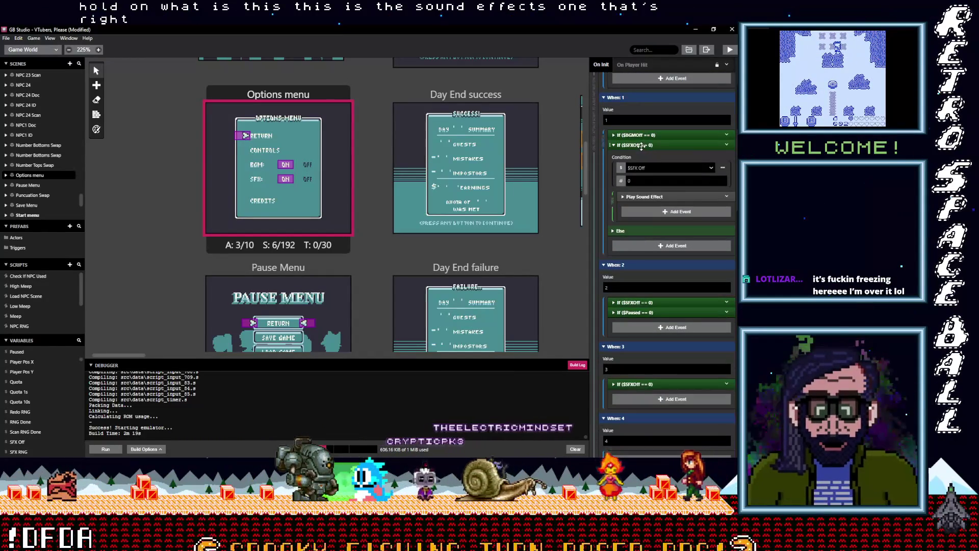
left_click(643, 146)
left_click(639, 135)
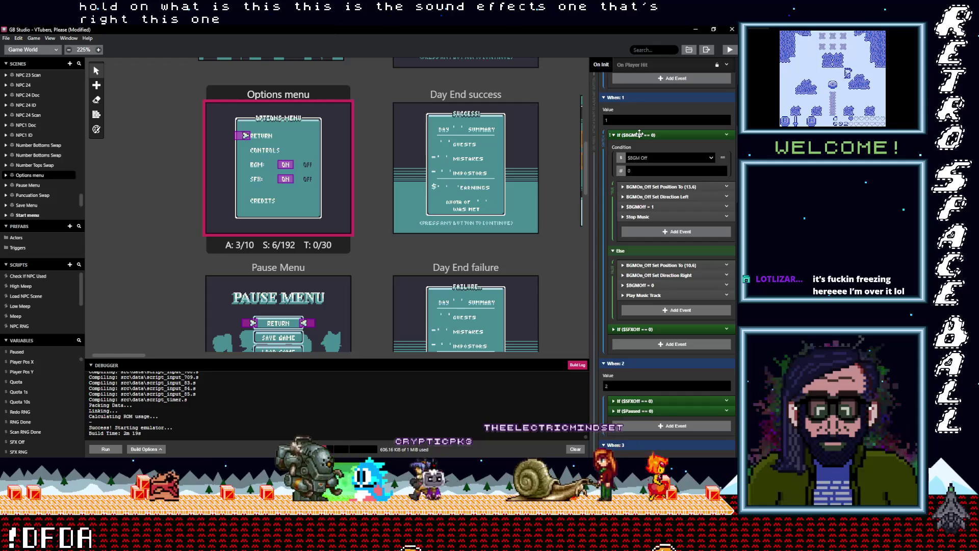
left_click(640, 134)
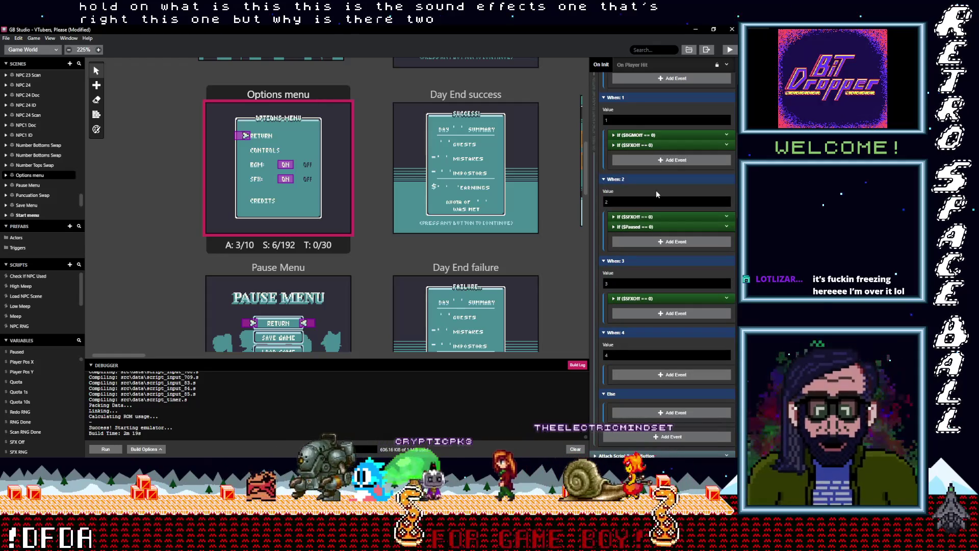
left_click(637, 218)
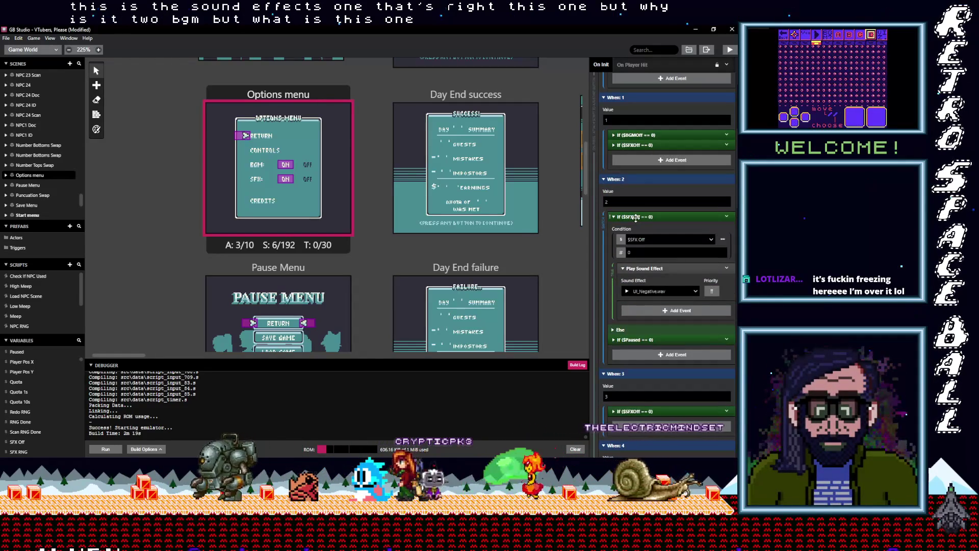
left_click(636, 218)
left_click(637, 227)
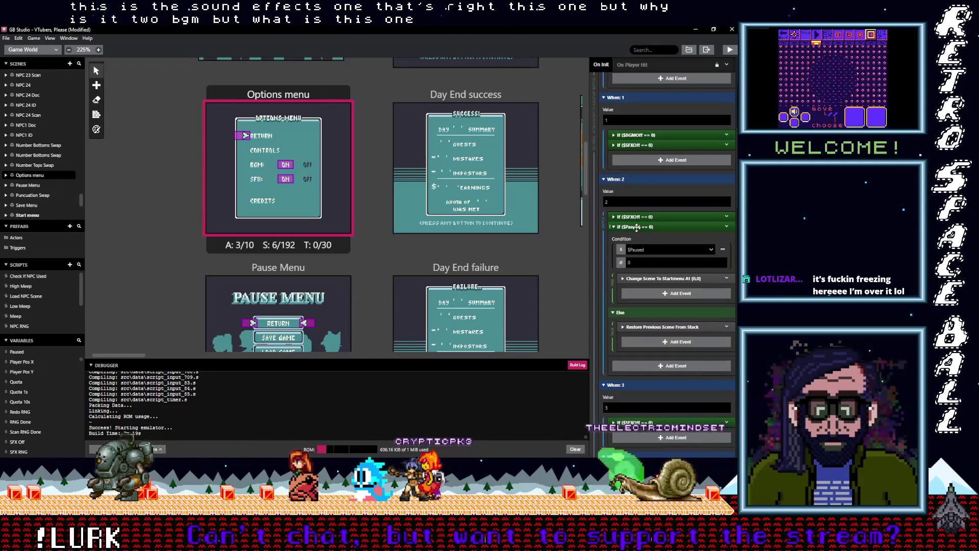
left_click(636, 227)
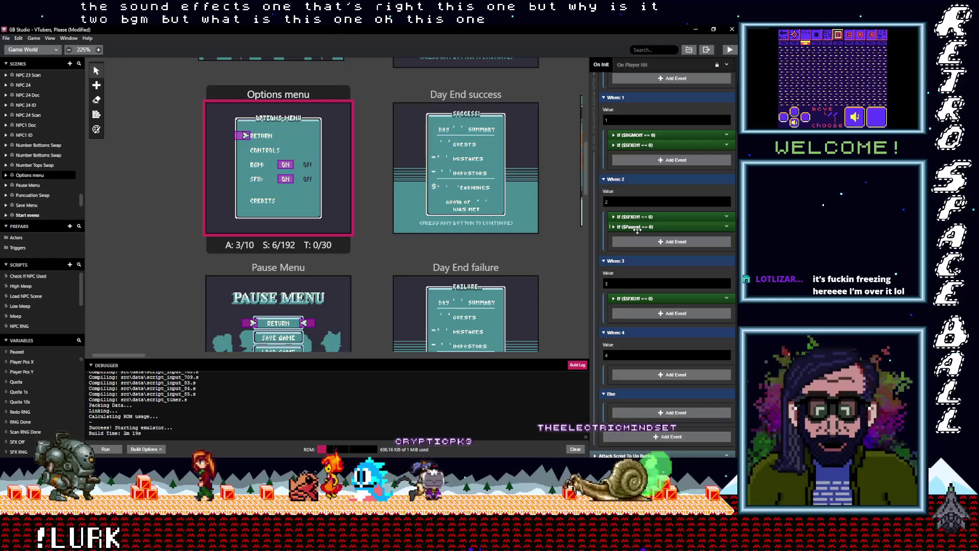
Step: Move the $Paused return logic into When: 0 and the SFX check from When: 1 into When: 2
left_click(637, 228)
left_click(637, 217, "shift")
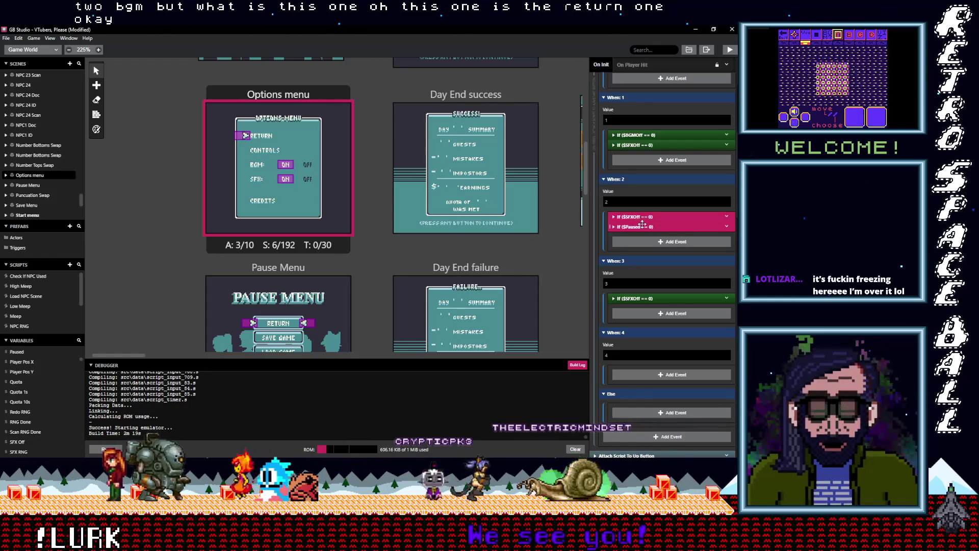
scroll(640, 240, "up", 1)
left_click_drag(641, 251, 645, 126)
scroll(656, 224, "up", 2)
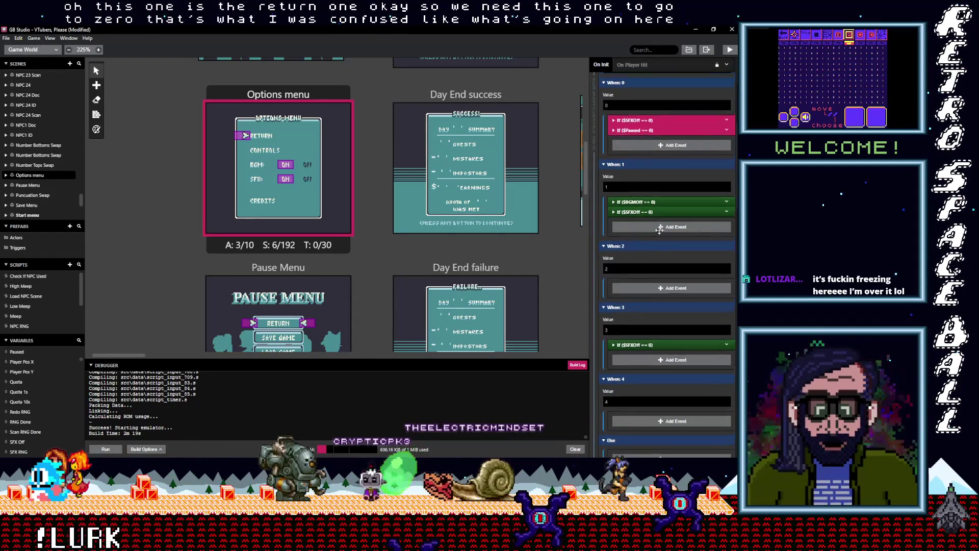
scroll(658, 232, "down", 2)
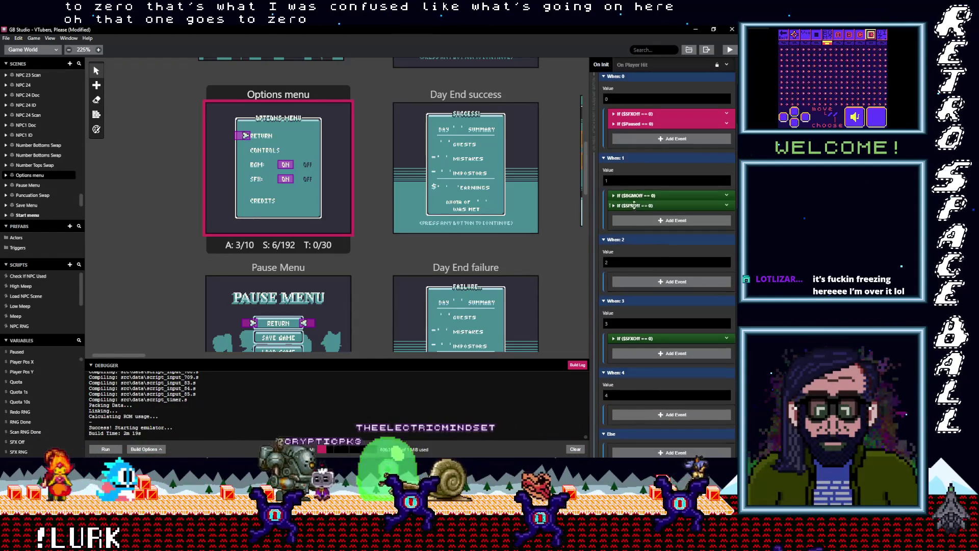
left_click(634, 206)
mouse_move(633, 207)
left_mouse_down()
mouse_move(639, 281)
mouse_move(638, 266)
left_mouse_up()
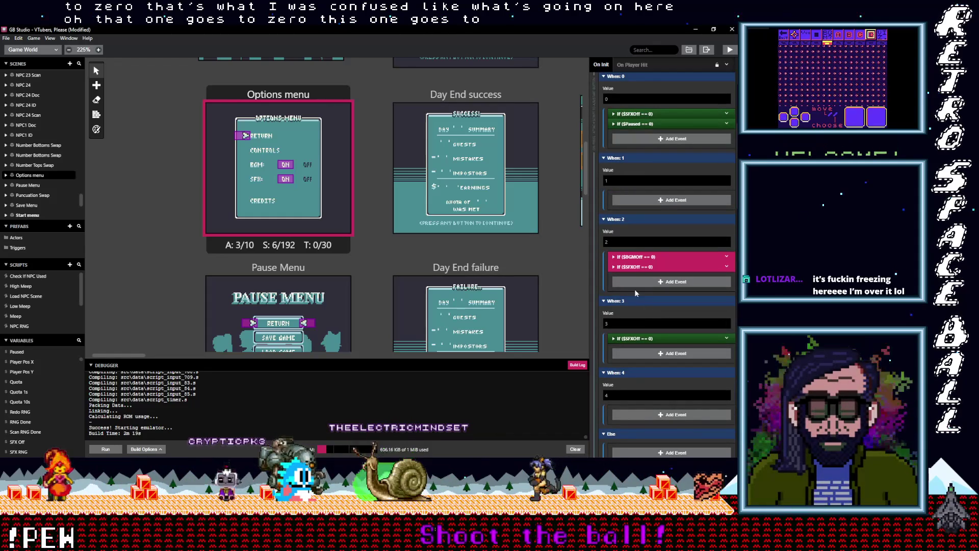
scroll(656, 259, "up", 2)
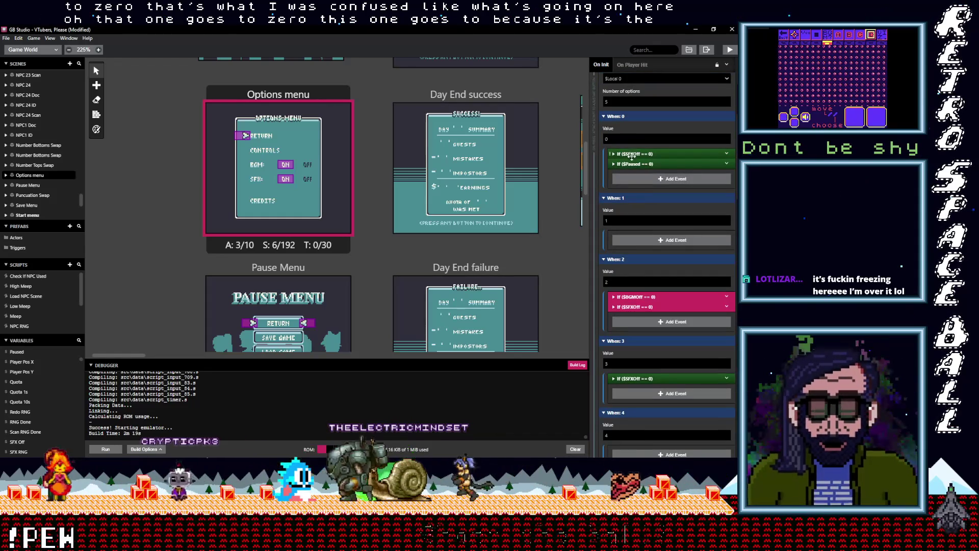
Step: Add a Comment event reading 'return' under When: 0
left_click(635, 179)
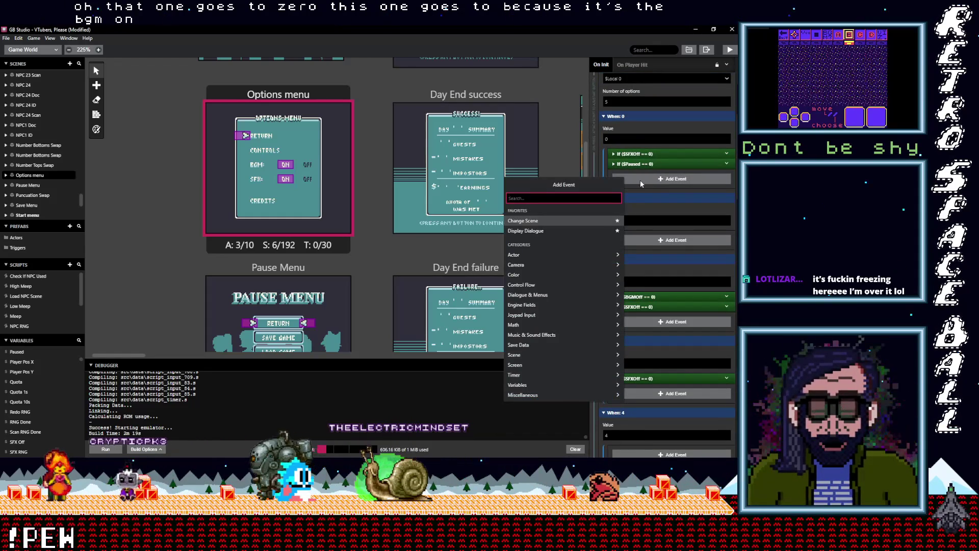
type("comment")
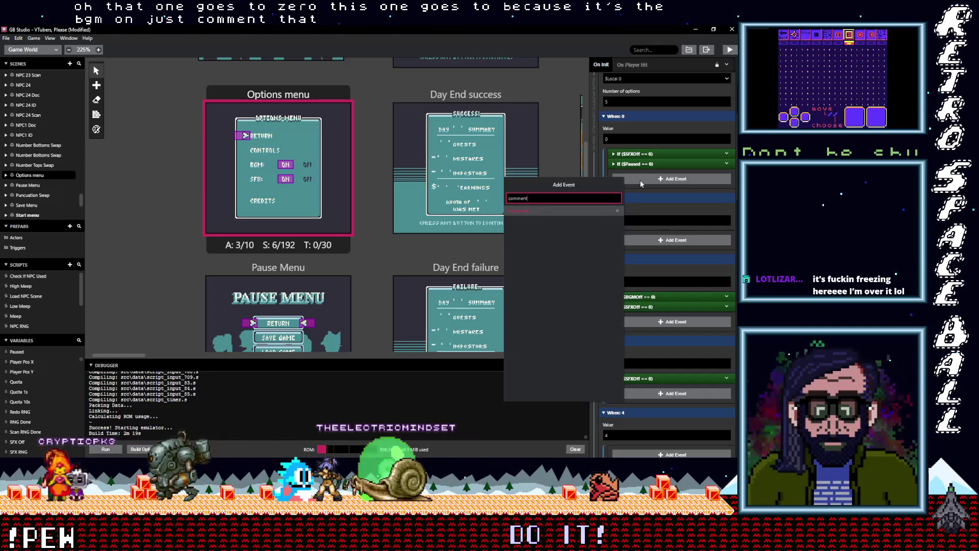
left_click(530, 210)
type("return")
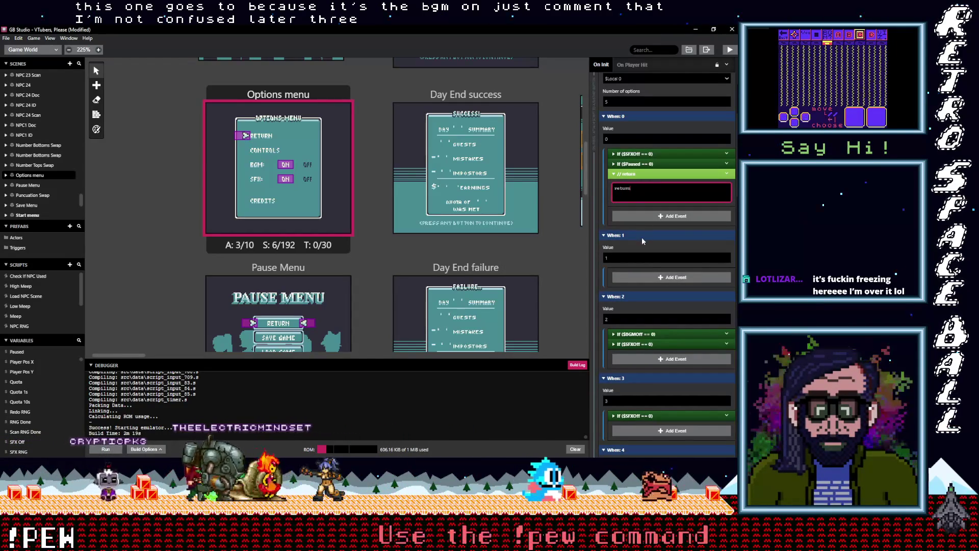
left_click(642, 277)
key("Escape")
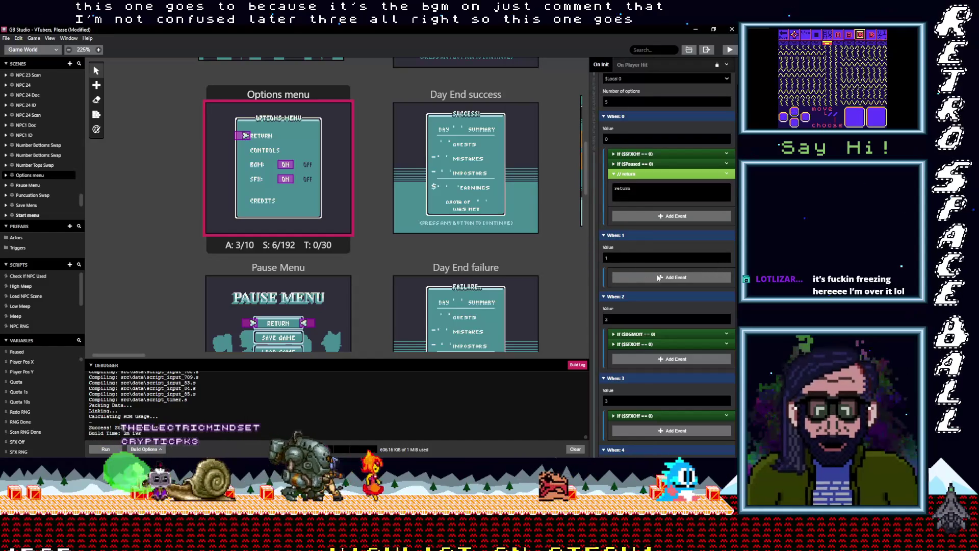
Step: Paste a copy of the If ($SFXOff) event under When: 1, followed by Change Scene to Controls Gamepad
left_click(726, 153)
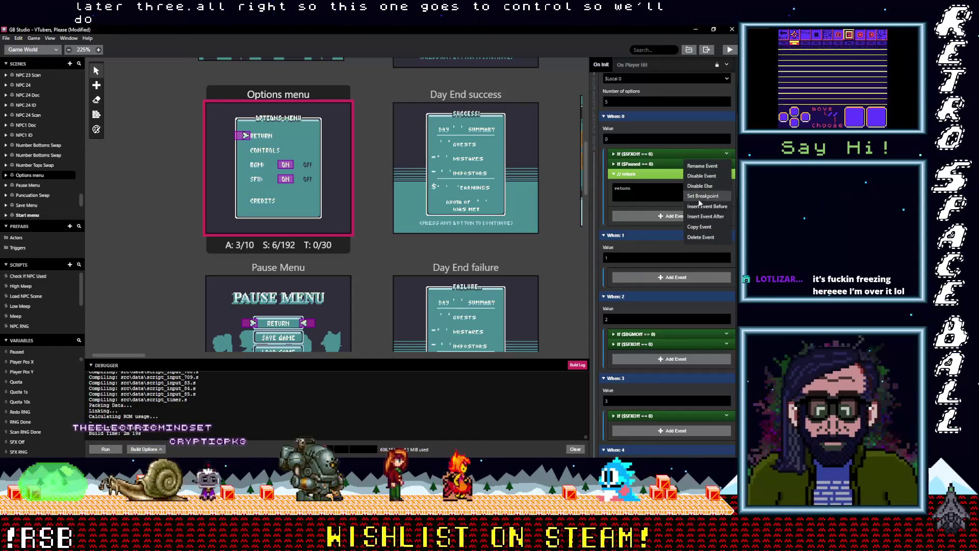
left_click(706, 219)
left_click(638, 277)
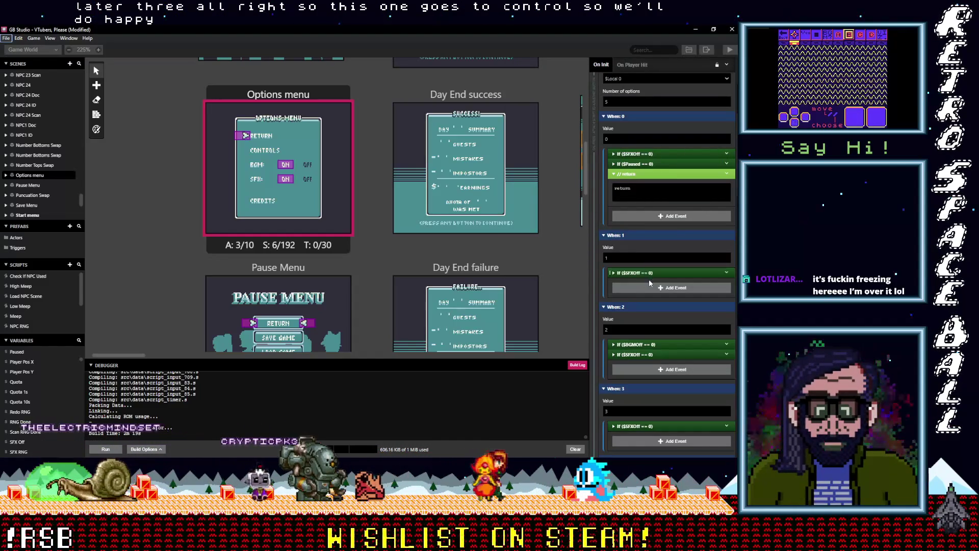
left_click(646, 285)
type("han")
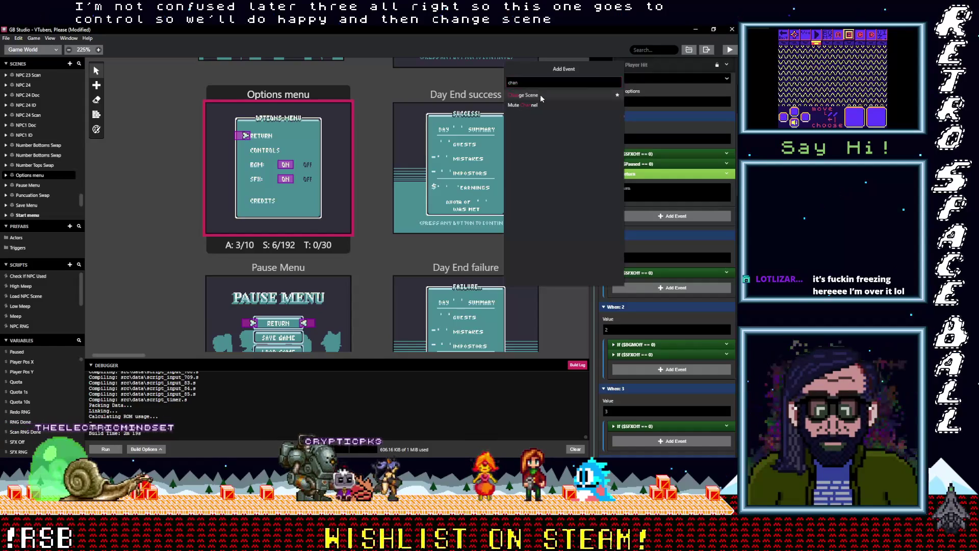
left_click(540, 94)
left_click(646, 305)
type("con")
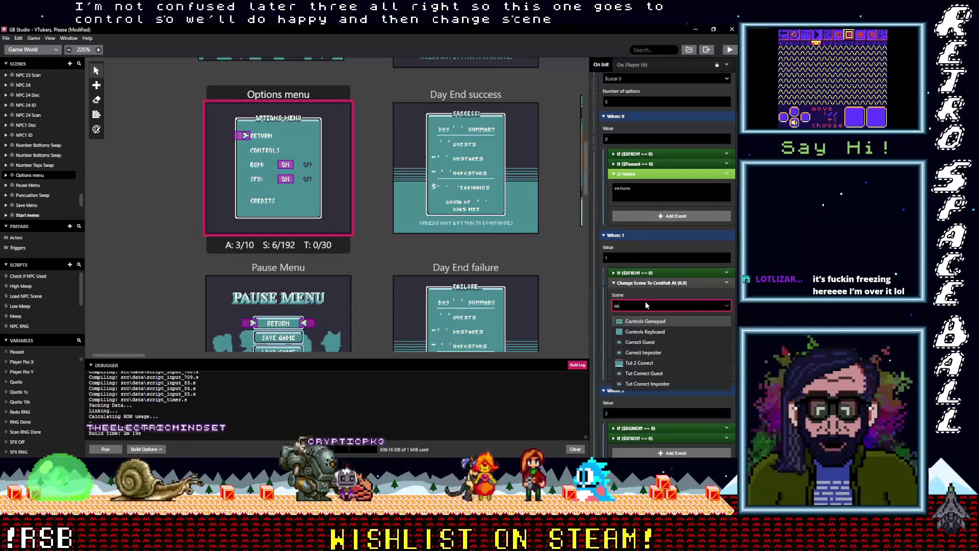
left_click(627, 322)
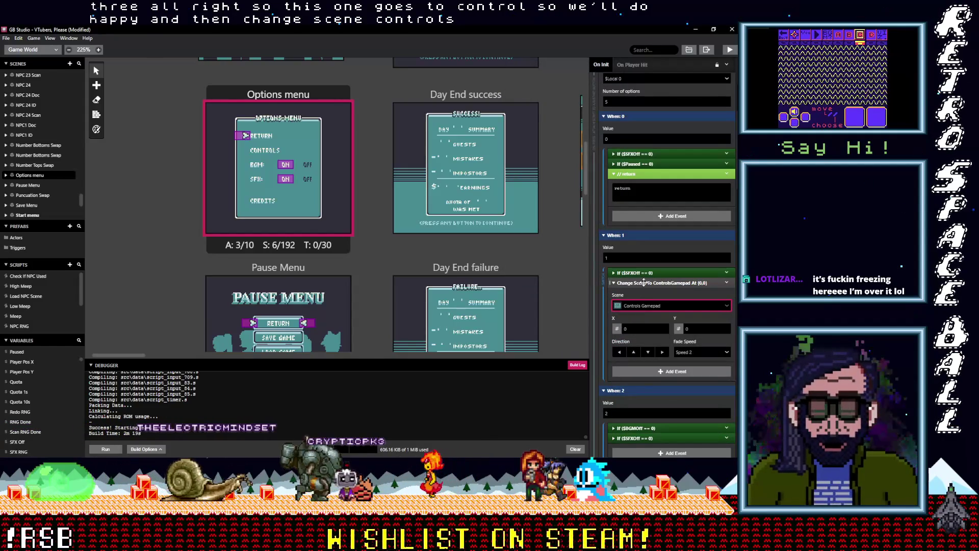
left_click(645, 282)
scroll(644, 289, "down", 5)
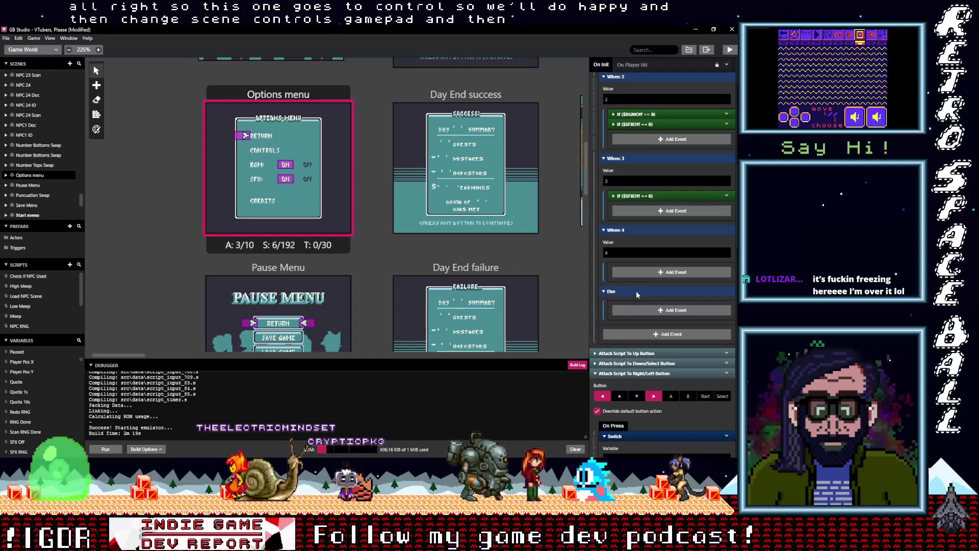
Step: Copy When: 1's SFX check and scene change and paste them under When: 4
left_click(651, 270)
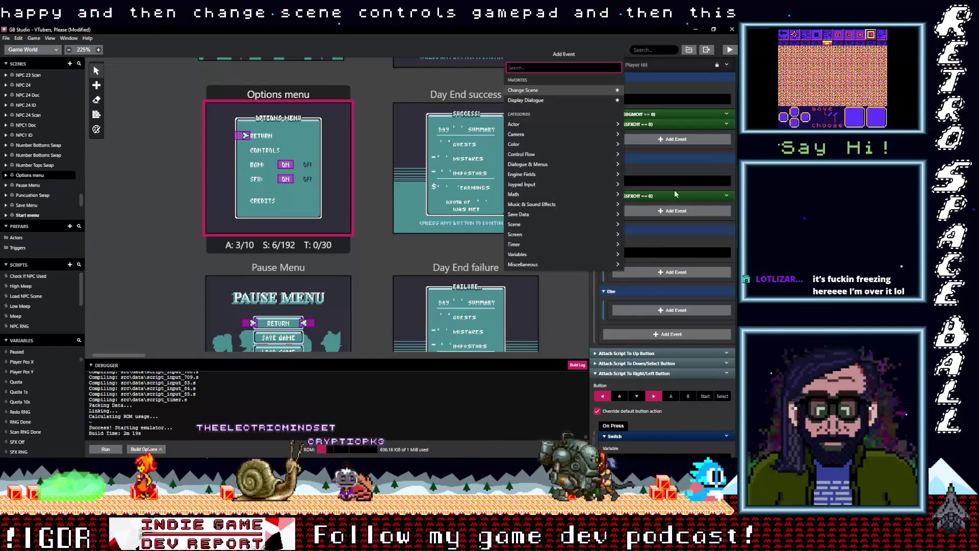
left_click(693, 192)
scroll(689, 198, "up", 10)
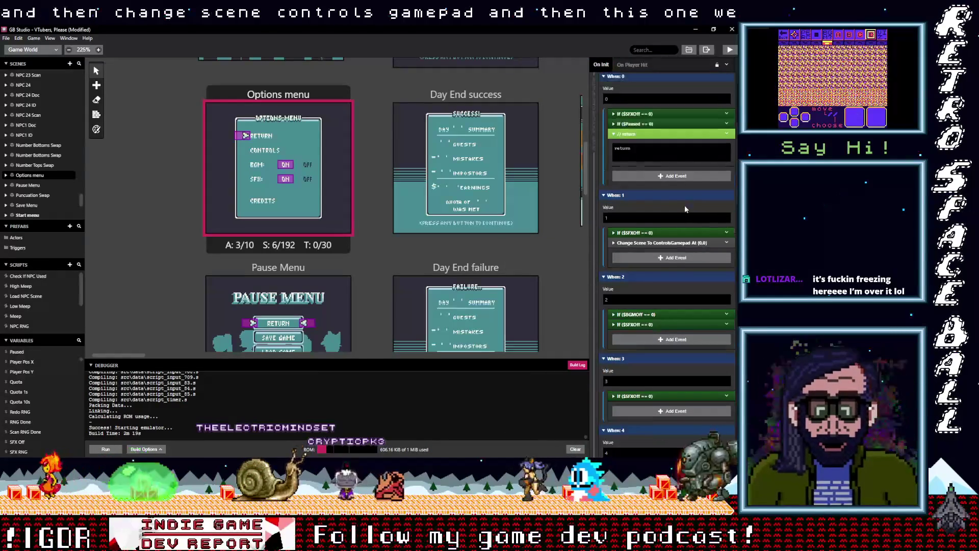
left_click(727, 234)
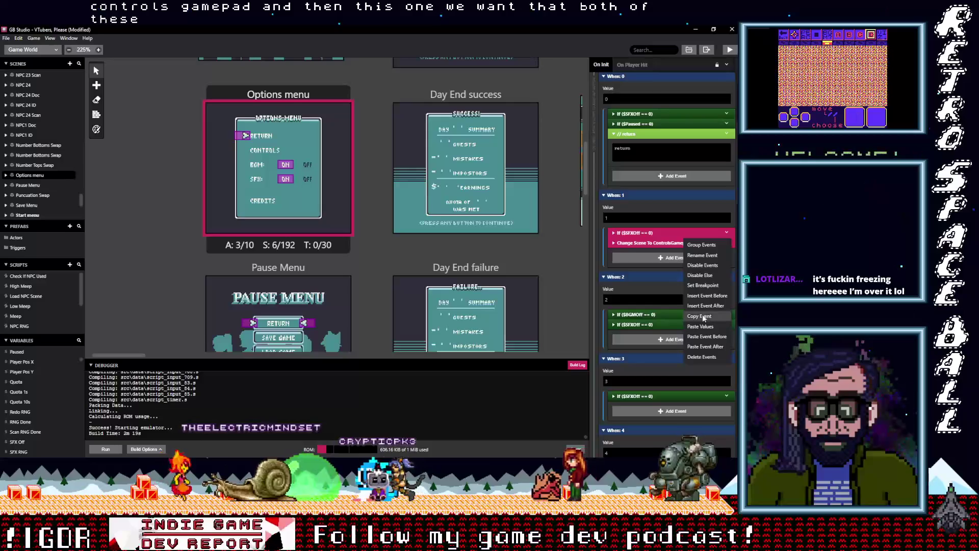
left_click(703, 317)
scroll(644, 305, "down", 5)
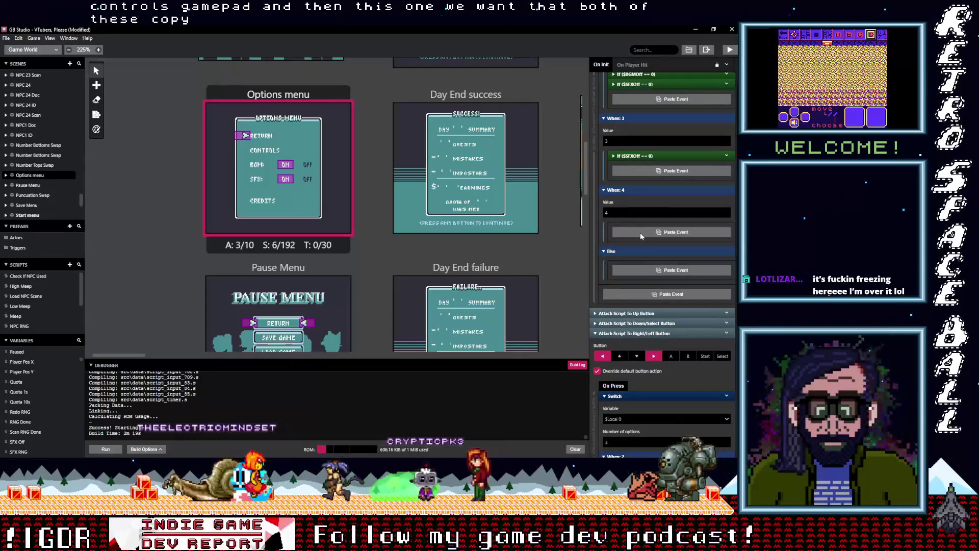
left_click(640, 232)
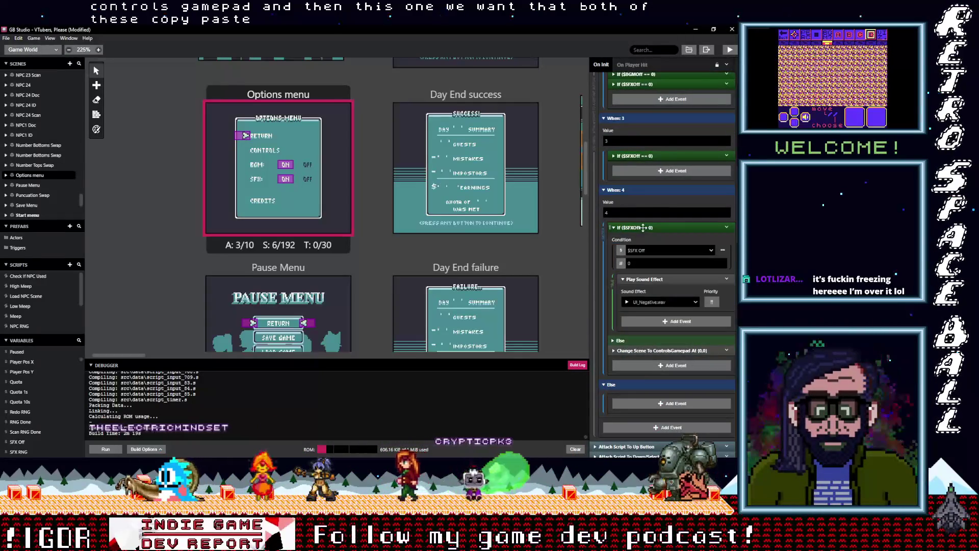
Step: Set the Sound Effect in both When: 4 and When: 1 to UI_Positive.wav
left_click(655, 303)
type("positive")
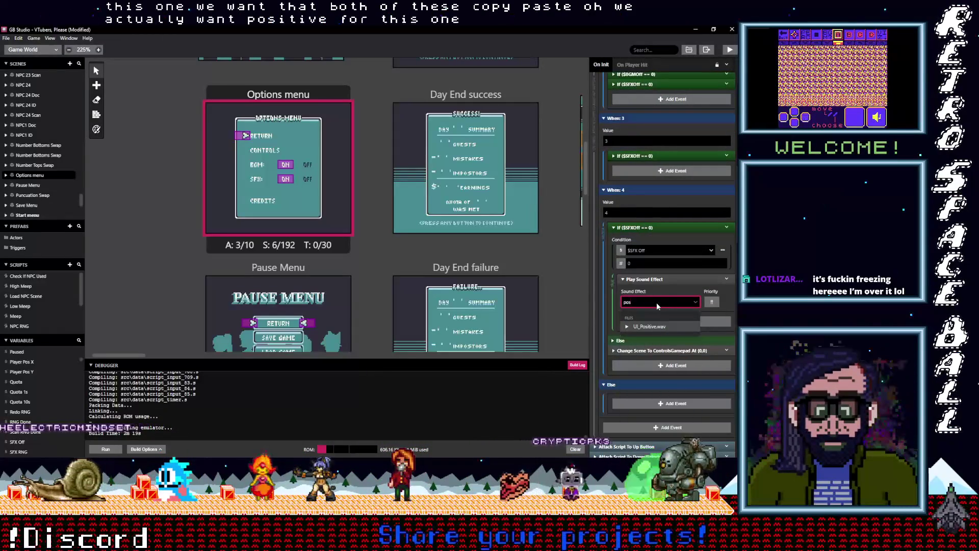
key("Return")
scroll(662, 301, "up", 5)
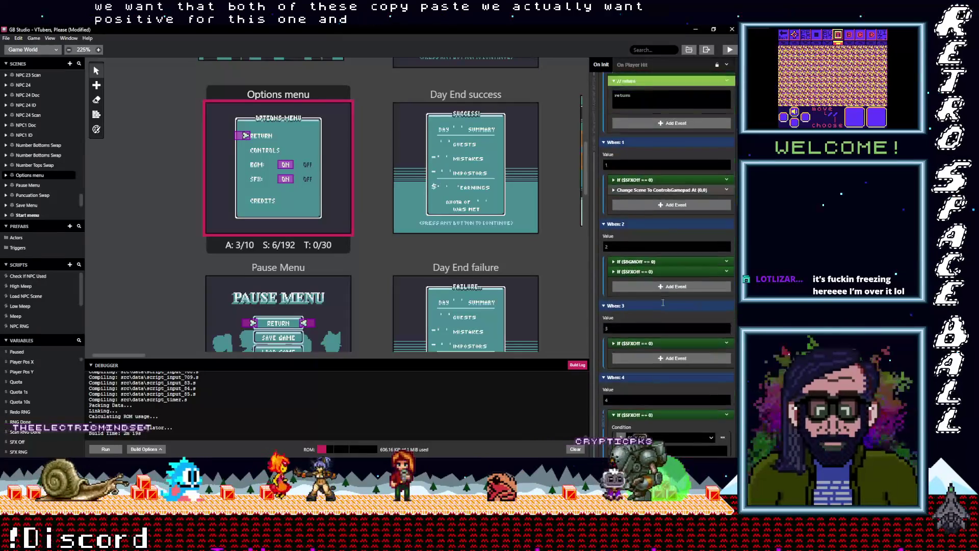
left_click(652, 233)
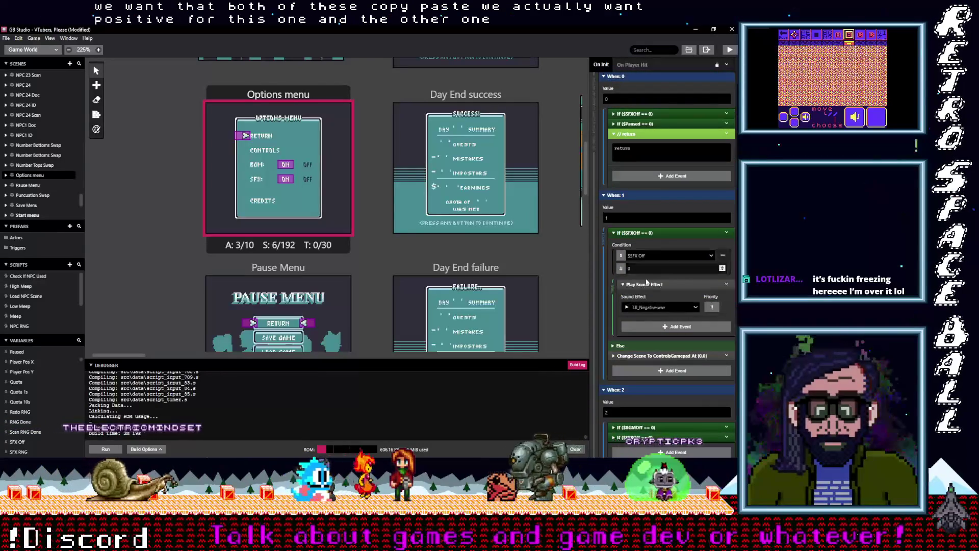
left_click(654, 308)
type("pos")
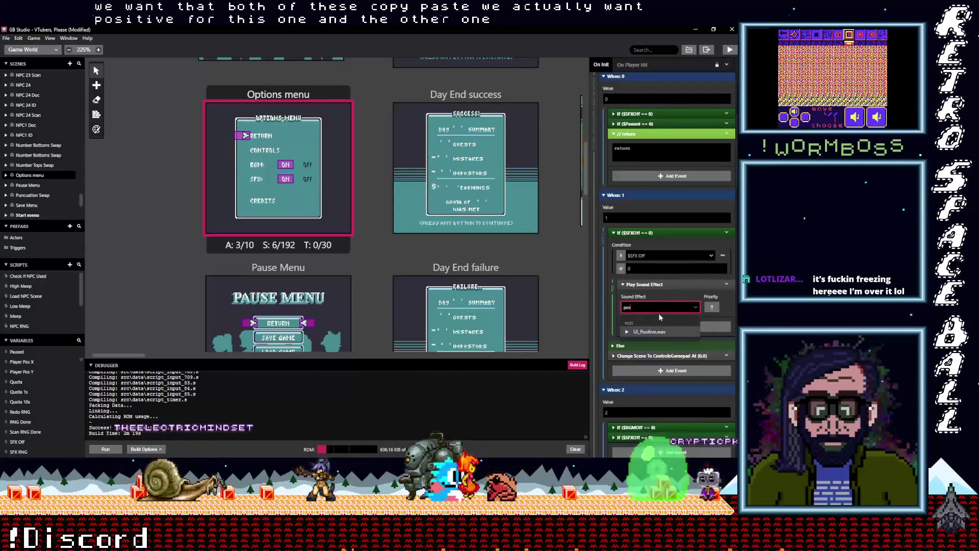
left_click(649, 331)
Step: Change When: 4's scene destination to Credits 1
scroll(655, 321, "down", 10)
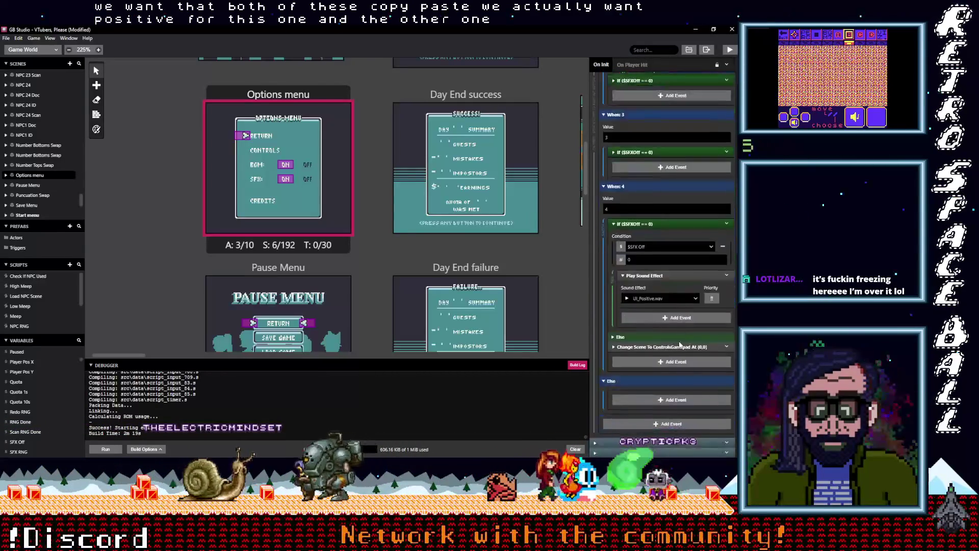
left_click(657, 303)
left_click(644, 325)
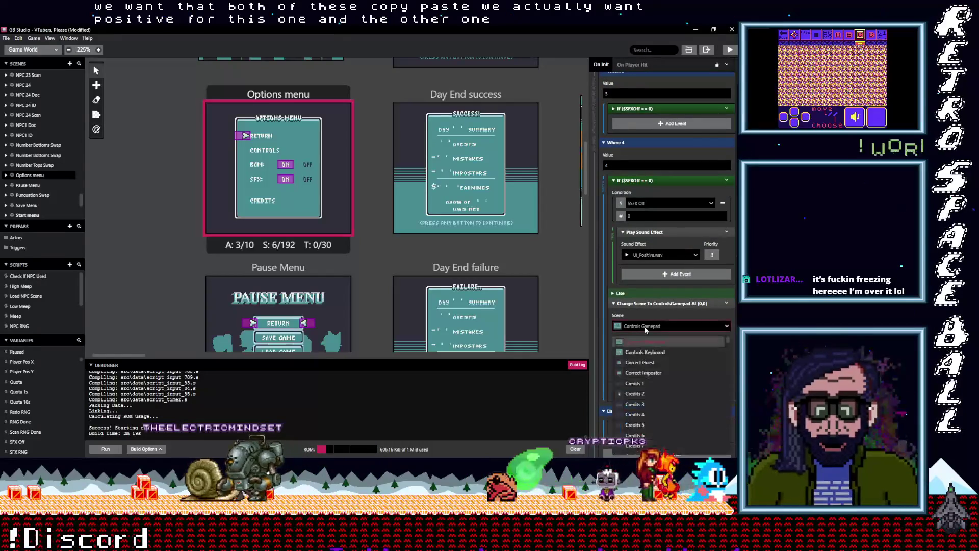
type("cred")
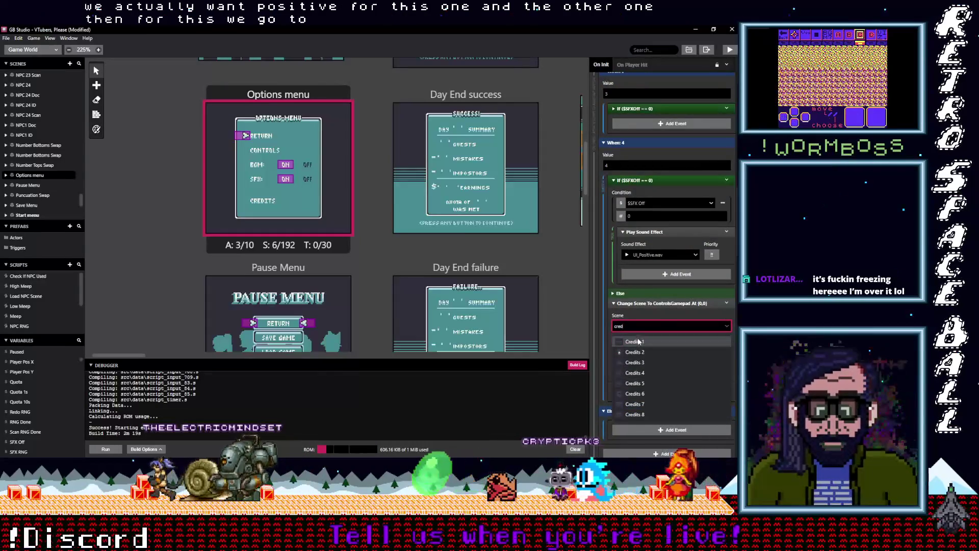
left_click(637, 338)
left_click(643, 304)
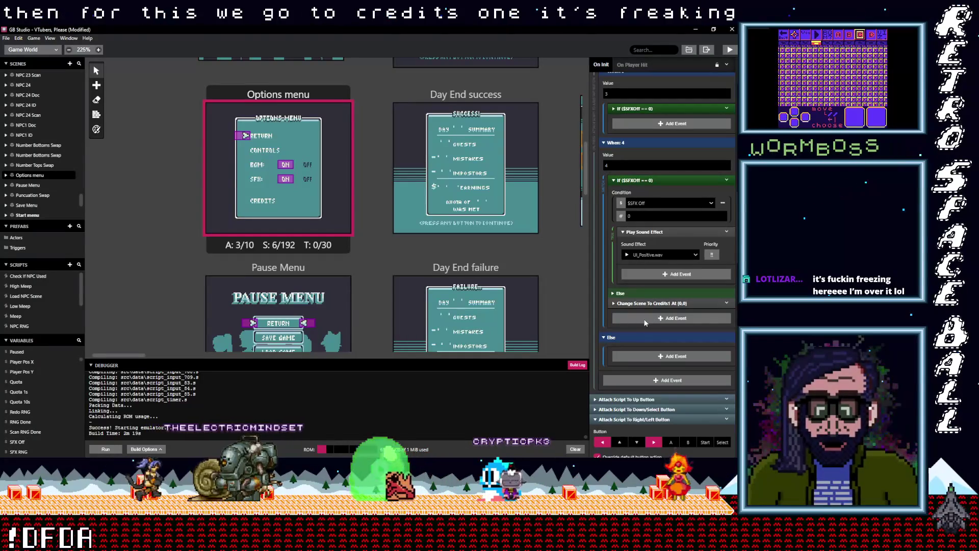
scroll(646, 339, "down", 3)
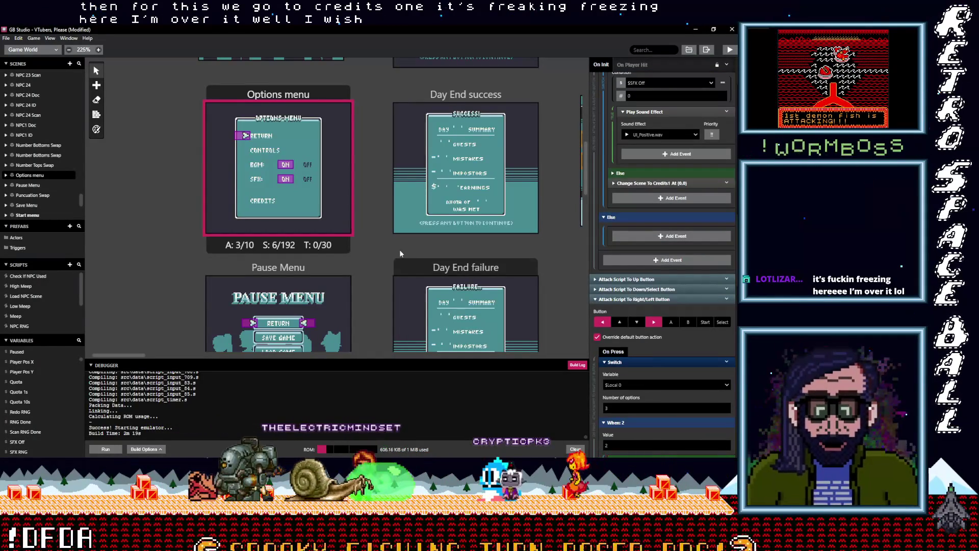
Step: Collapse the Options scene's Right/Left button script section
scroll(379, 268, "down", 3)
scroll(377, 274, "down", 1)
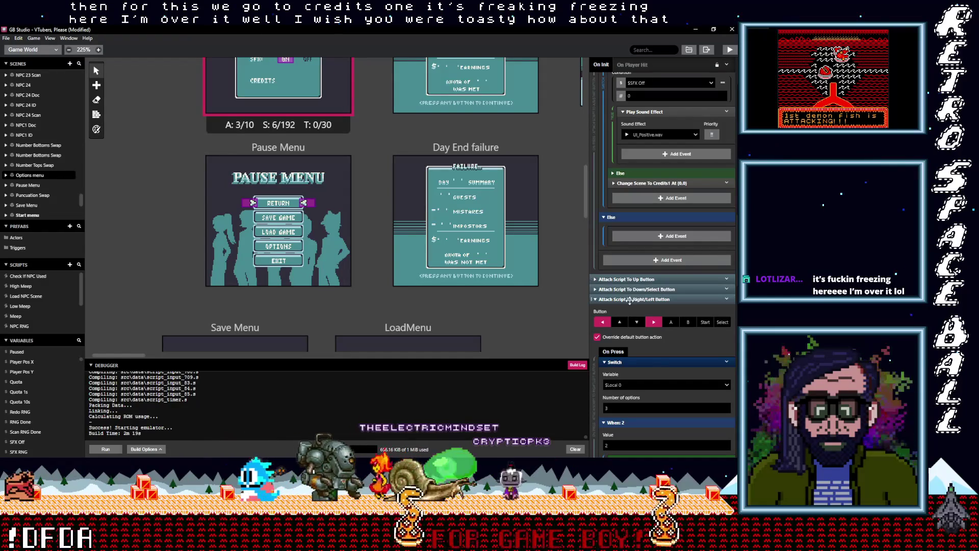
left_click(630, 300)
scroll(355, 292, "down", 4)
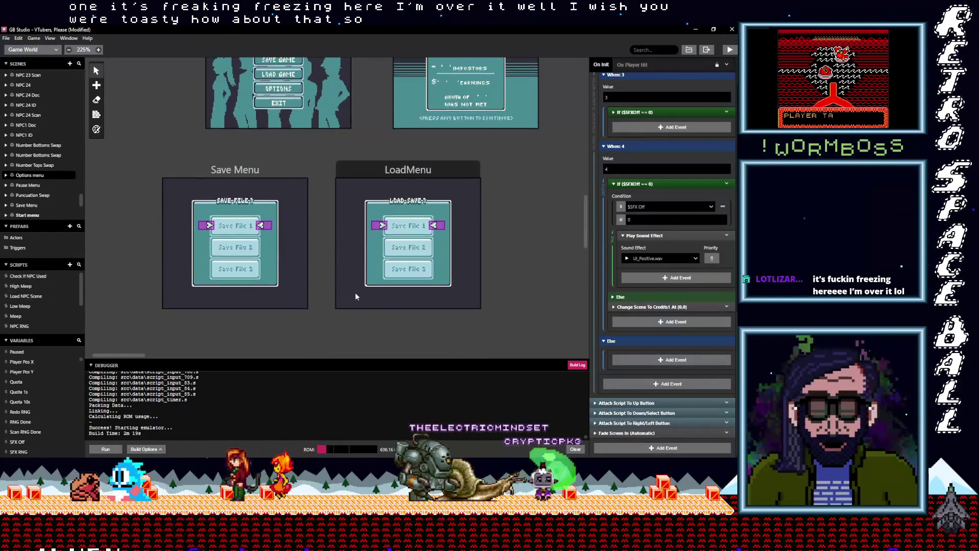
scroll(355, 293, "up", 12)
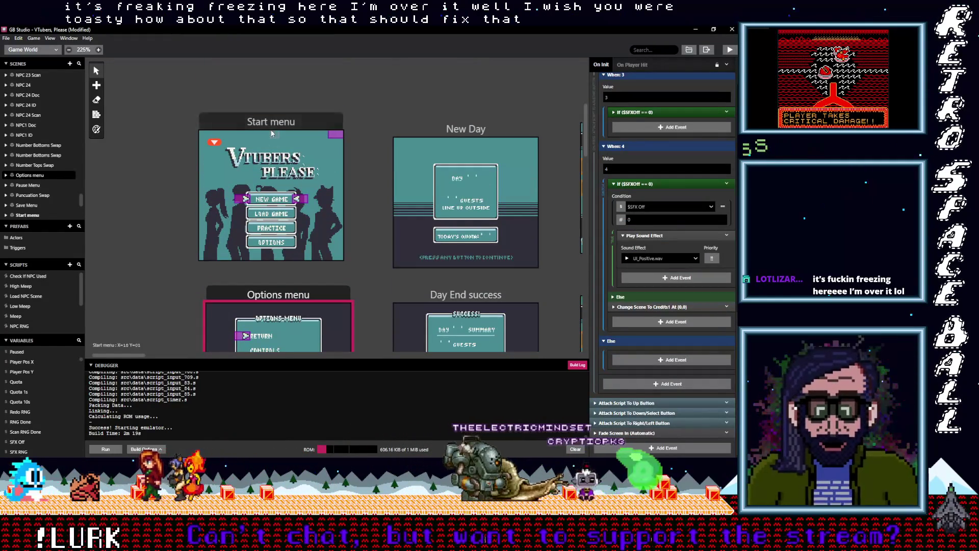
Step: Open the Start menu scene's On Init script and collapse its If Game Data Saved event under When: 1
left_click(270, 121)
scroll(620, 291, "up", 2)
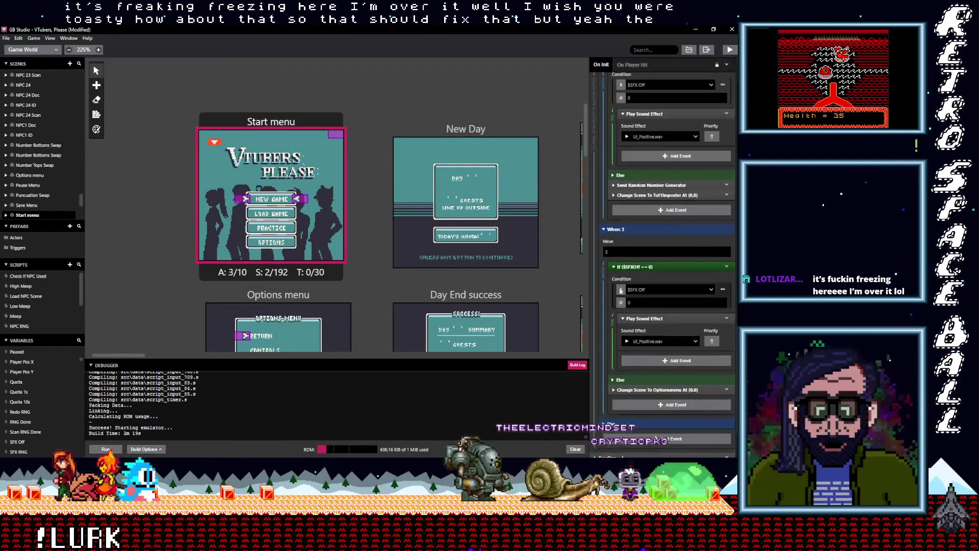
scroll(620, 291, "up", 5)
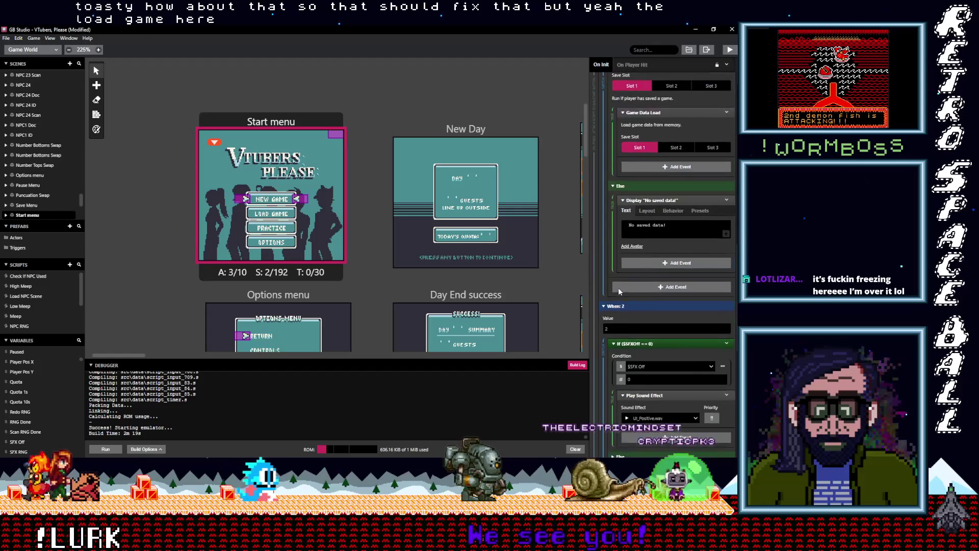
scroll(618, 287, "up", 3)
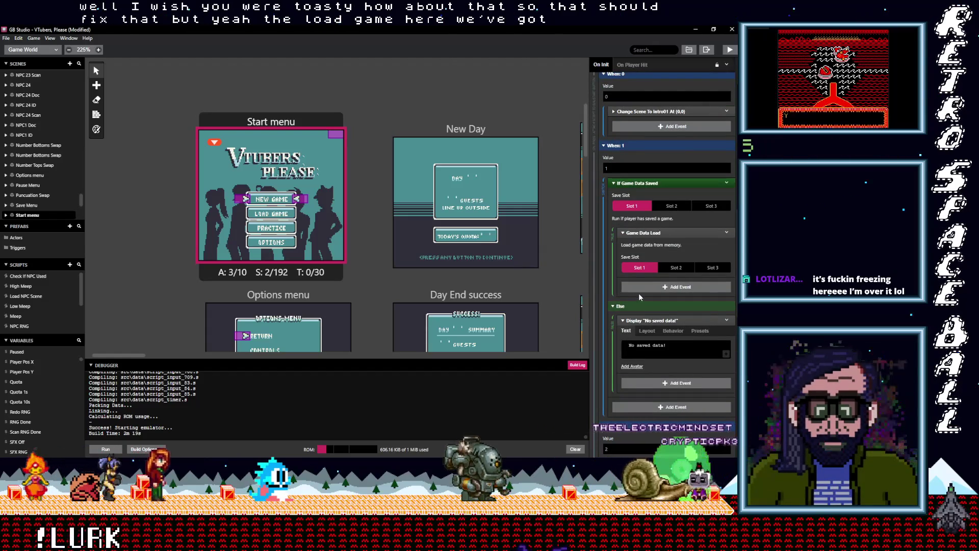
left_click(647, 182)
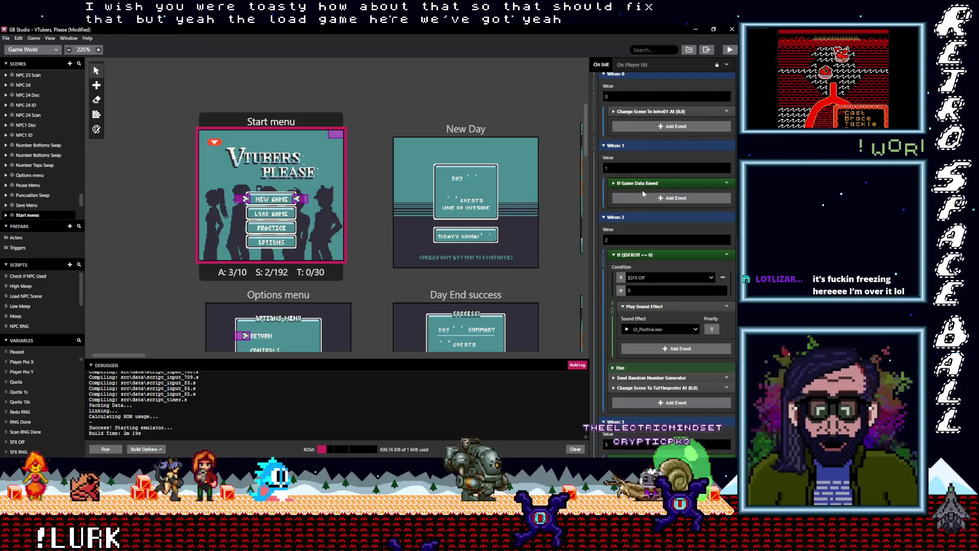
Step: Delete the If Game Data Saved check and paste a copy of If ($SFXOff == 0) into When: 1
left_click(727, 182)
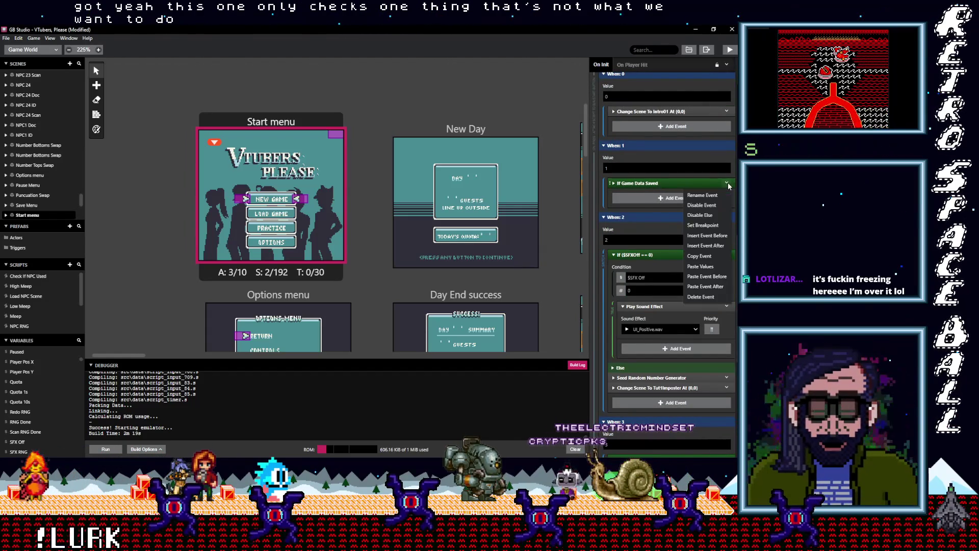
left_click(701, 296)
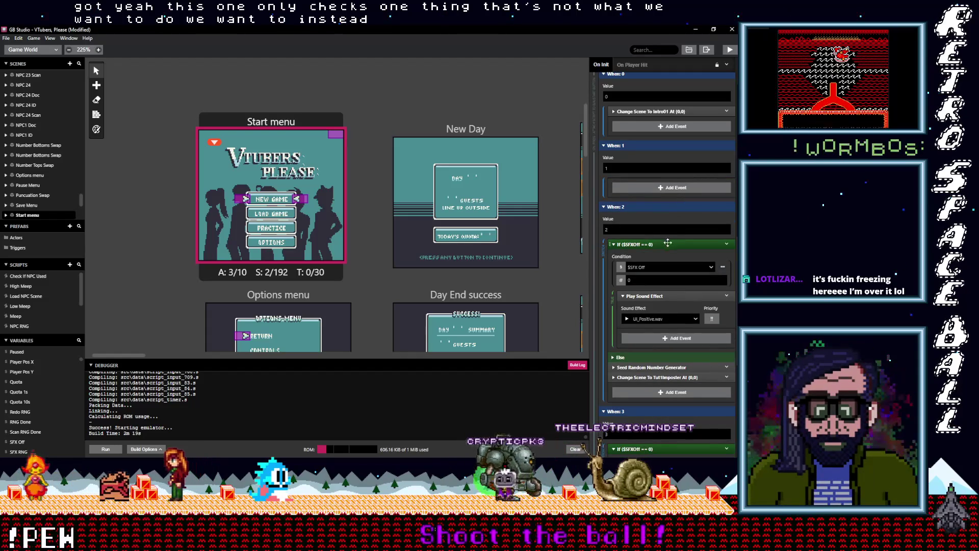
left_click(666, 244)
left_click(727, 244)
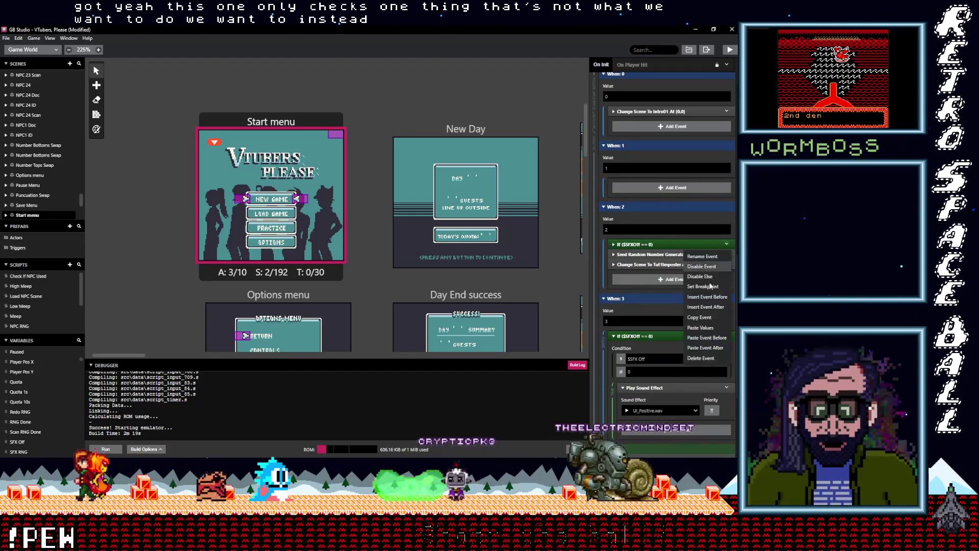
left_click(706, 317)
left_click(650, 186, "alt")
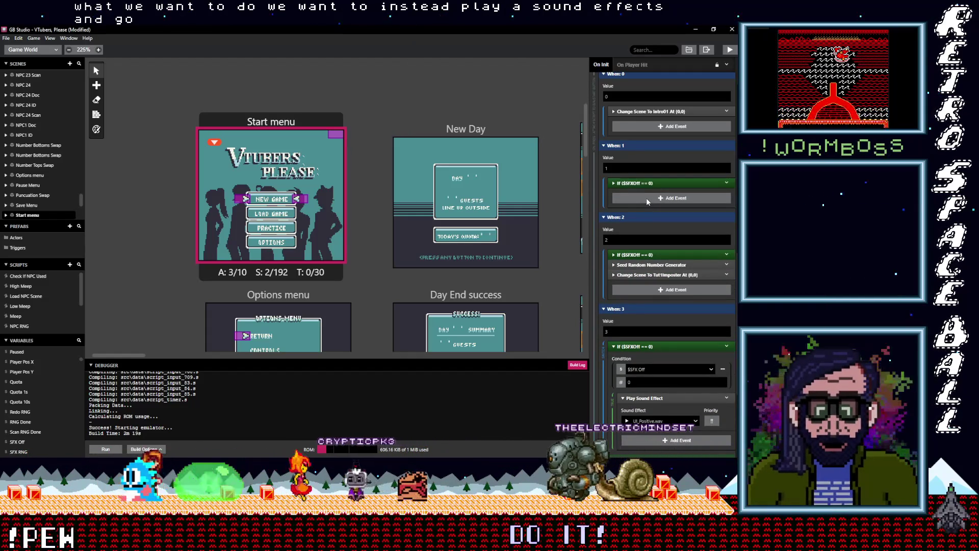
Step: Add a Change Scene event to When: 1, initially targeting Credits 8
left_click(646, 197)
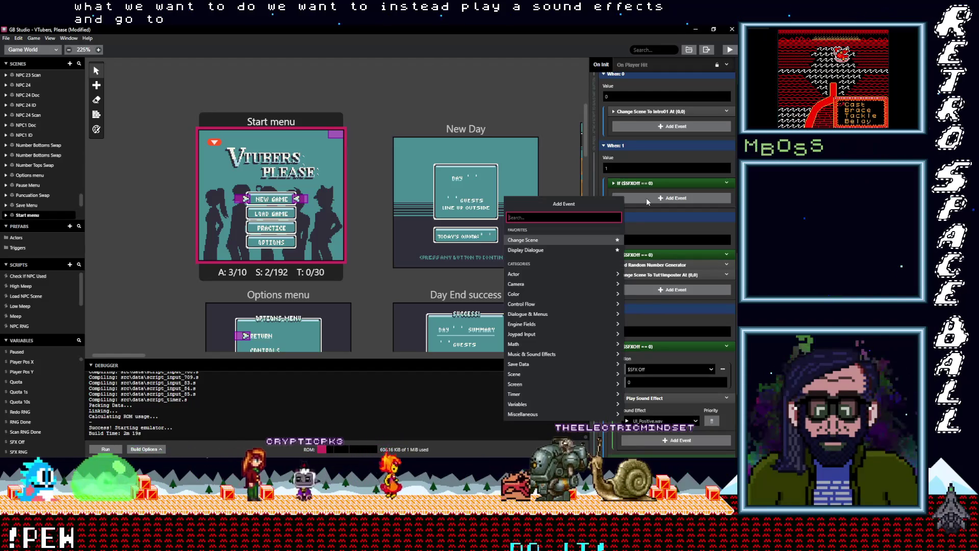
type("loc")
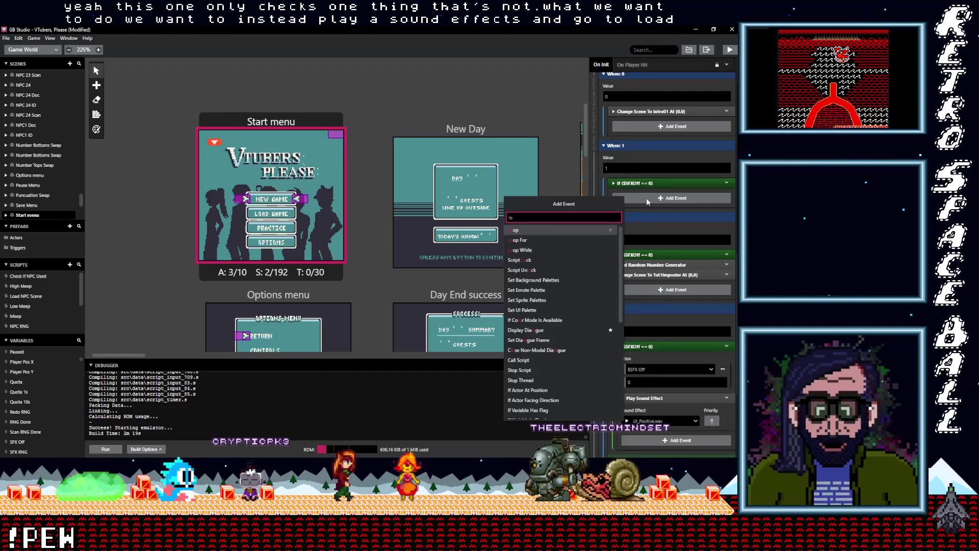
type("ha")
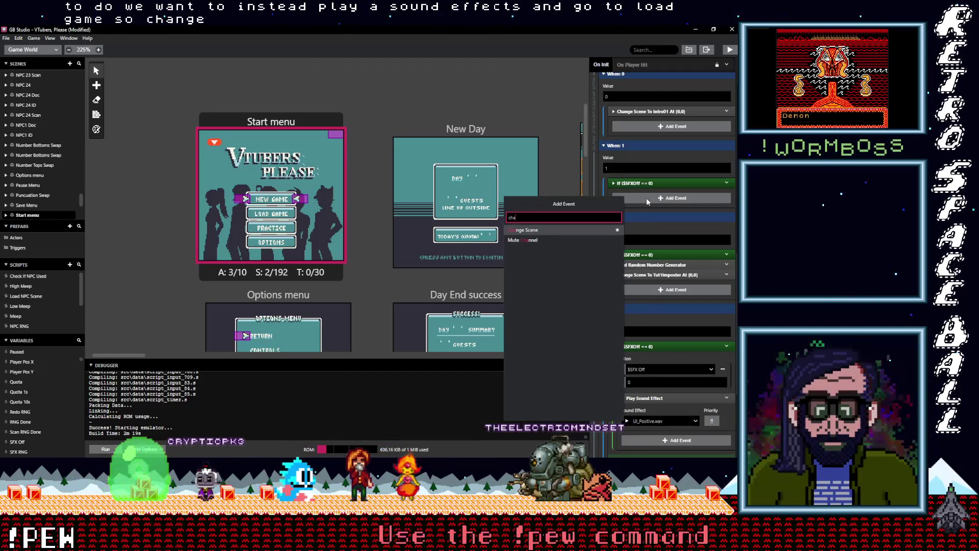
left_click(573, 231)
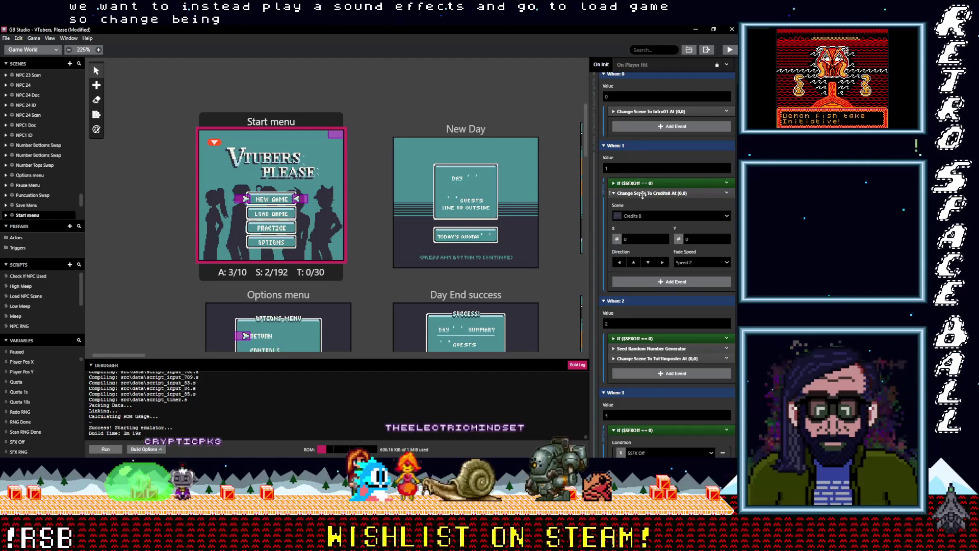
Step: Add a Store Current Scene On Stack event and move it above the Change Scene event
left_click(641, 194)
left_click(647, 208)
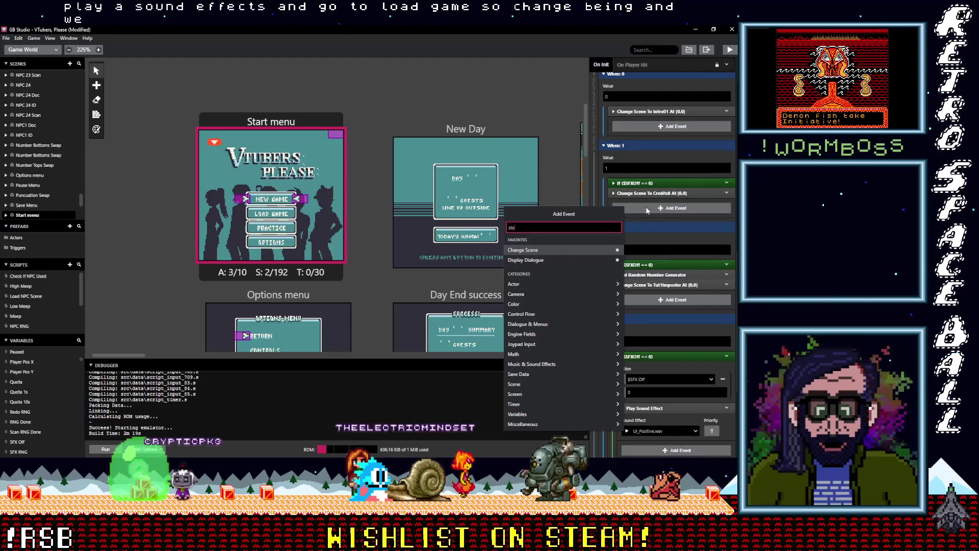
type("re")
key("Down")
key("Down")
key("Down")
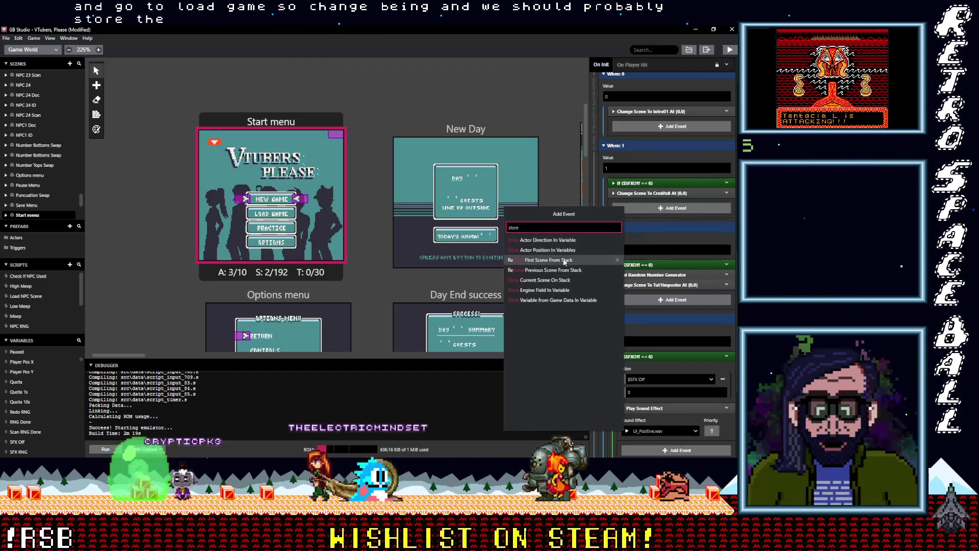
key("Return")
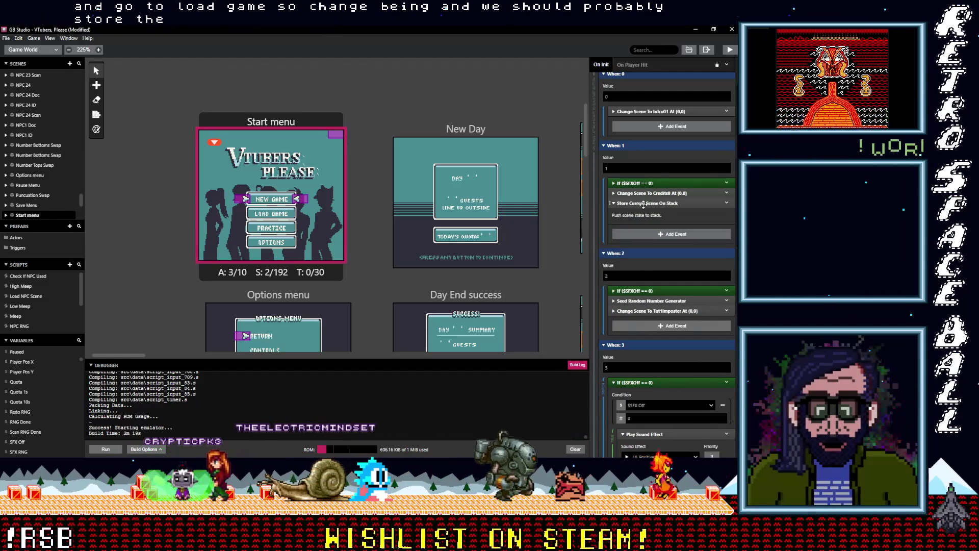
left_click_drag(643, 204, 643, 190)
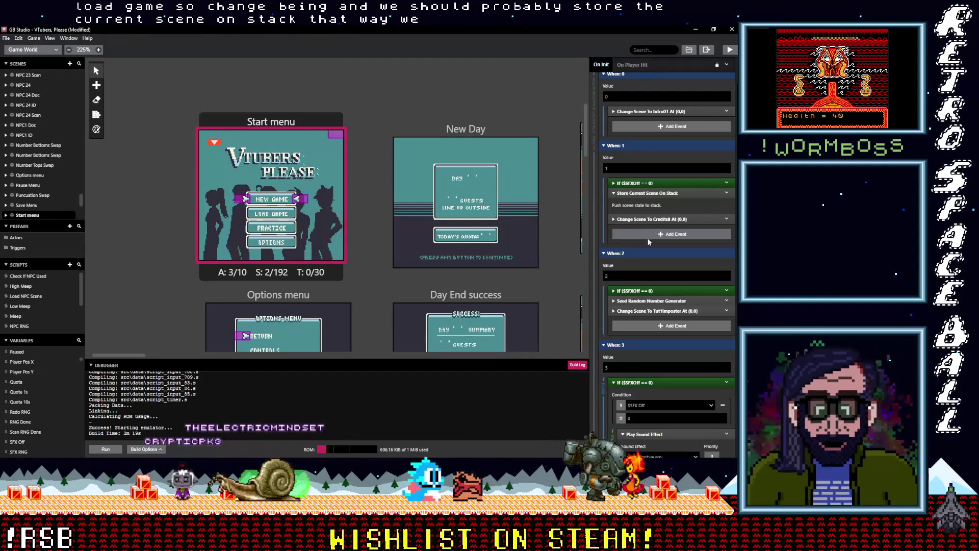
Step: Retarget the When: 1 Change Scene event to LoadMenu
left_click(652, 219)
left_click(658, 243)
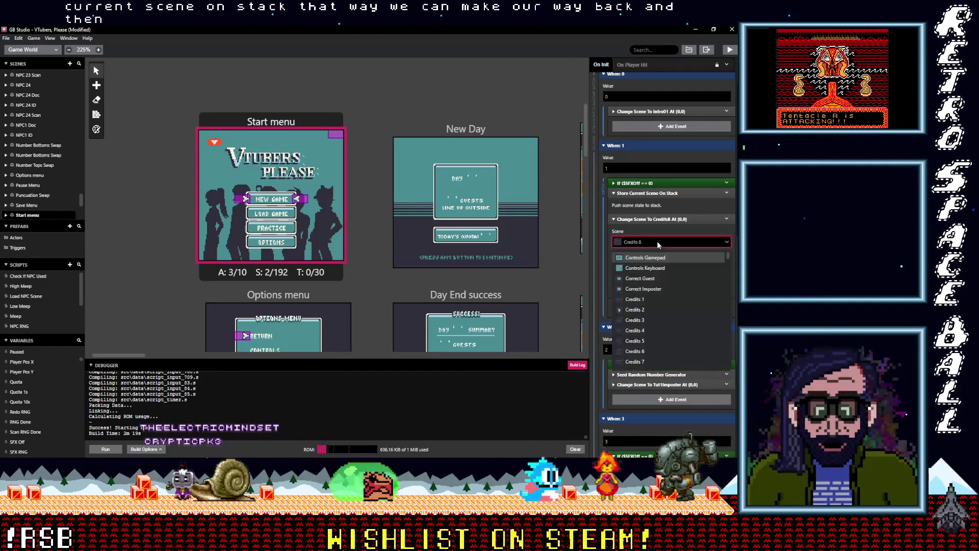
type("load")
key("Return")
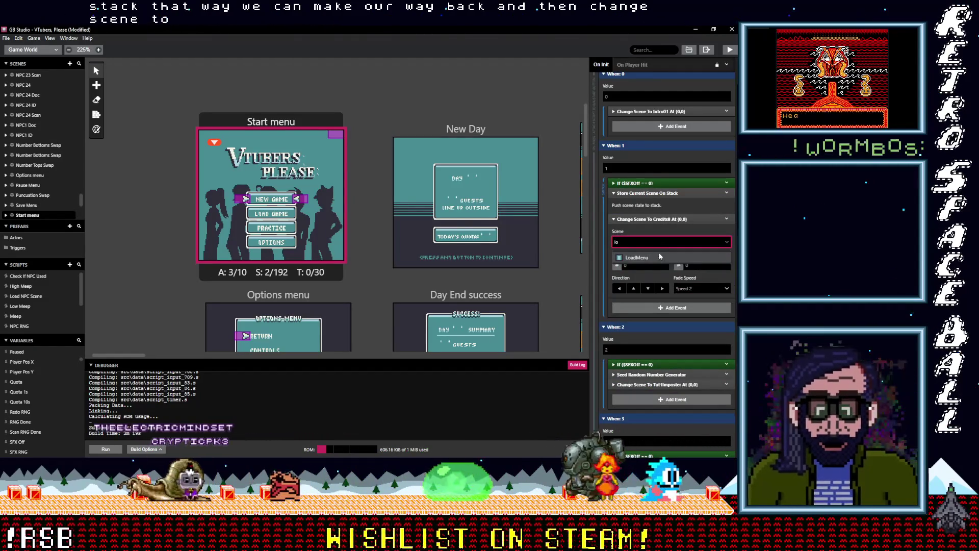
left_click(658, 218)
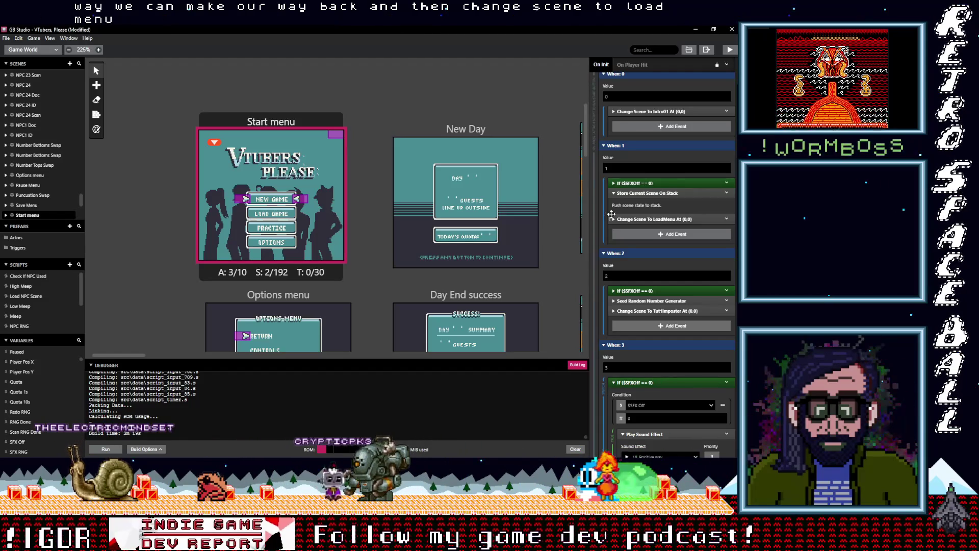
key("alt+Tab")
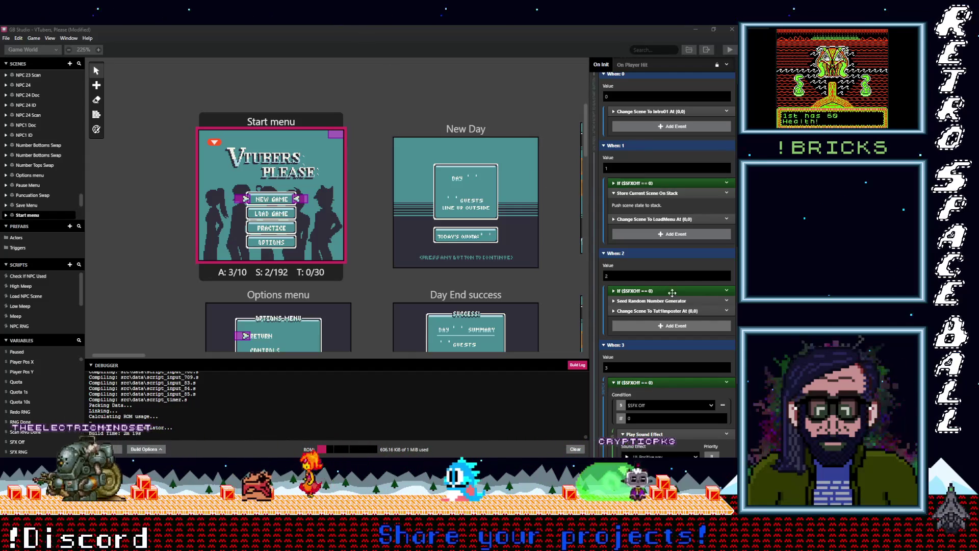
Step: Copy the If ($SFXOff == 0) check into When: 0, below Change Scene To Intro01
scroll(667, 295, "down", 3)
scroll(666, 298, "down", 1)
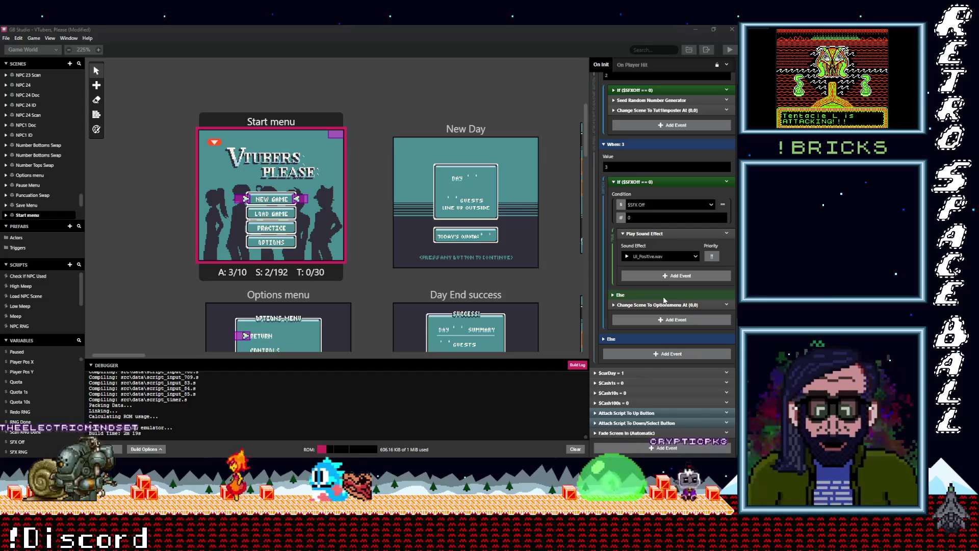
scroll(664, 300, "up", 4)
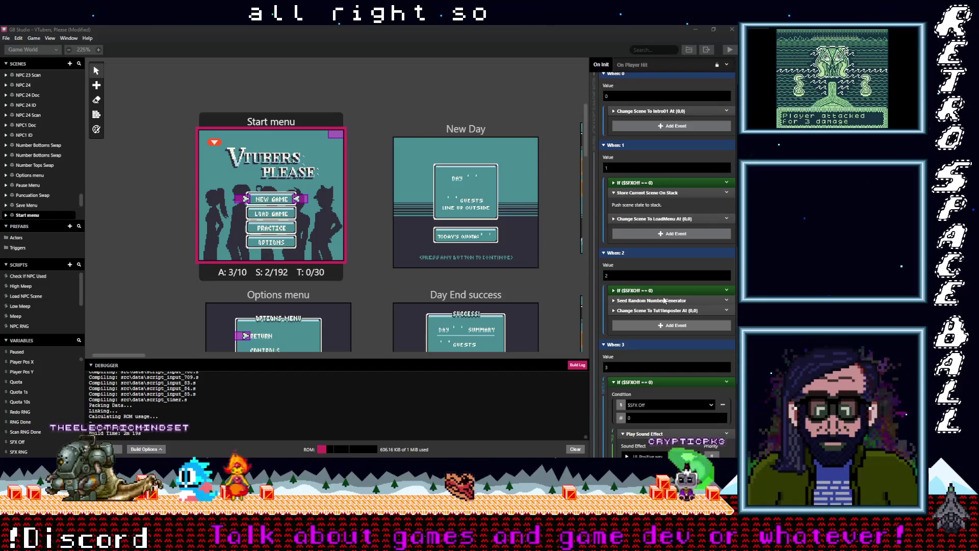
scroll(664, 300, "up", 1)
scroll(664, 300, "up", 1)
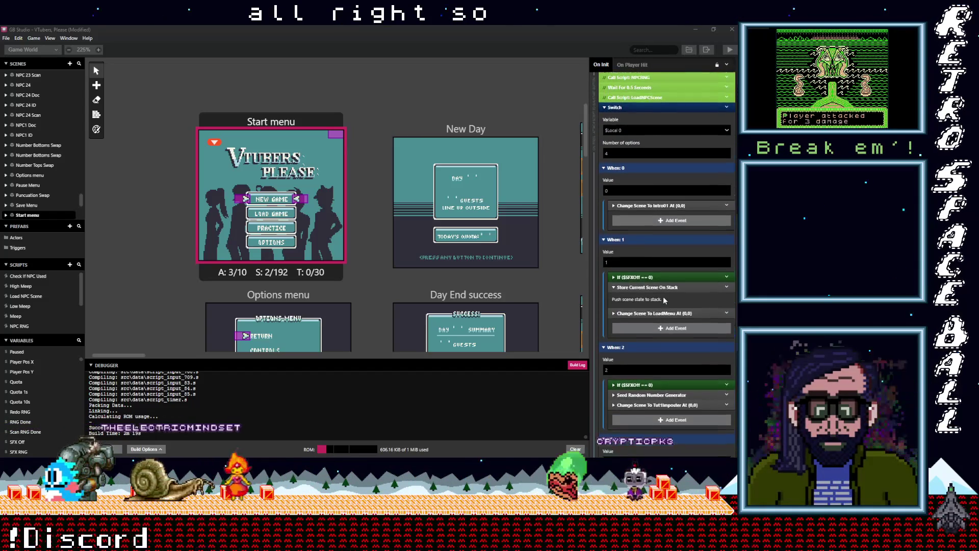
scroll(664, 300, "up", 1)
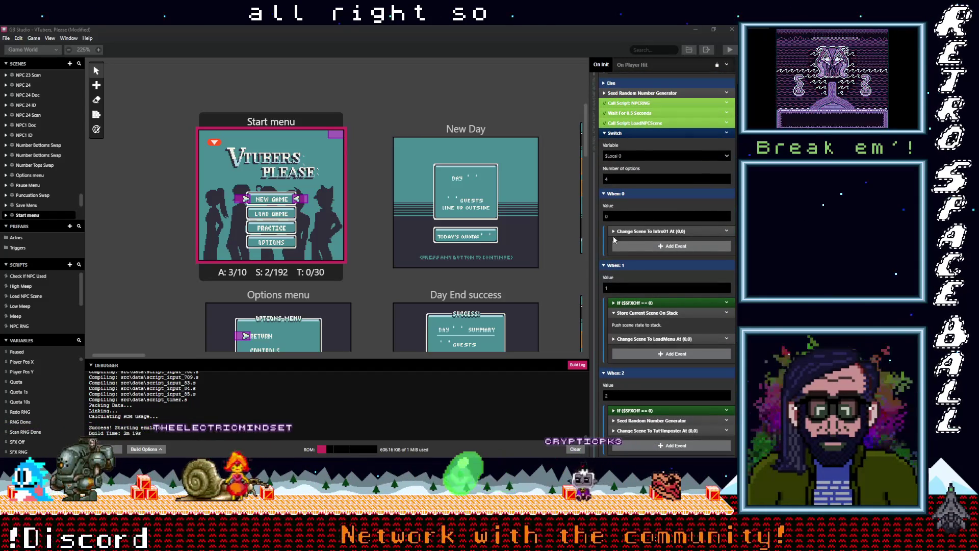
left_click(714, 303)
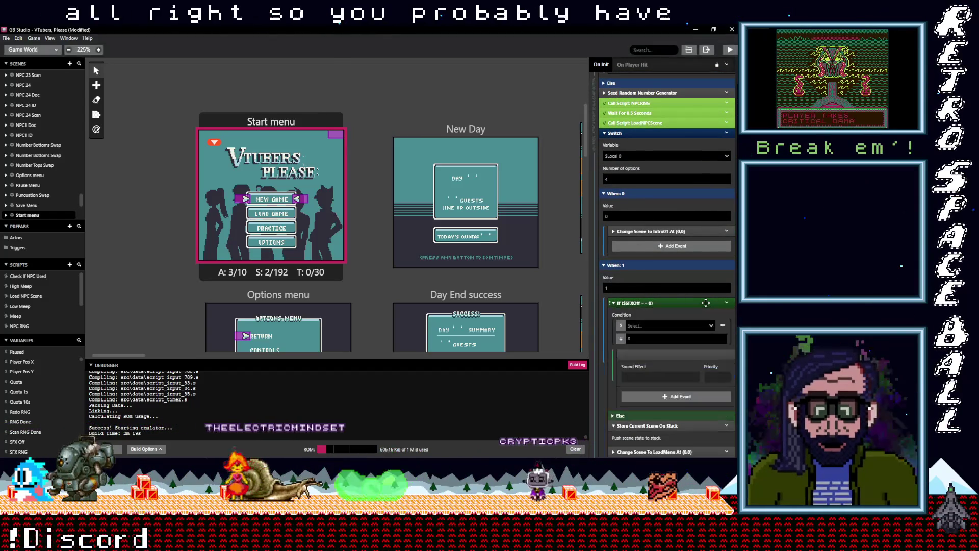
left_click(726, 302)
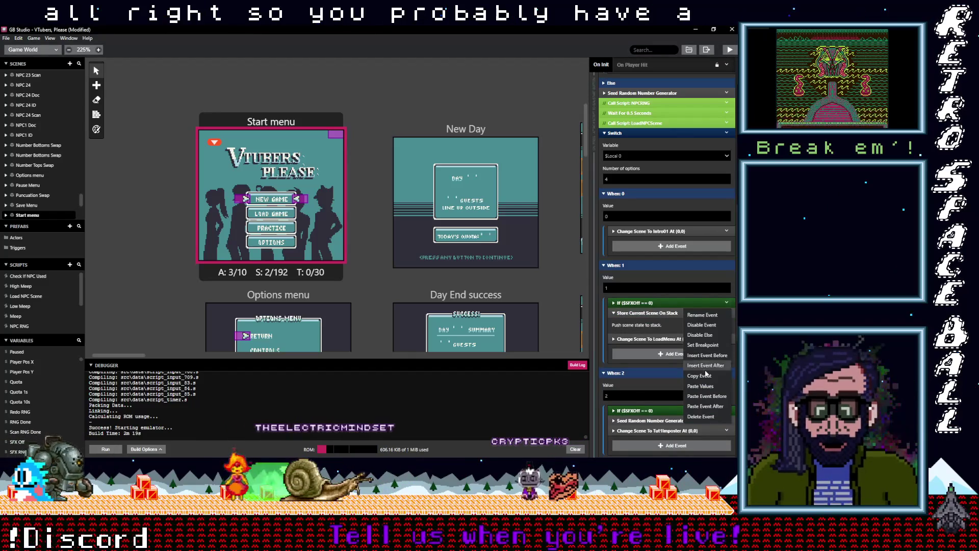
left_click(664, 304)
left_click(641, 249)
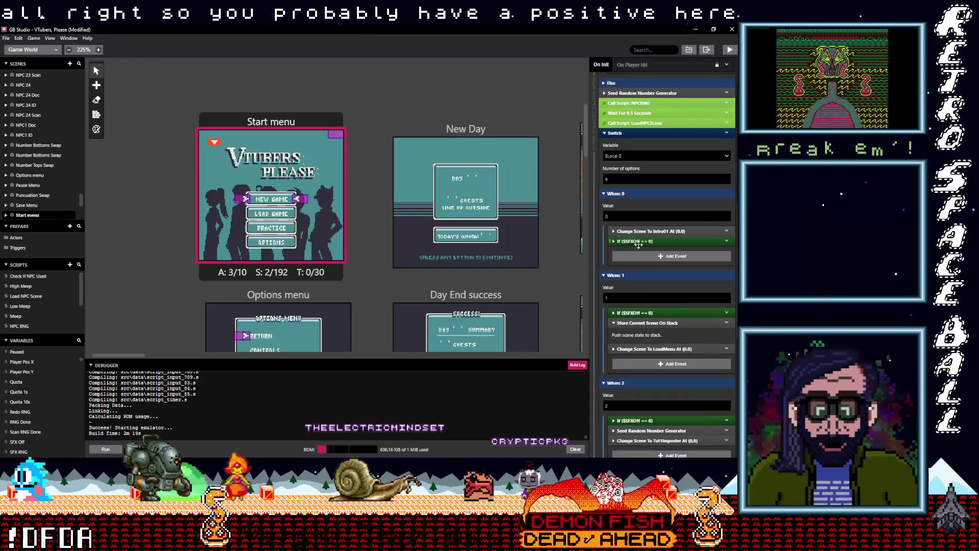
scroll(662, 261, "down", 5)
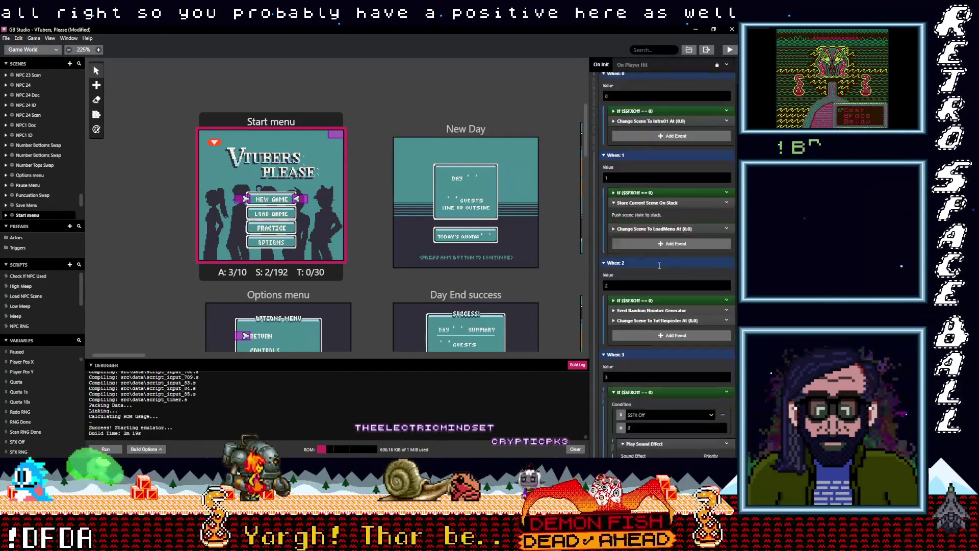
scroll(665, 267, "down", 1)
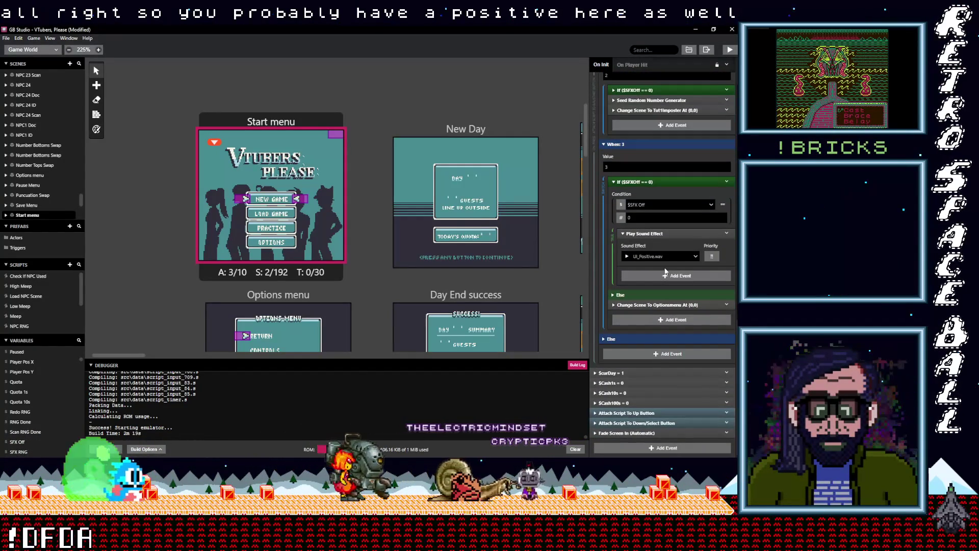
left_click(633, 181)
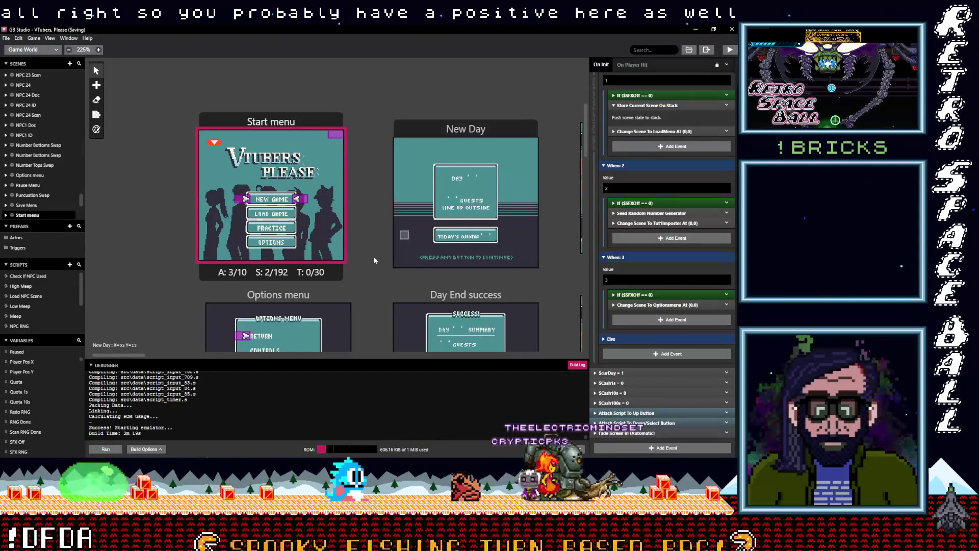
Step: Deselect the scene and build with Ctrl+B, panning across the NPC 3 scenes while it compiles
scroll(372, 278, "down", 5)
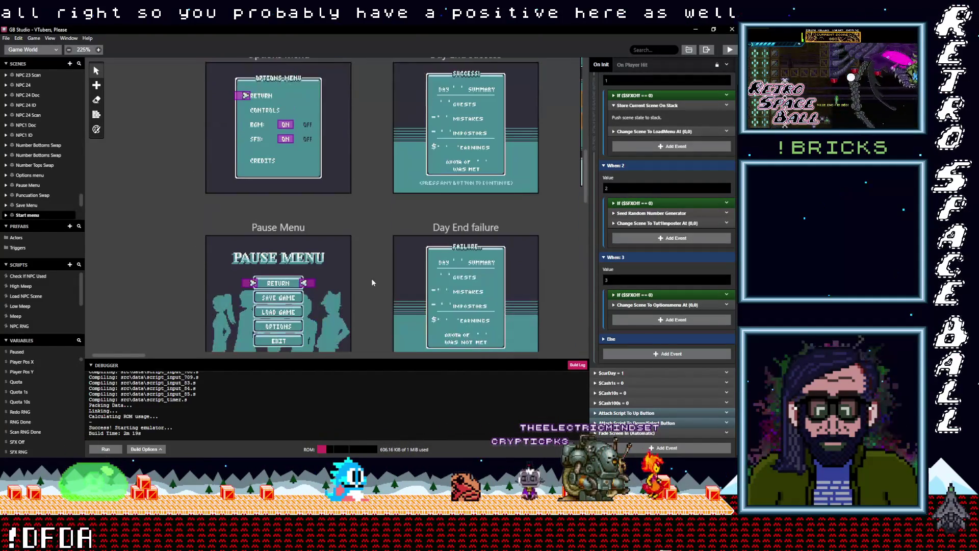
scroll(374, 279, "up", 5)
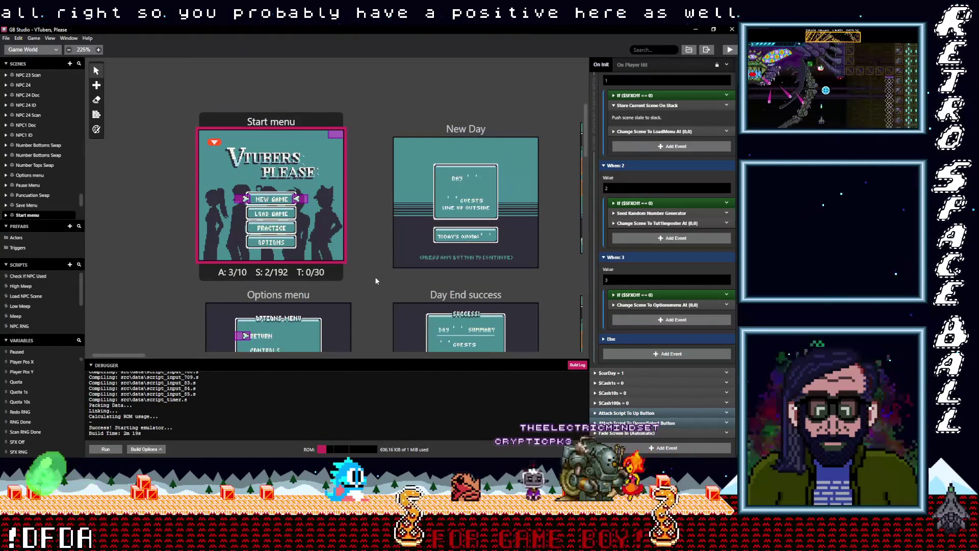
left_click(378, 249)
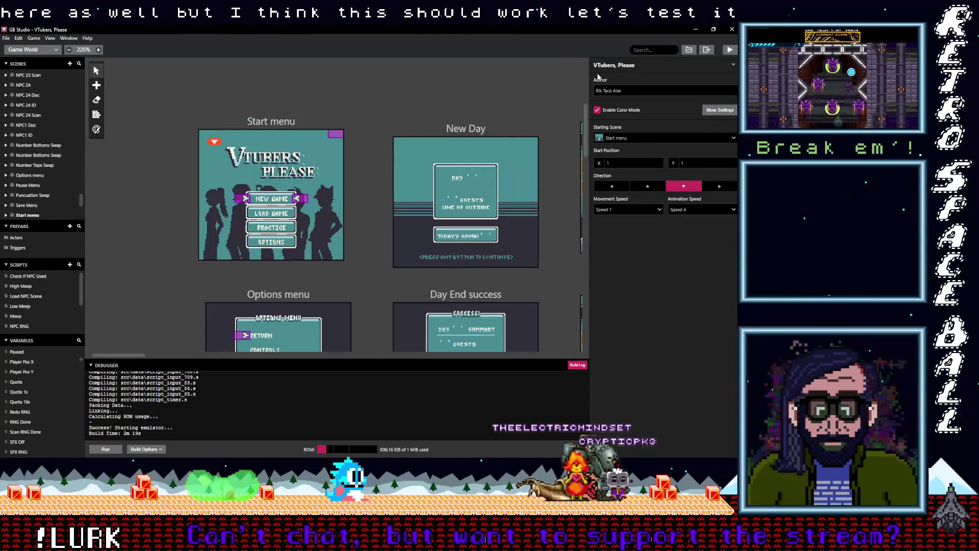
key("ctrl+b")
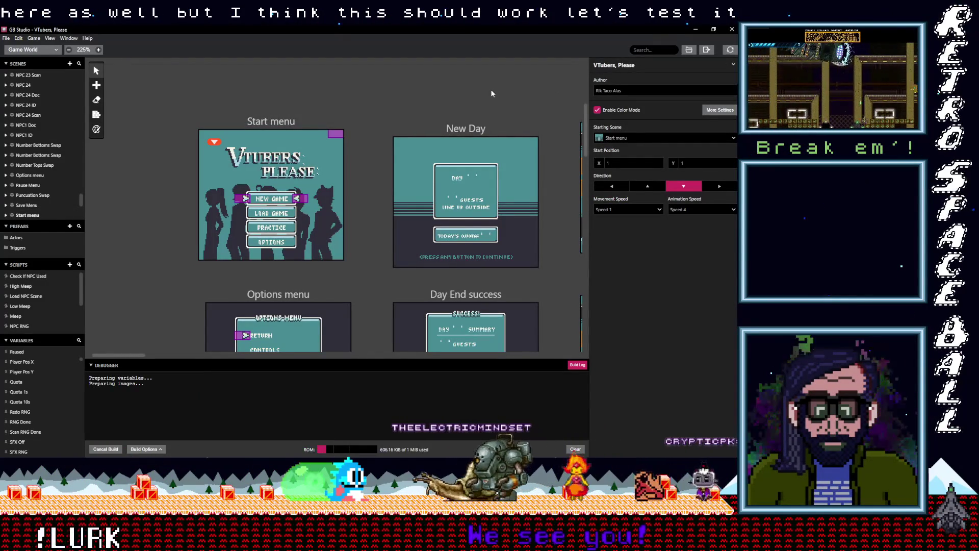
scroll(518, 117, "right", 10)
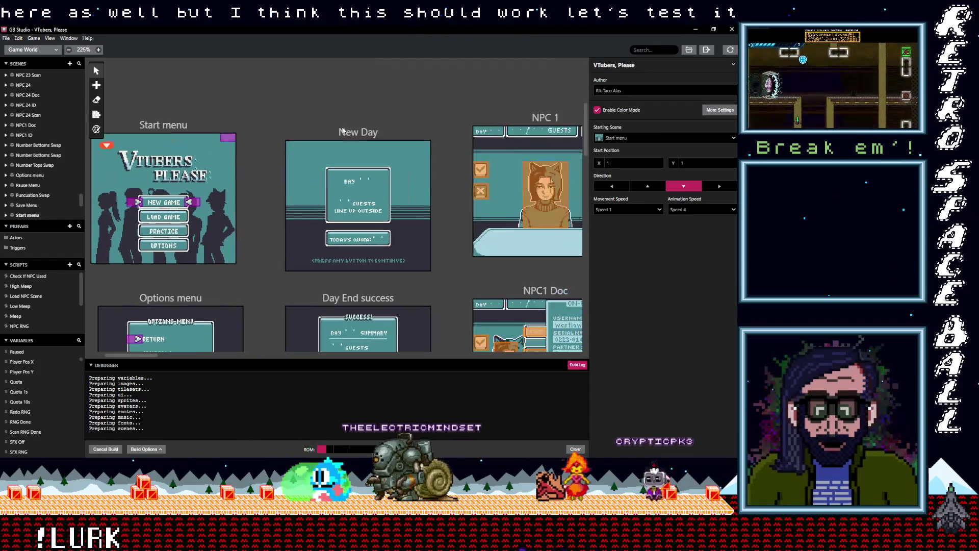
left_click_drag(486, 85, 384, 99)
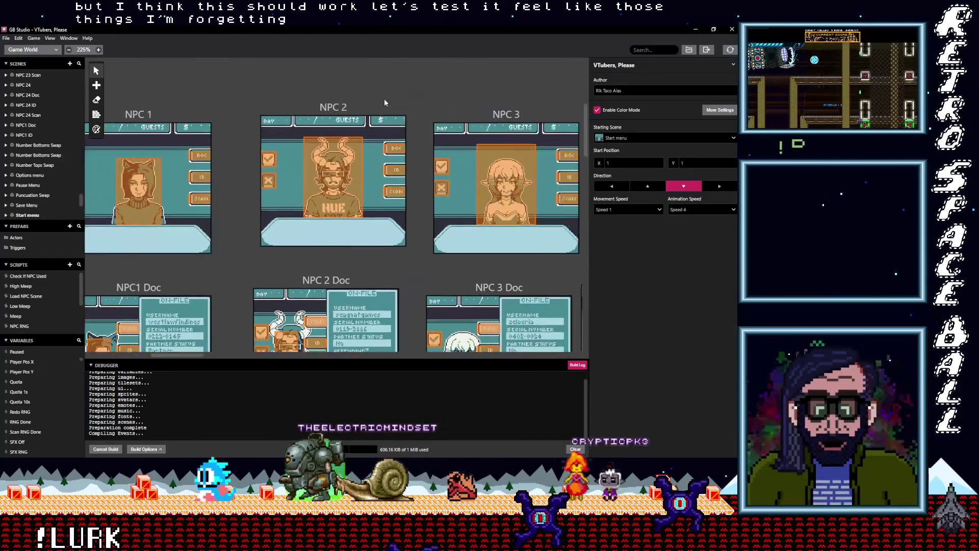
scroll(537, 109, "right", 6)
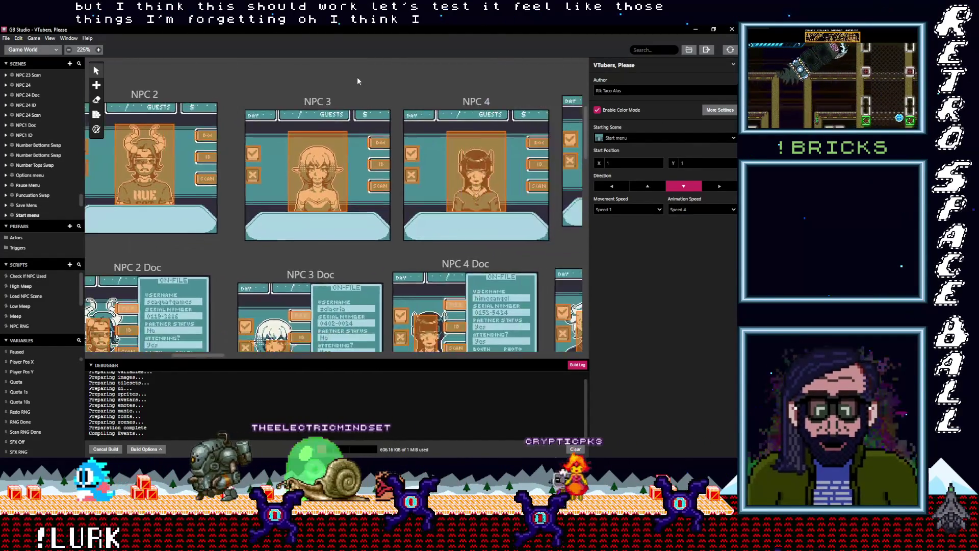
scroll(382, 200, "right", 8)
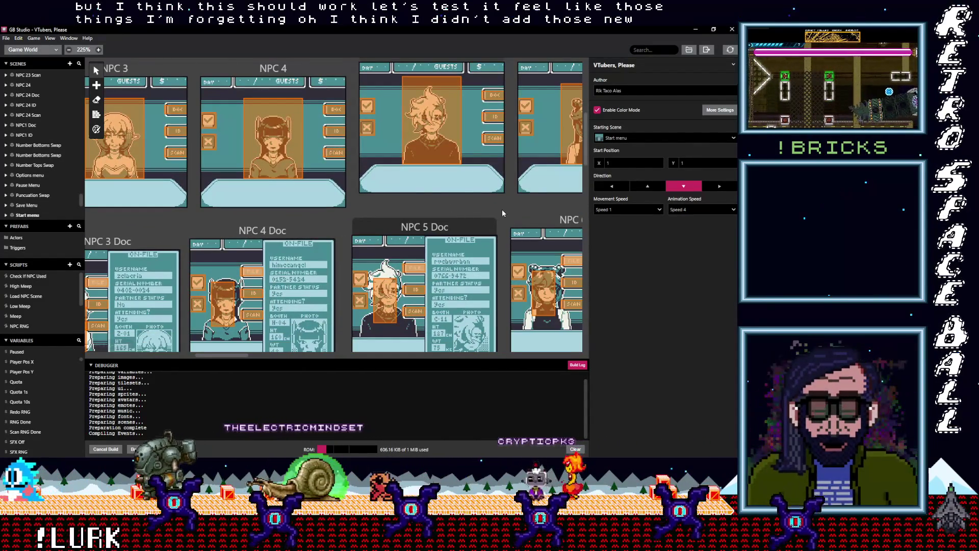
scroll(377, 219, "right", 2)
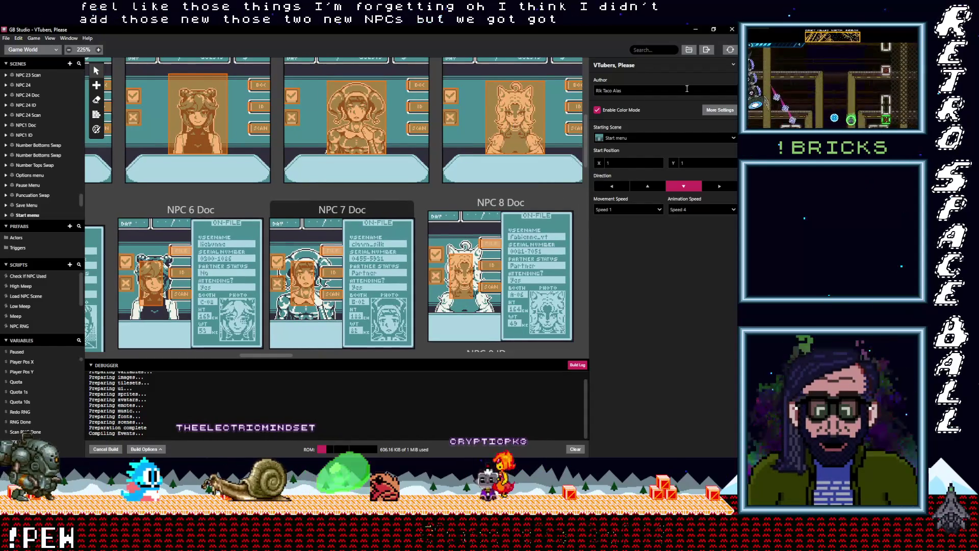
scroll(514, 126, "right", 1)
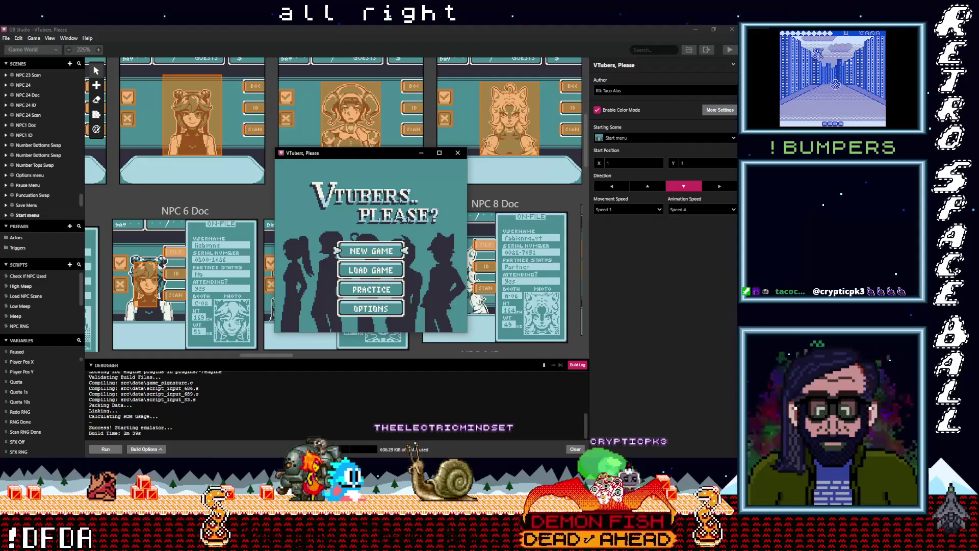
left_click(388, 179)
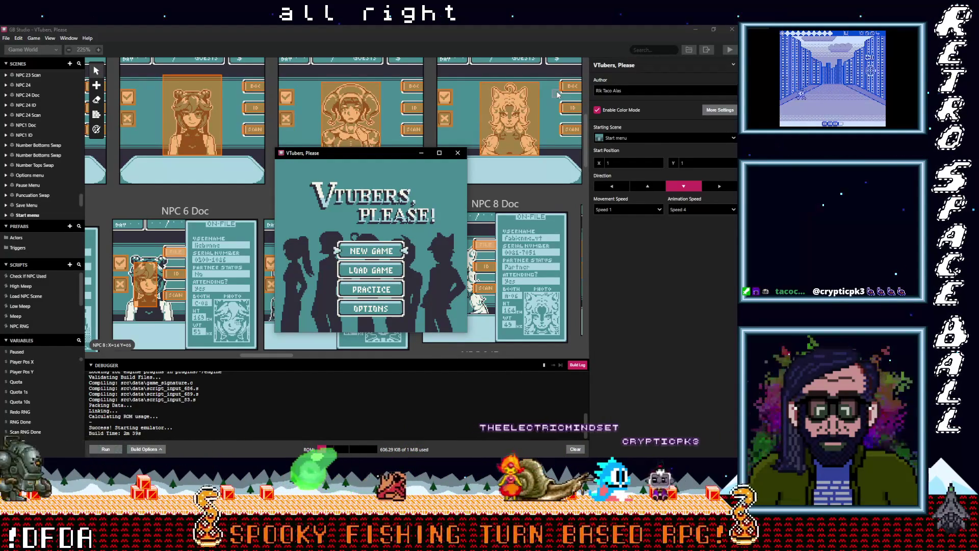
key("Down")
key("Down")
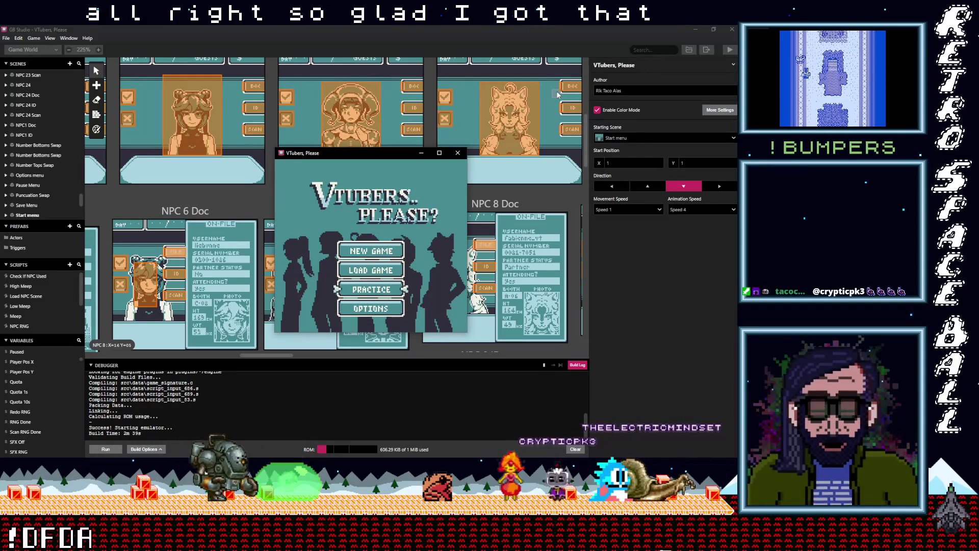
key("z")
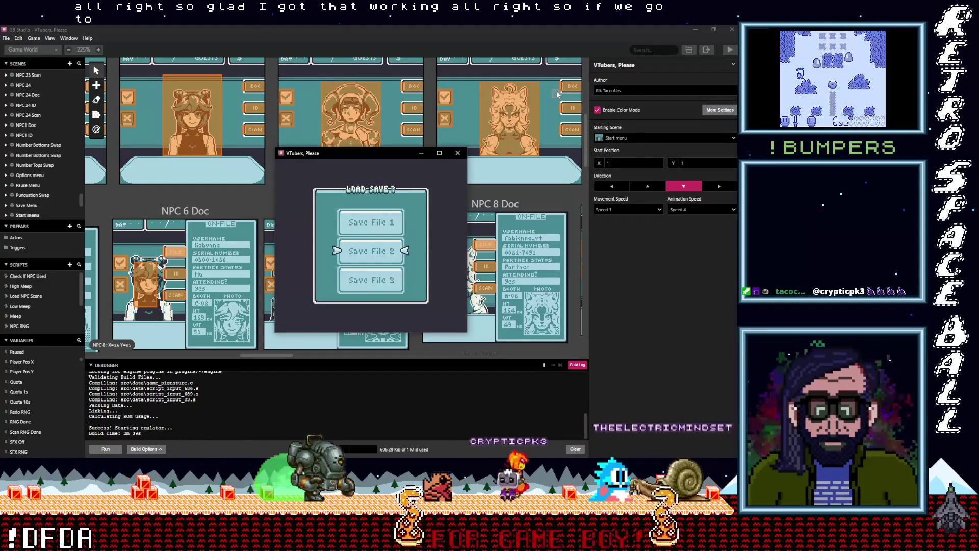
key("z")
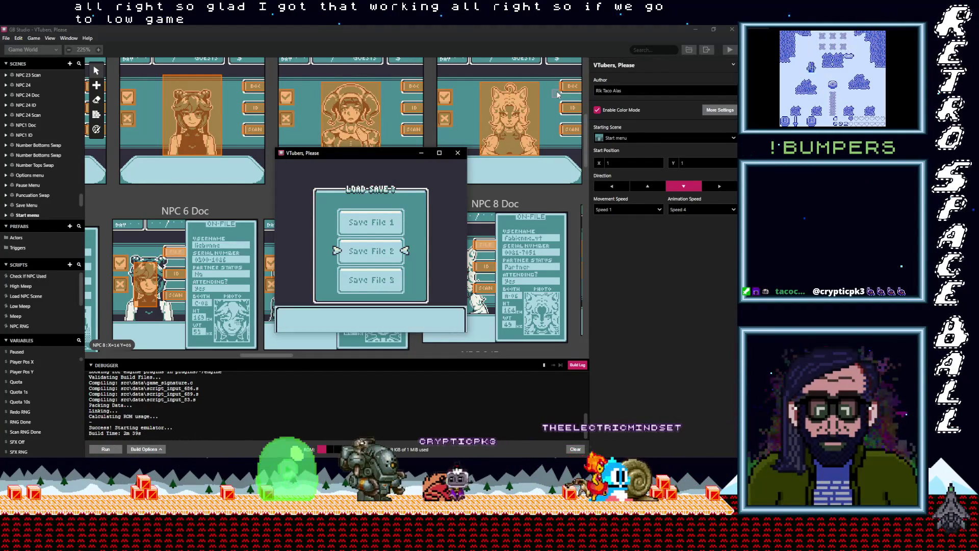
key("z")
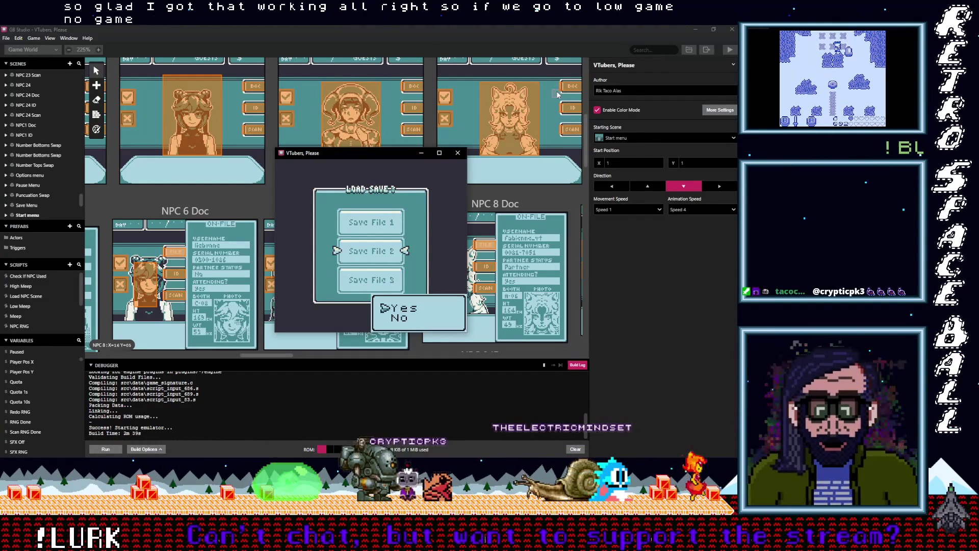
key("z")
key("z")
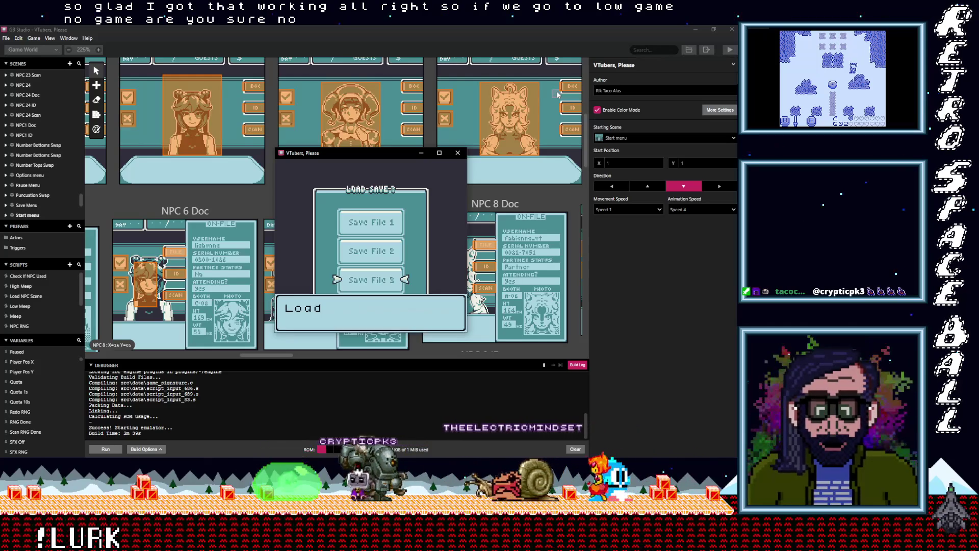
key("z")
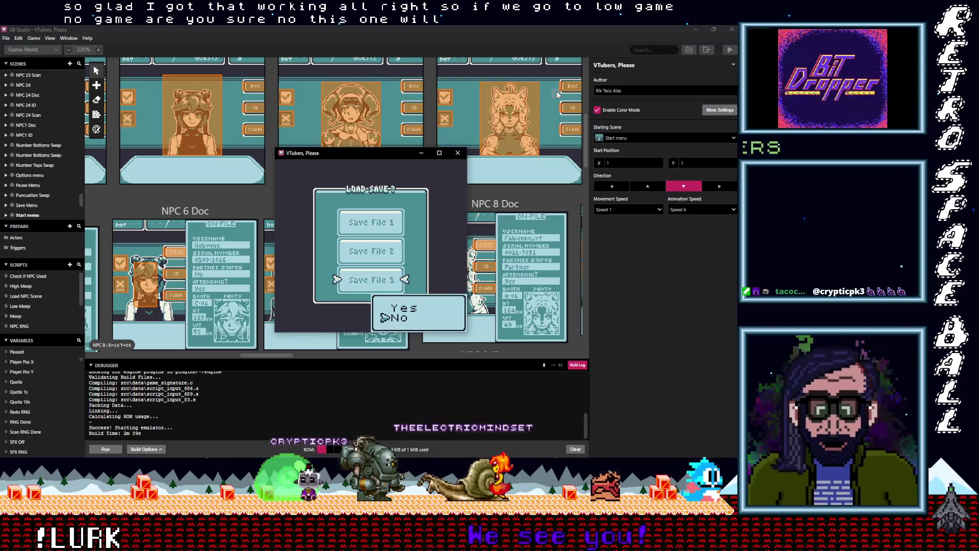
key("z")
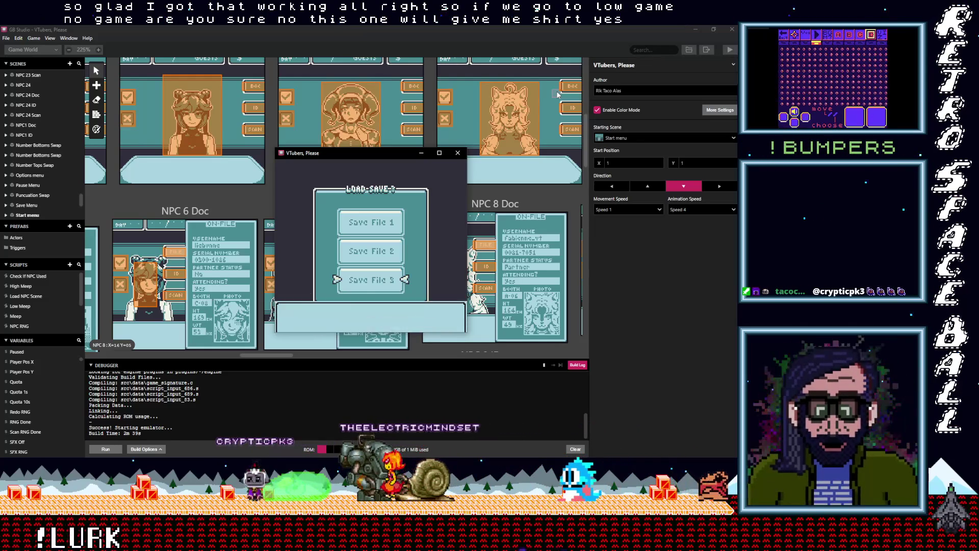
key("z")
key("Up")
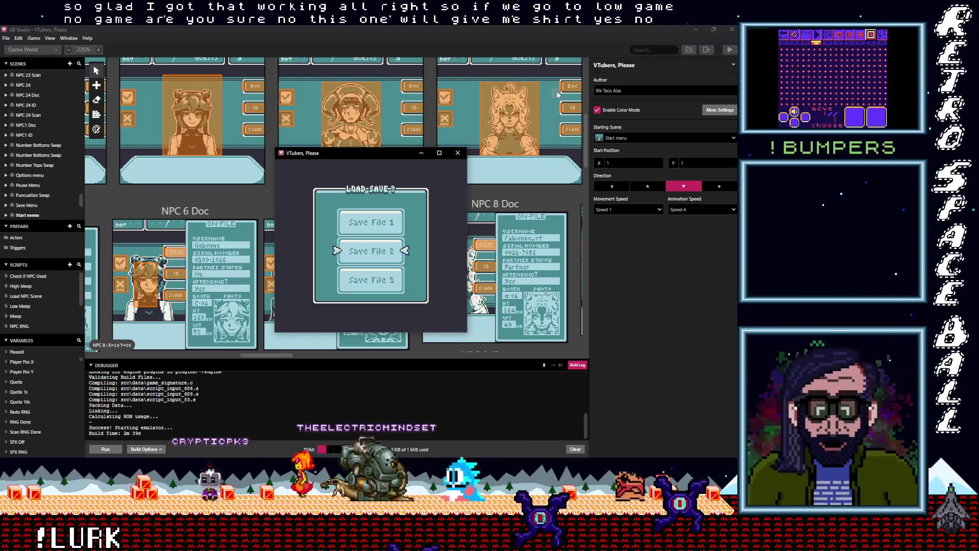
key("z")
key("z")
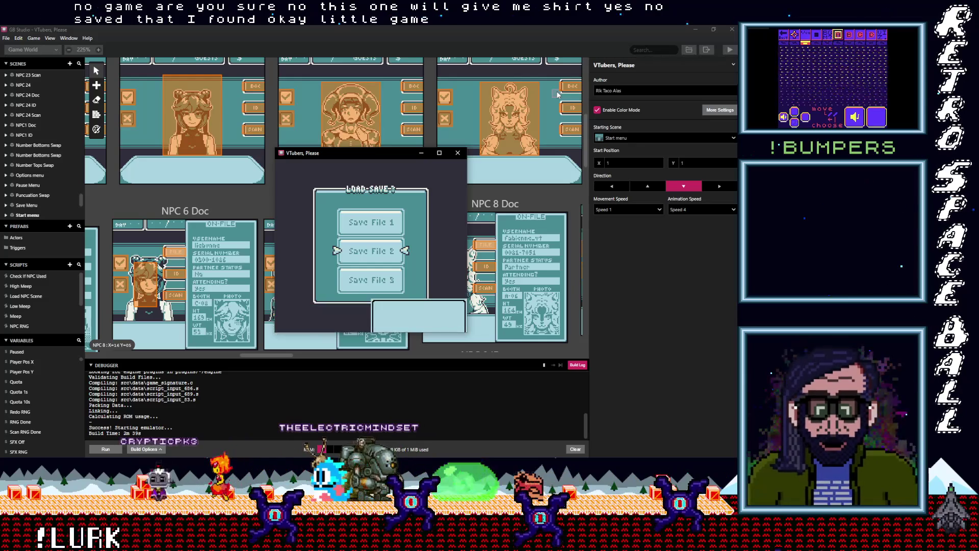
key("z")
key("z")
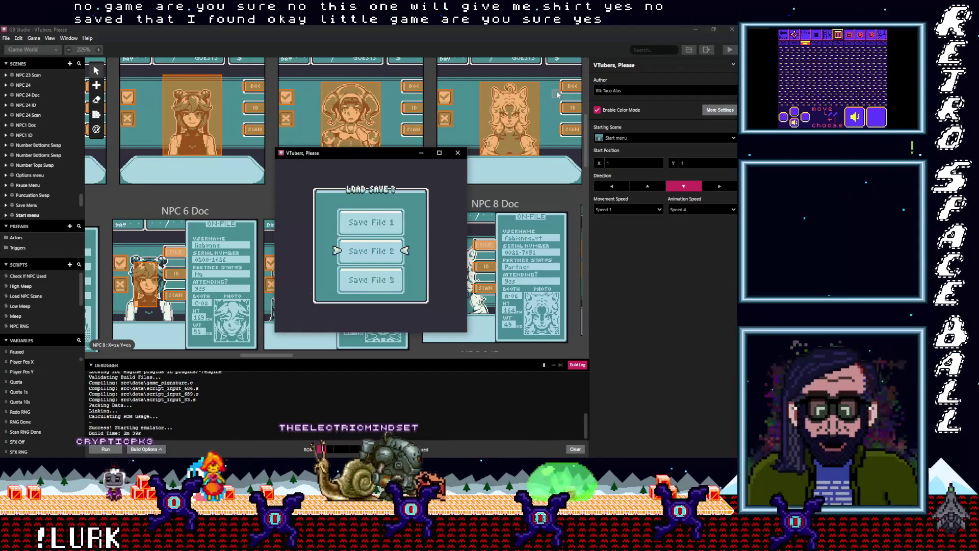
key("z")
key("z")
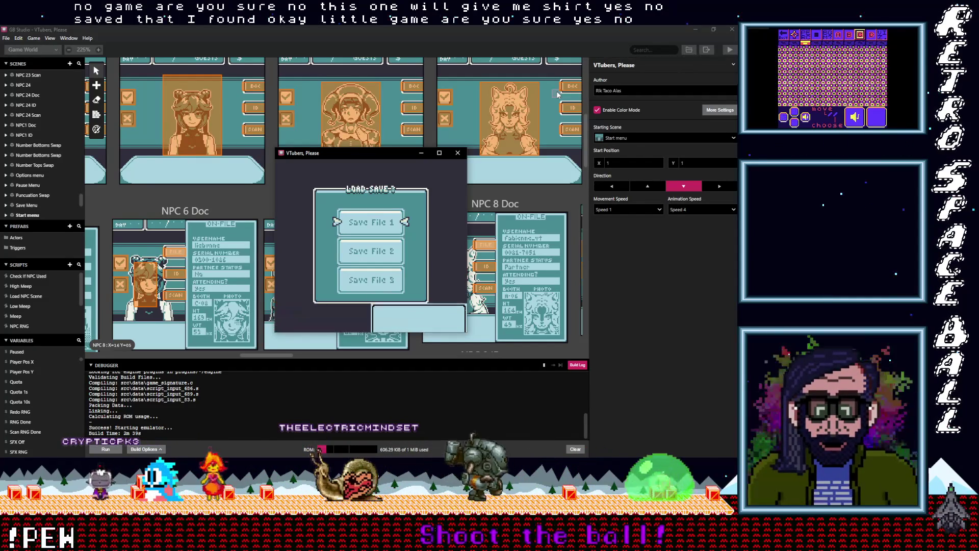
key("z")
key("z")
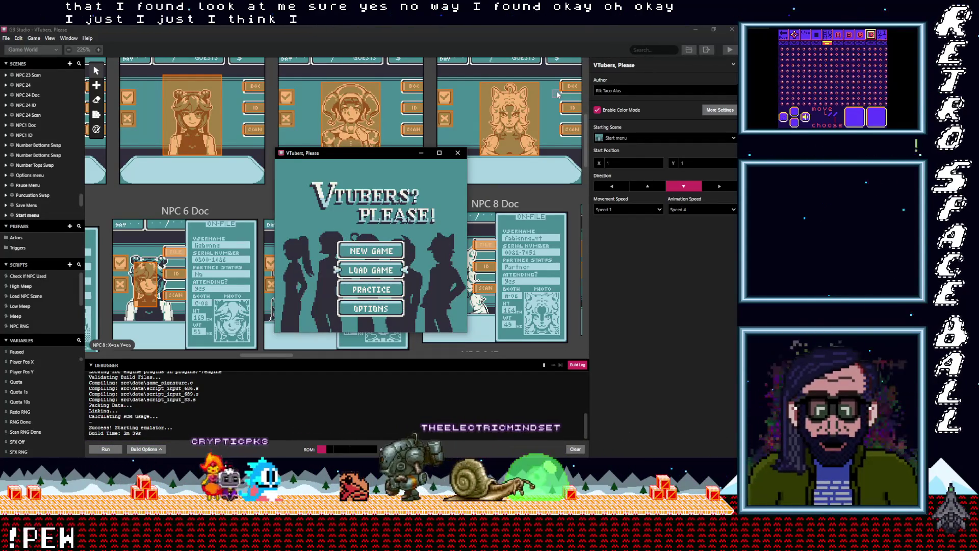
key("z")
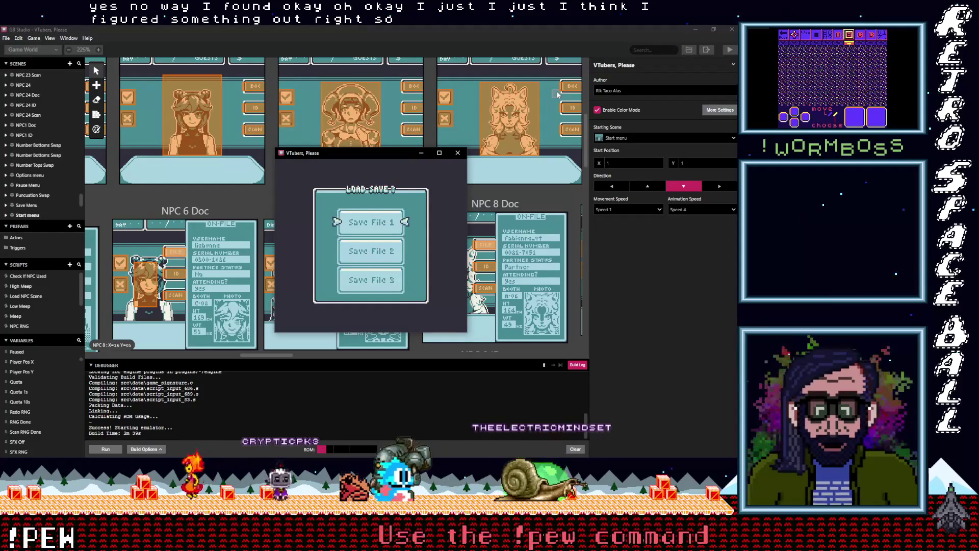
key("z")
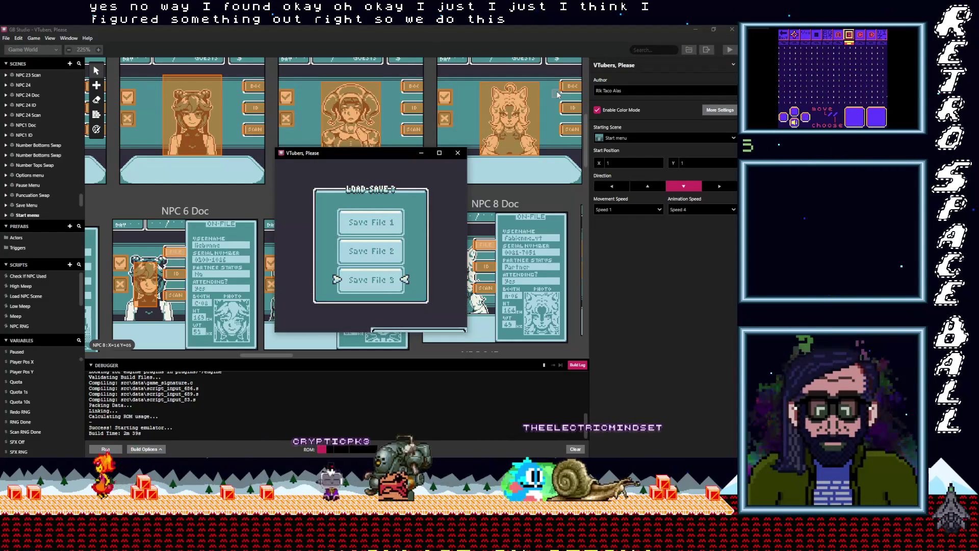
key("x")
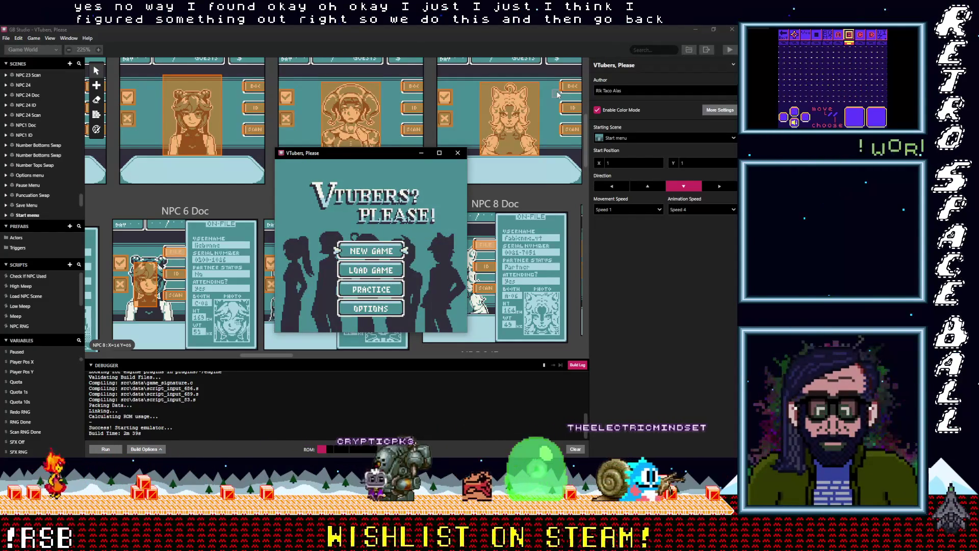
key("Down")
key("Down")
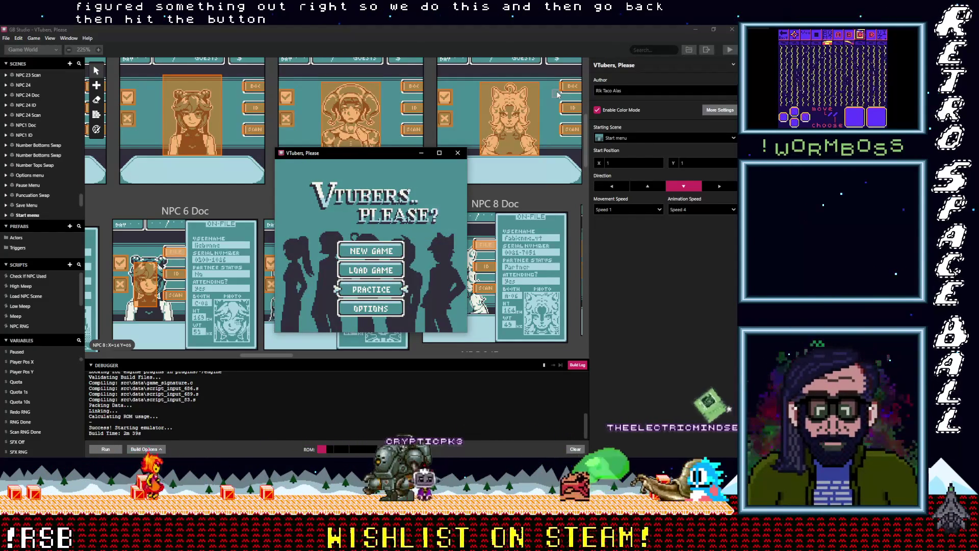
key("Up")
key("Up")
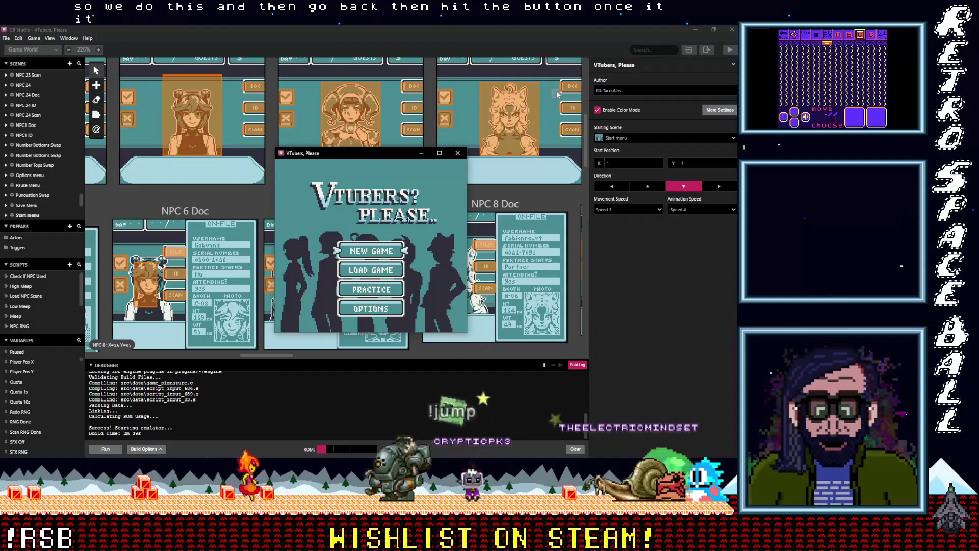
key("Up")
key("Up")
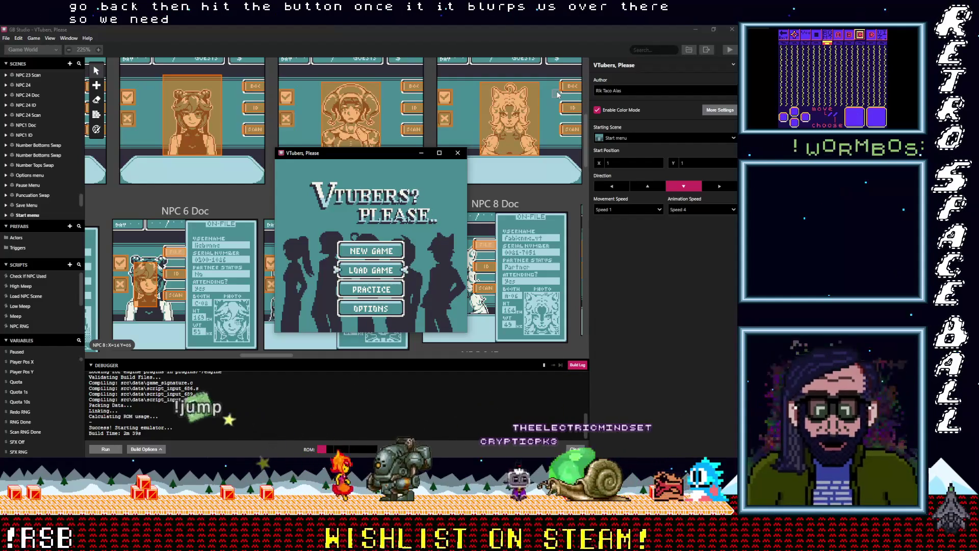
key("Down")
key("Down")
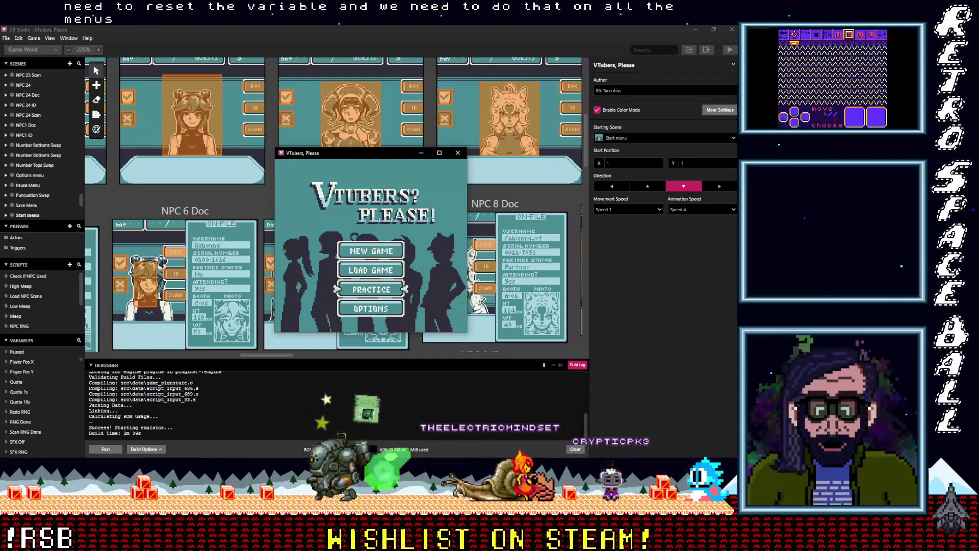
key("alt+Tab")
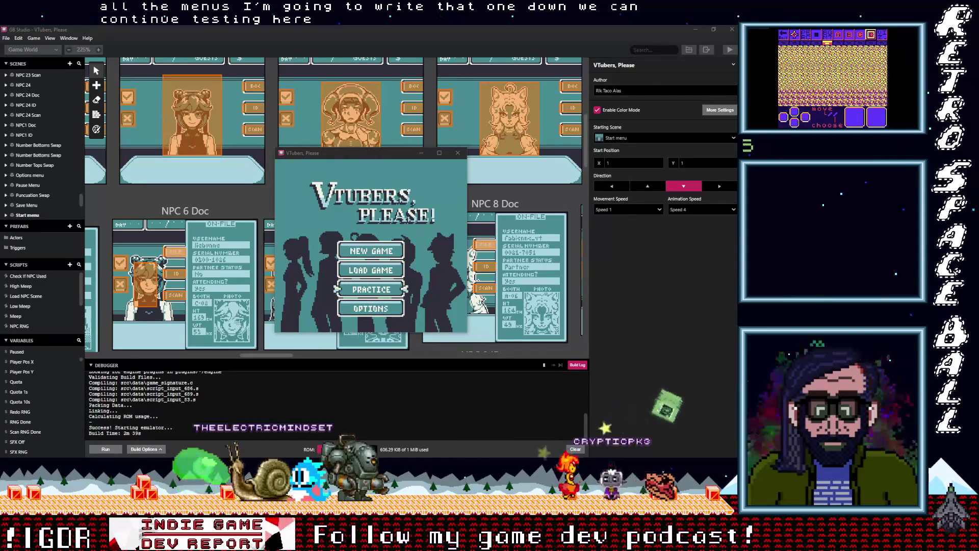
left_click(440, 230)
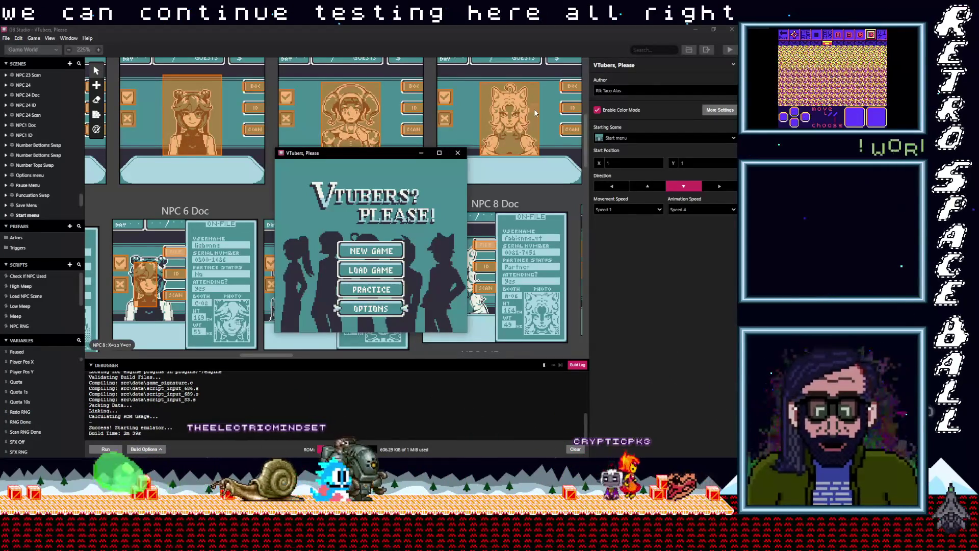
key("z")
key("Down")
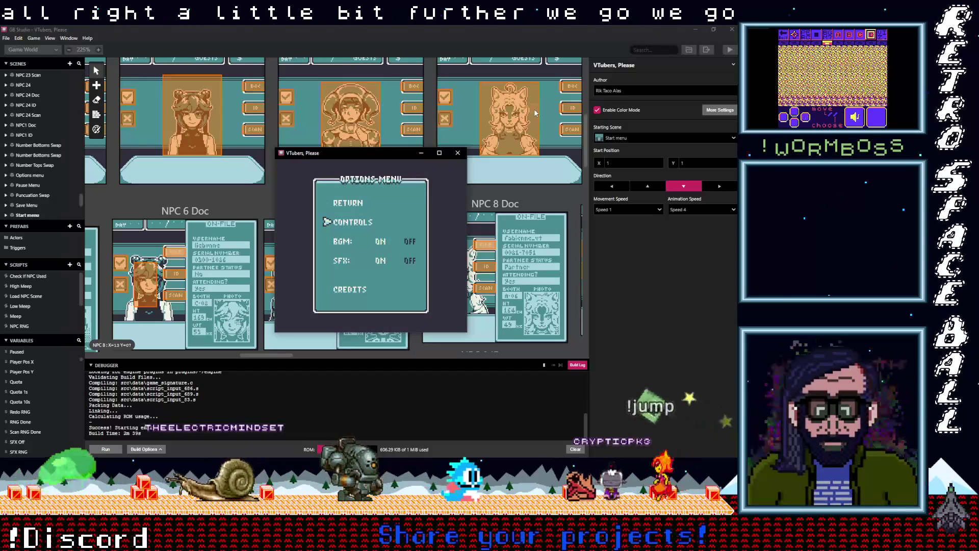
key("z")
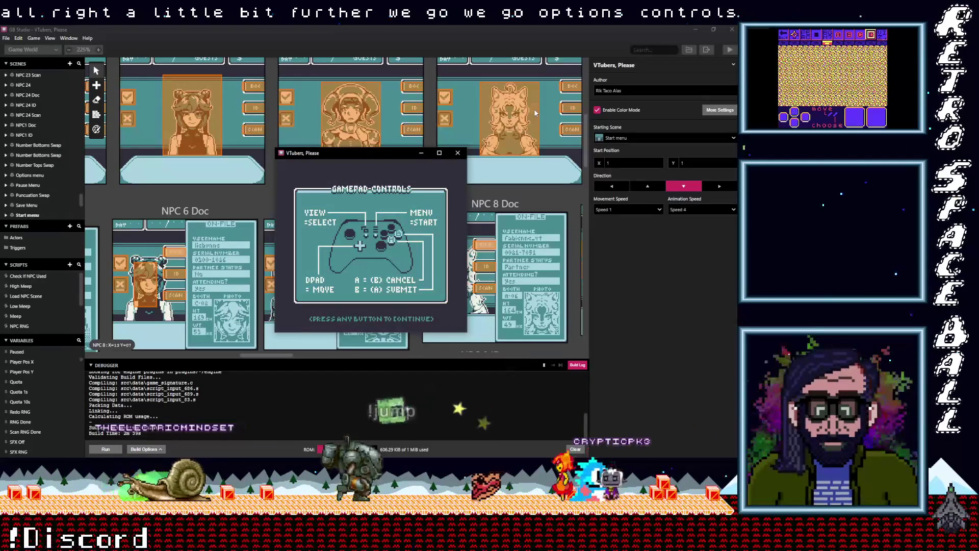
key("z")
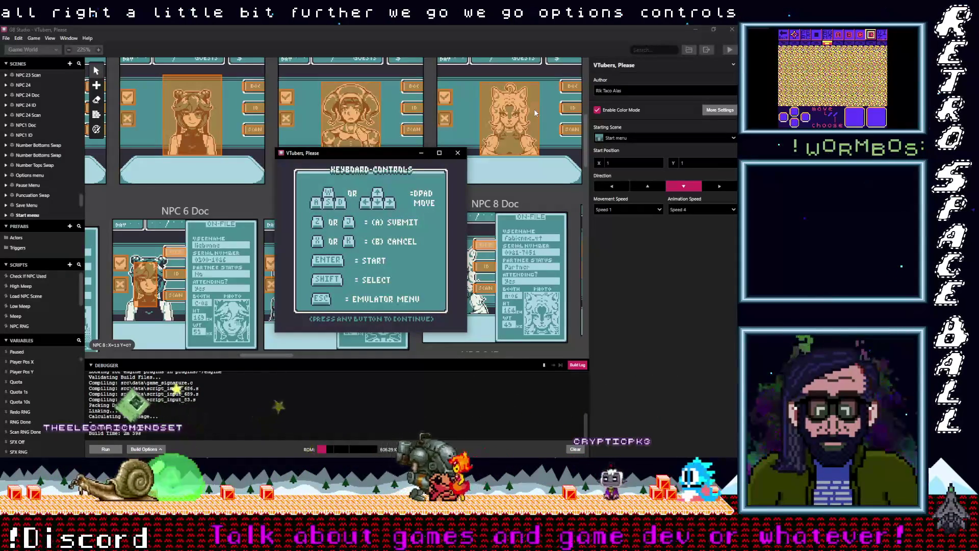
key("z")
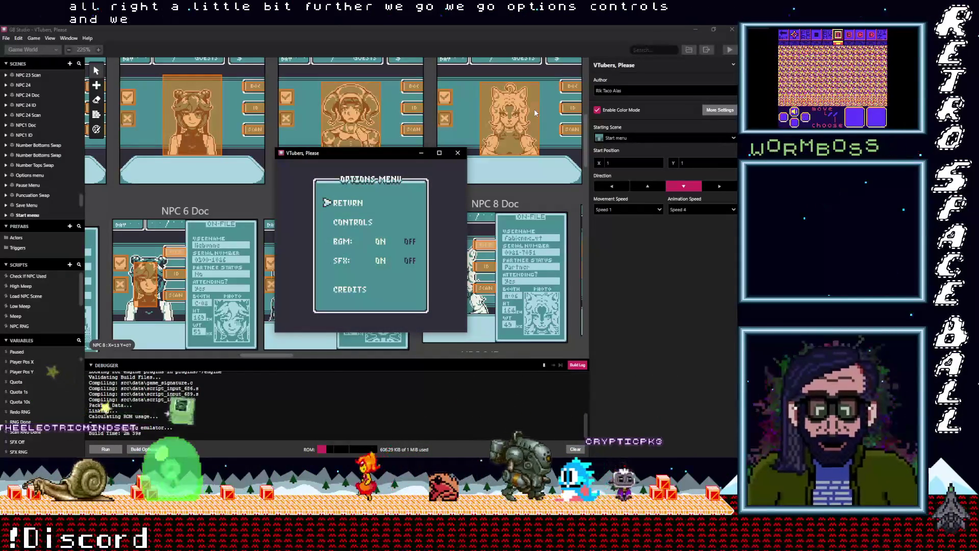
key("Up")
key("Down")
key("Down")
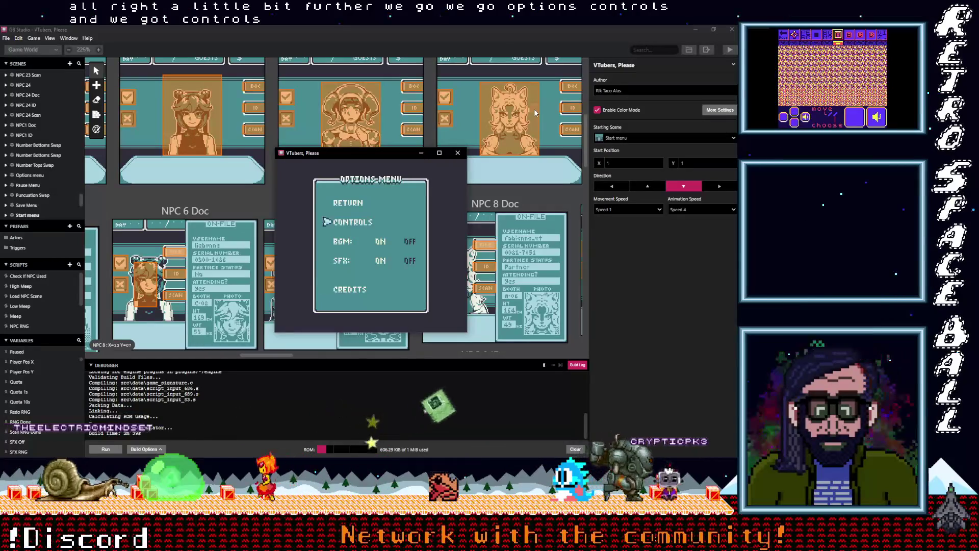
key("Down")
key("Down")
key("Down")
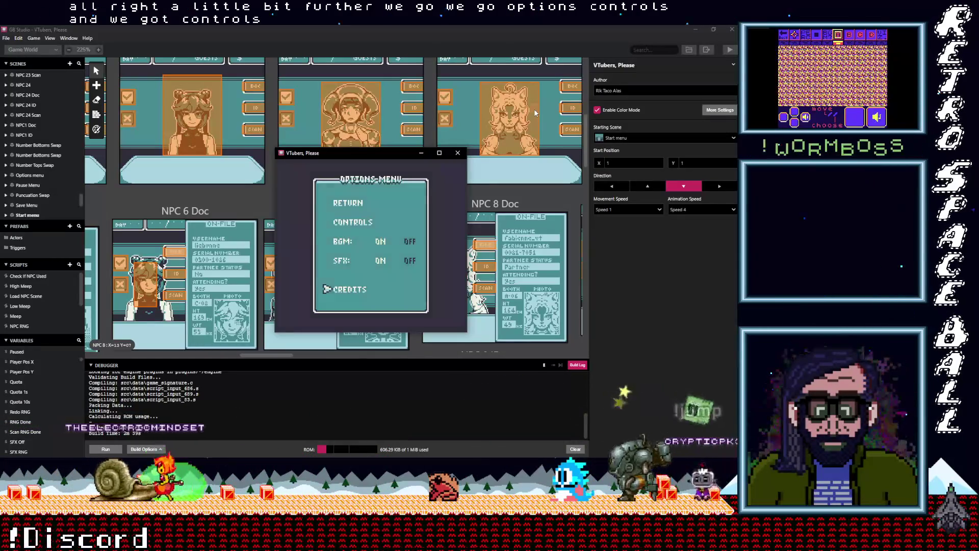
key("z")
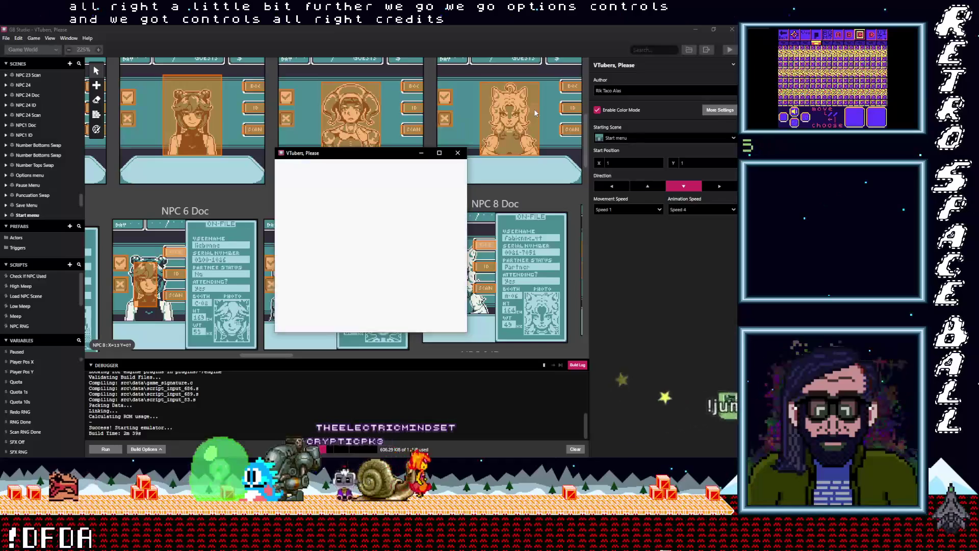
key("Down")
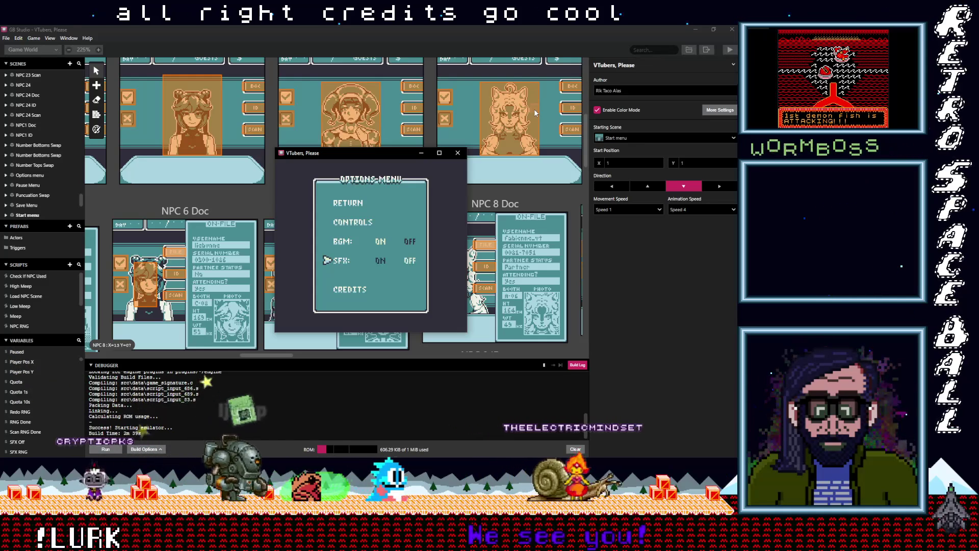
key("Up")
key("Up")
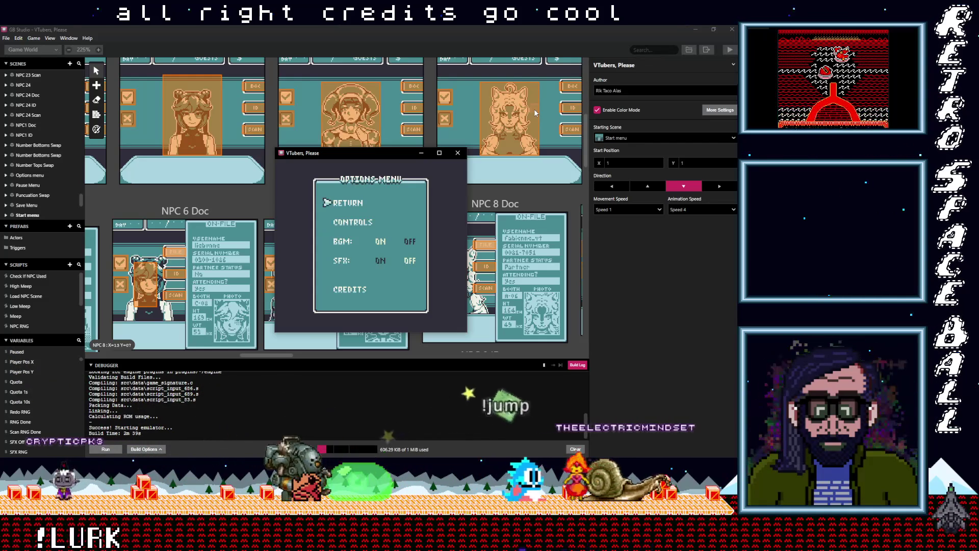
key("Down")
key("Down")
key("Down")
key("Up")
key("Up")
key("Up")
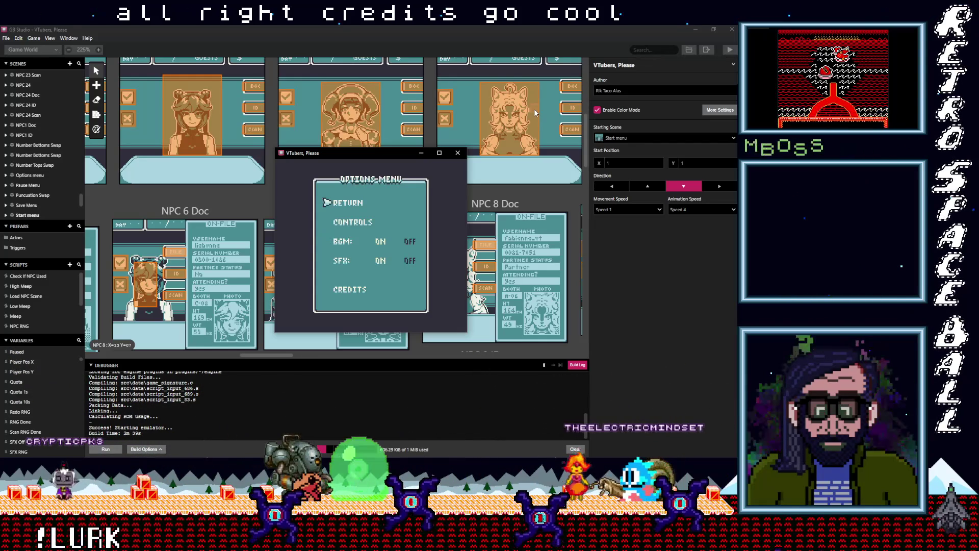
key("Up")
key("z")
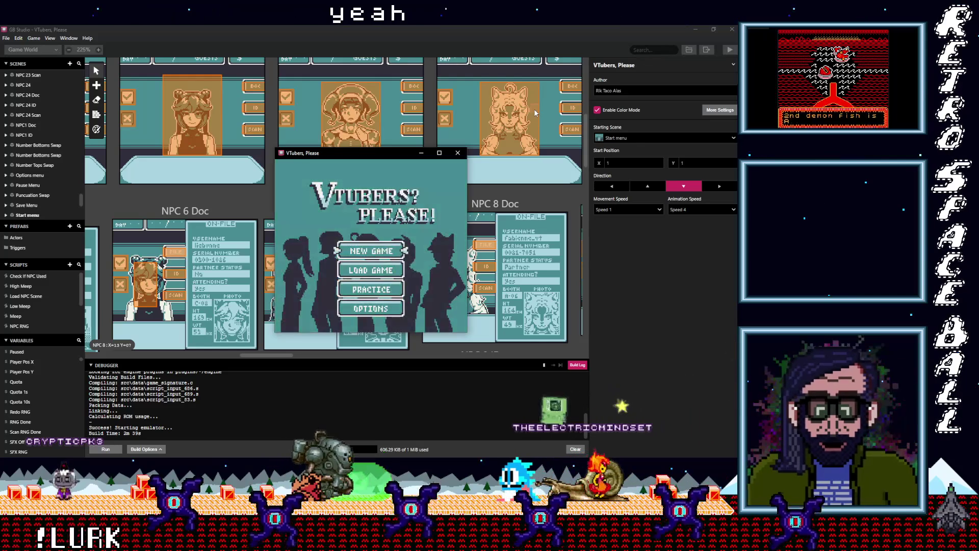
Step: Start the practice tutorial and compare the first guest's photo against their file
key("Up")
key("Up")
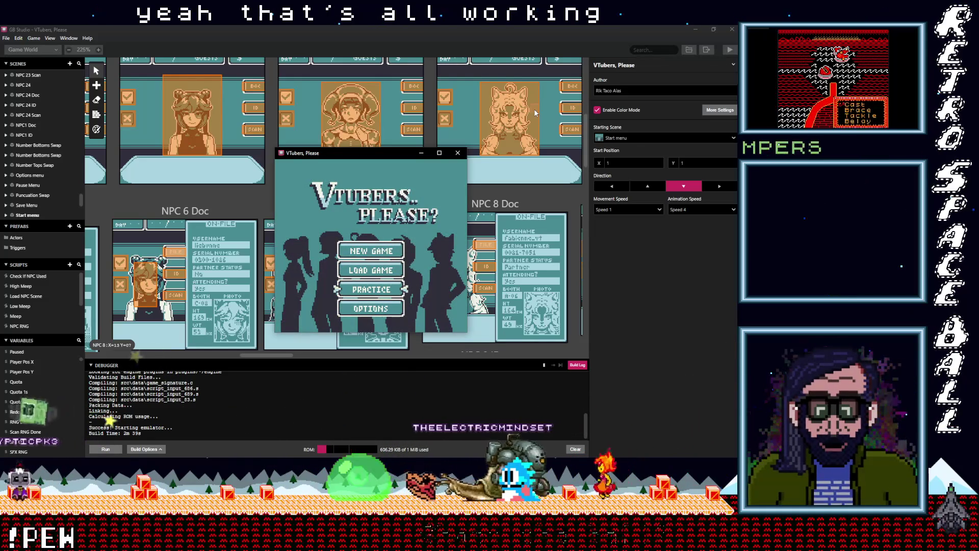
key("z")
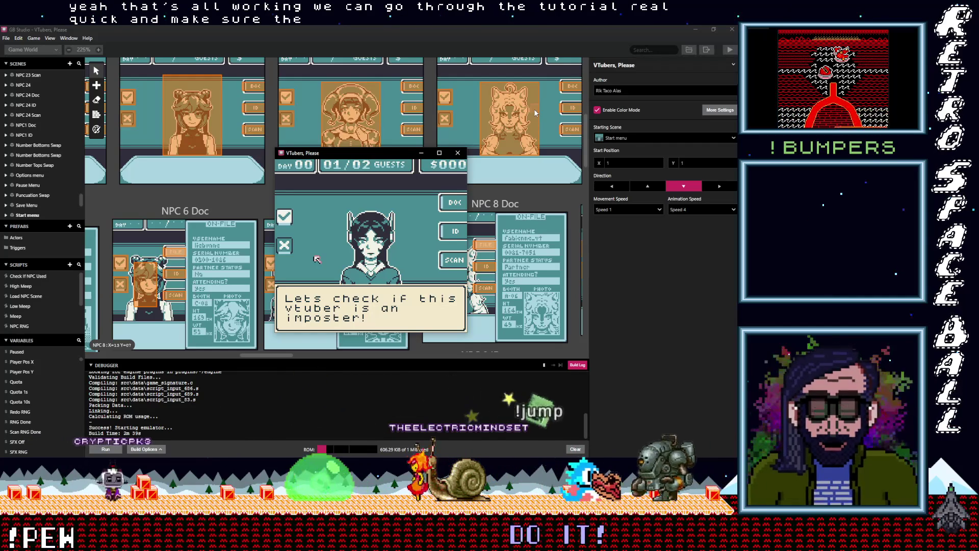
key("z")
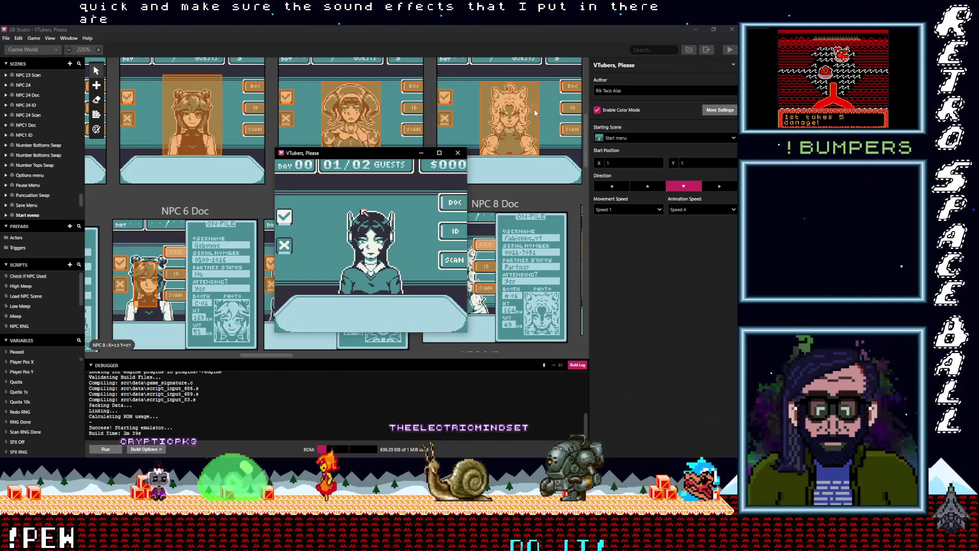
key("z")
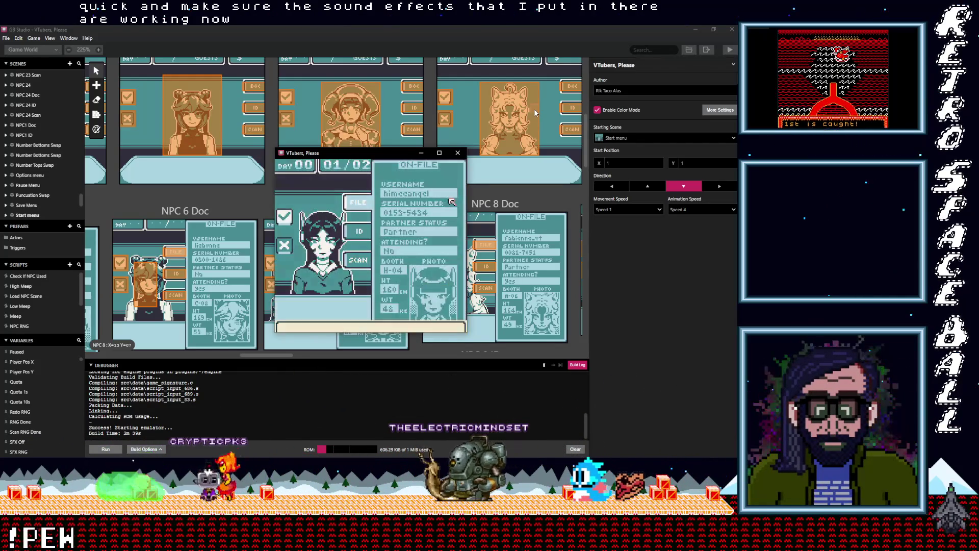
key("z")
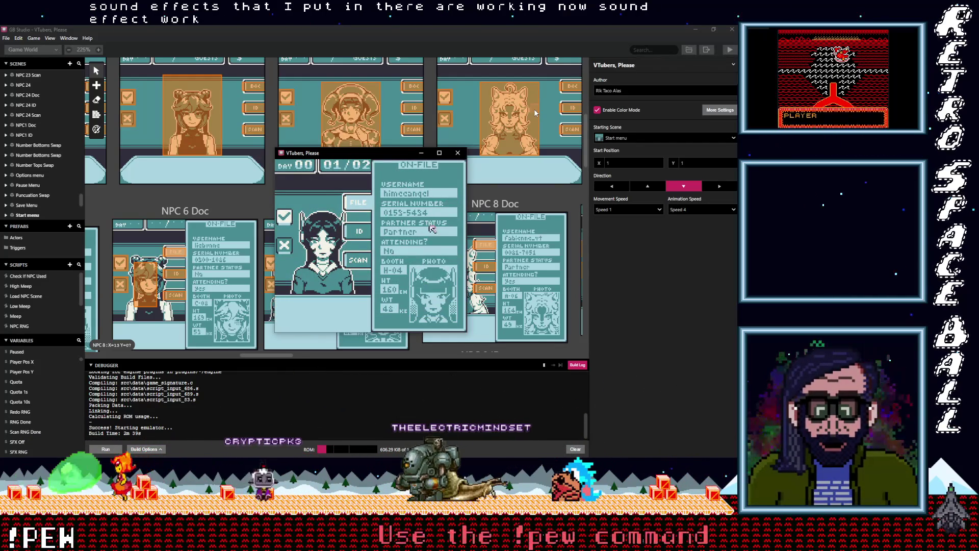
key("z")
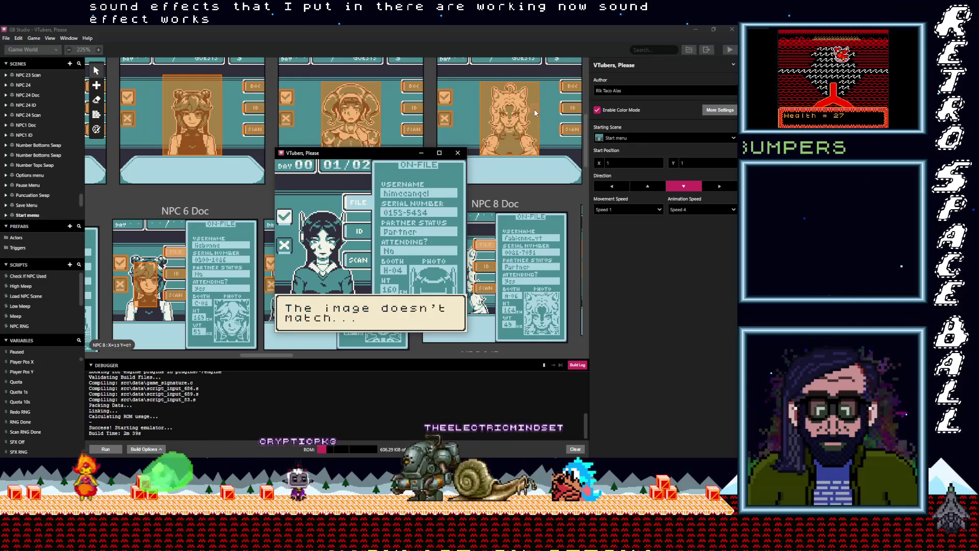
key("z")
Step: Check the guest's serial number against the file and view their ID card
key("Up")
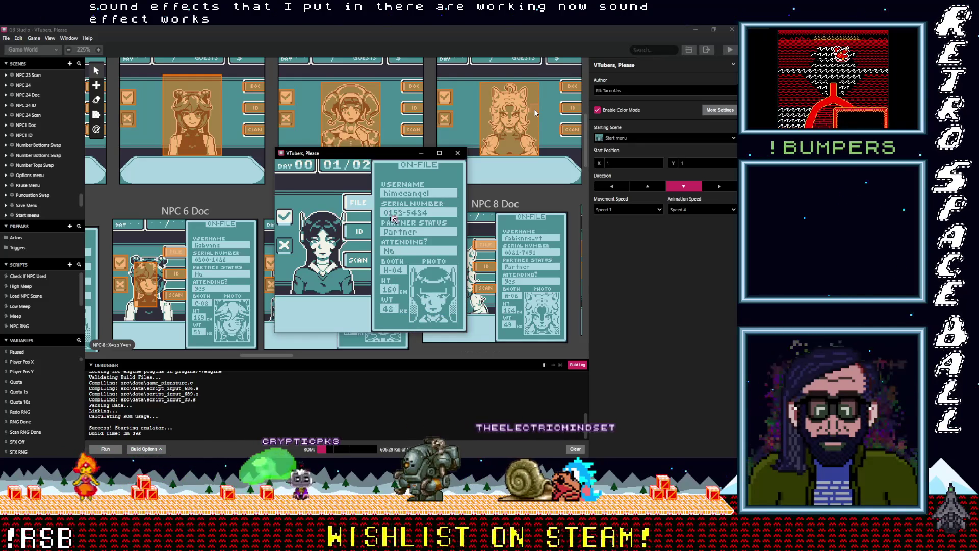
key("Right")
key("z")
key("z")
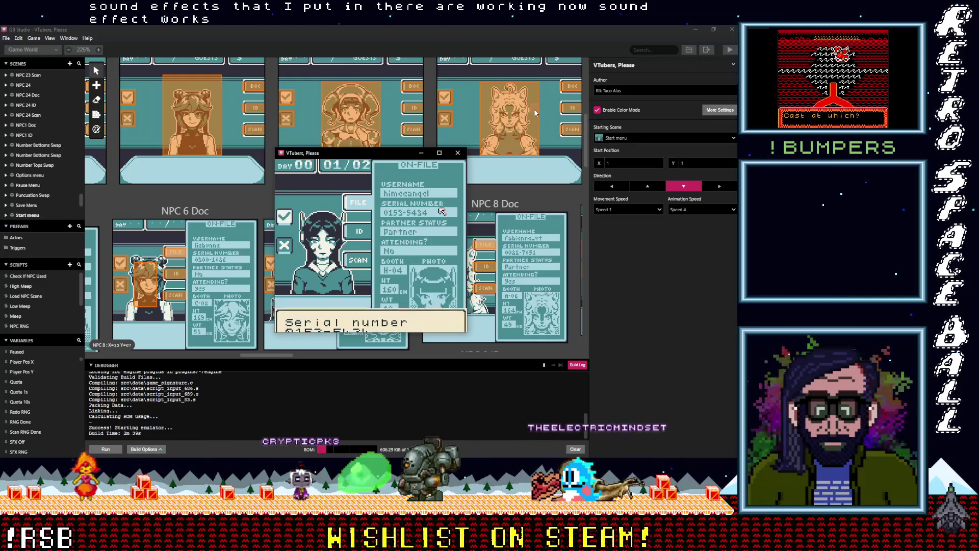
key("z")
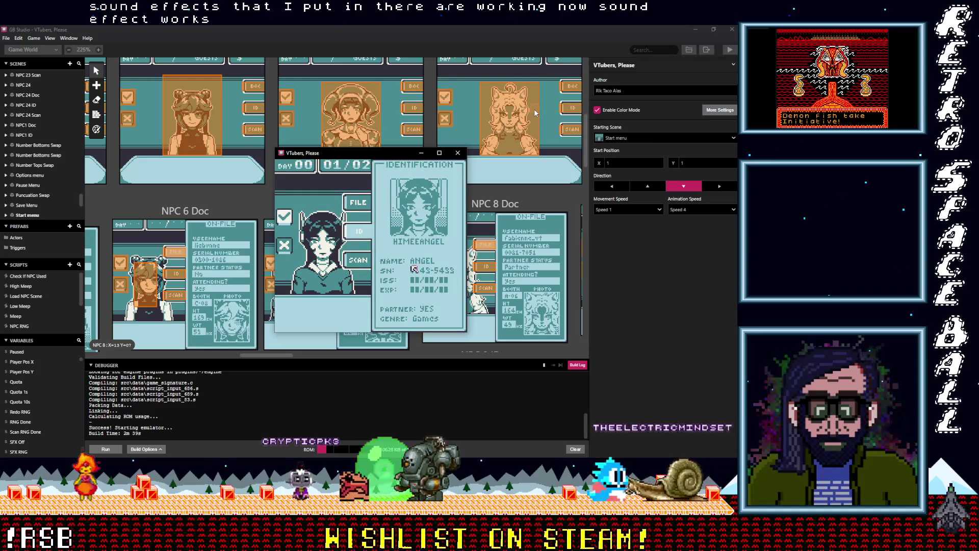
key("z")
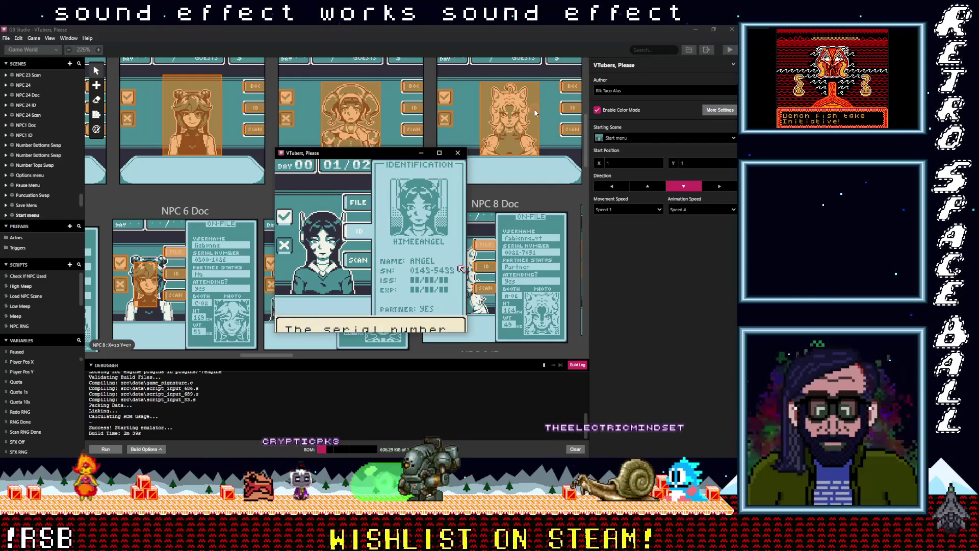
key("z")
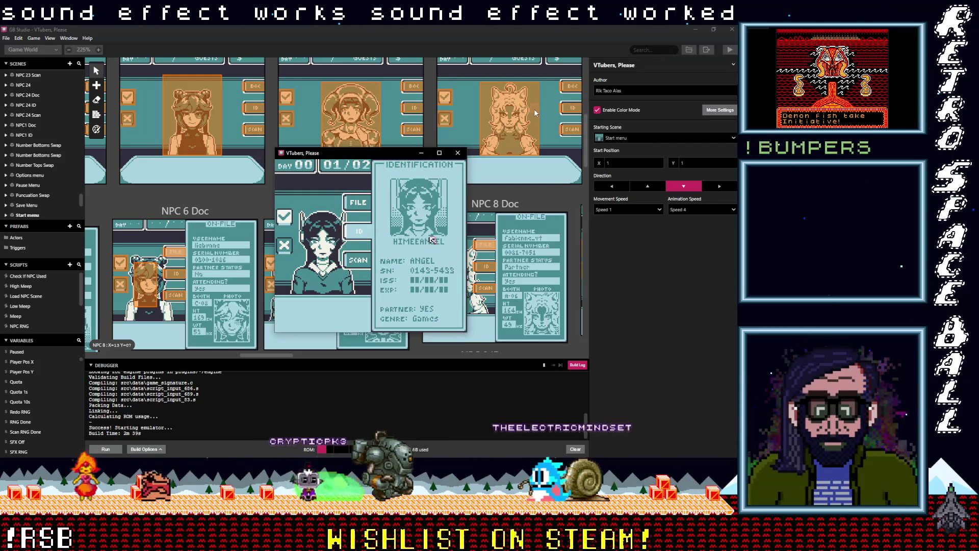
key("z")
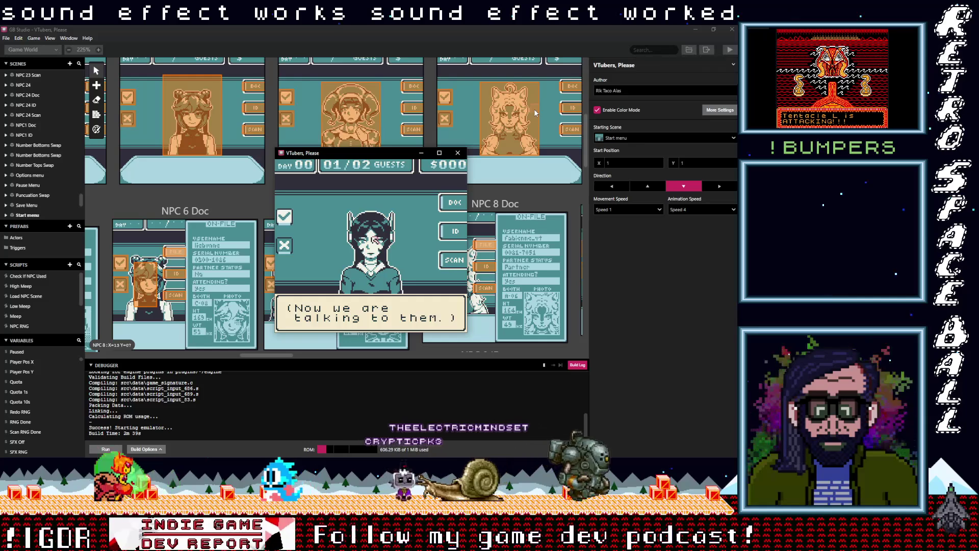
Step: Go through the questioning and tutorial hints up to the scanning step
key("z")
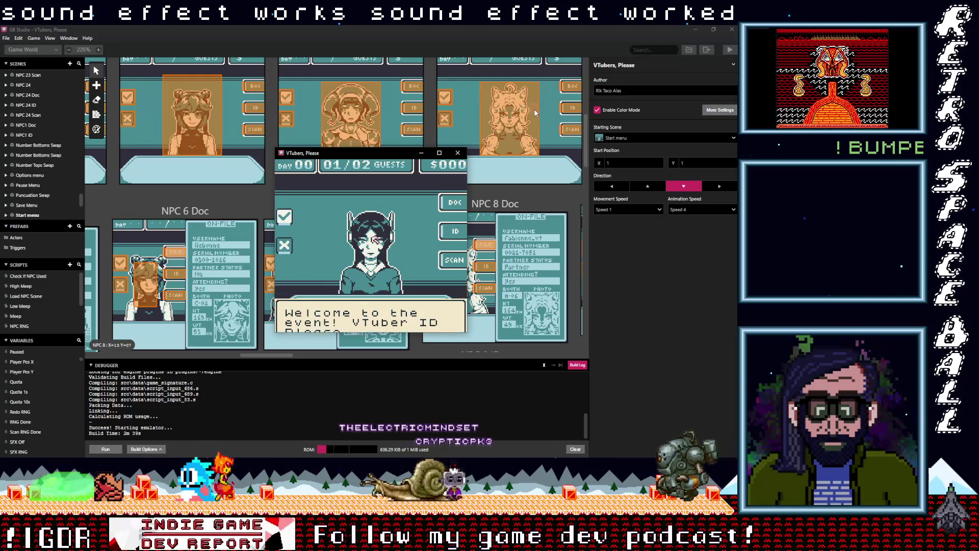
key("z")
key("z")
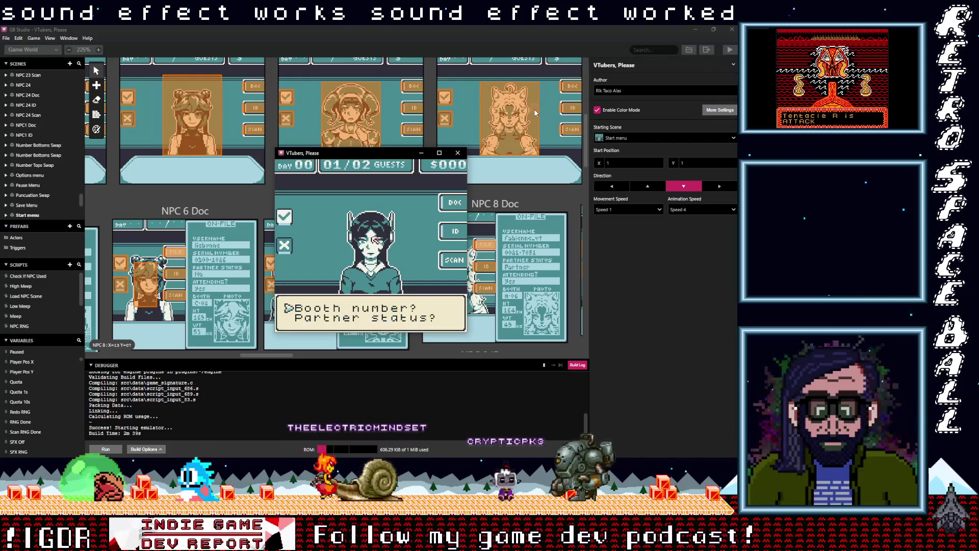
key("z")
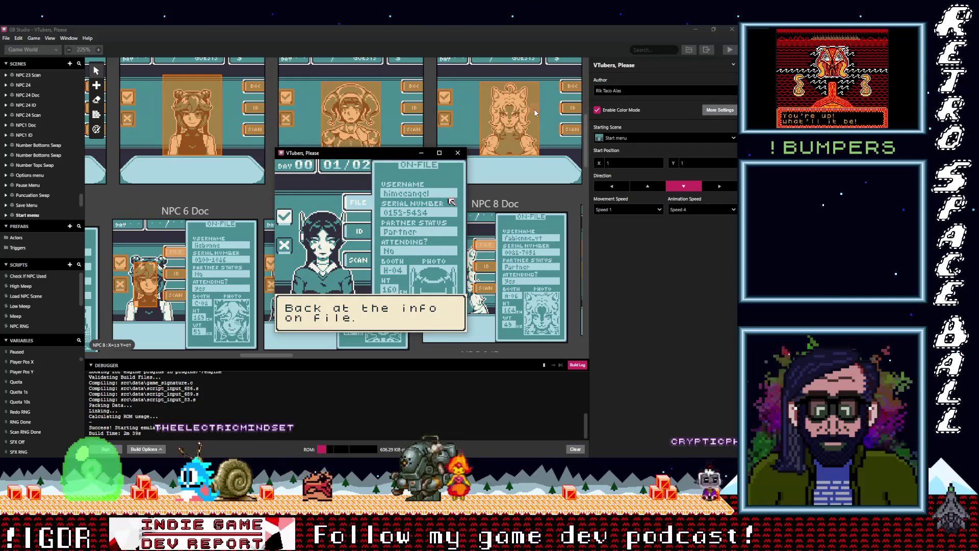
key("z")
key("z")
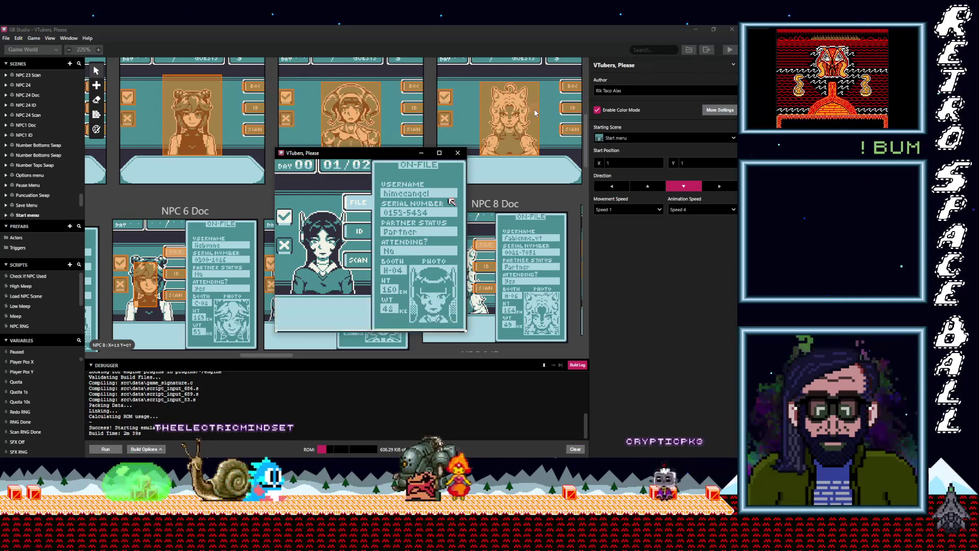
key("z")
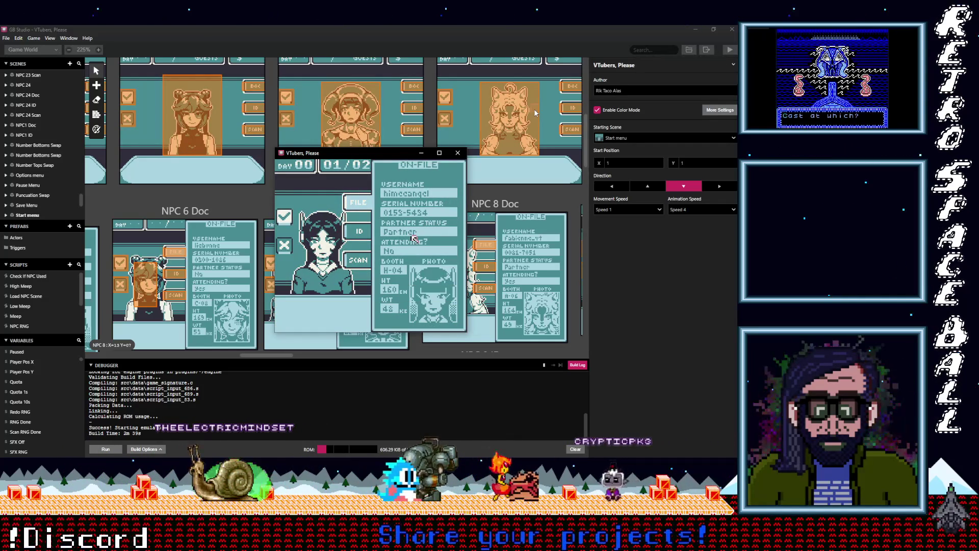
key("z")
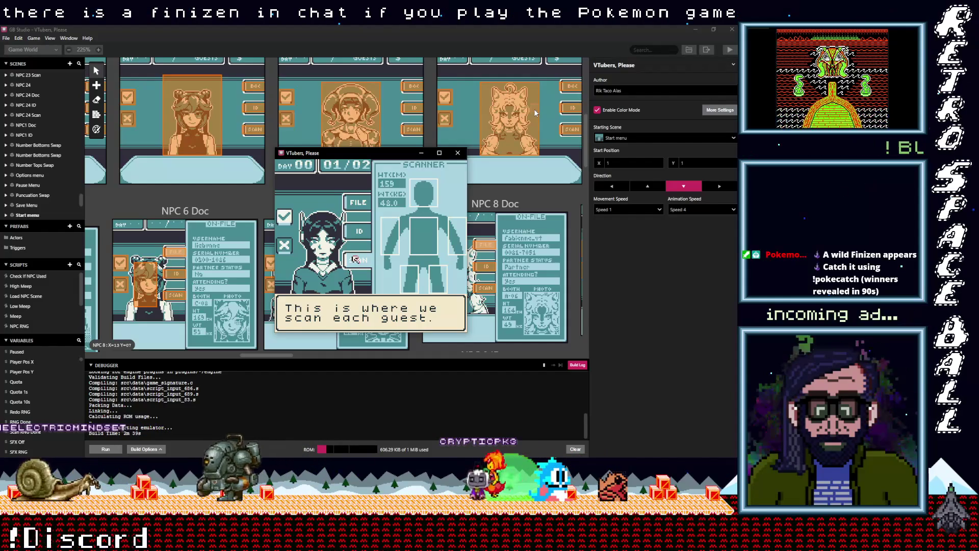
key("z")
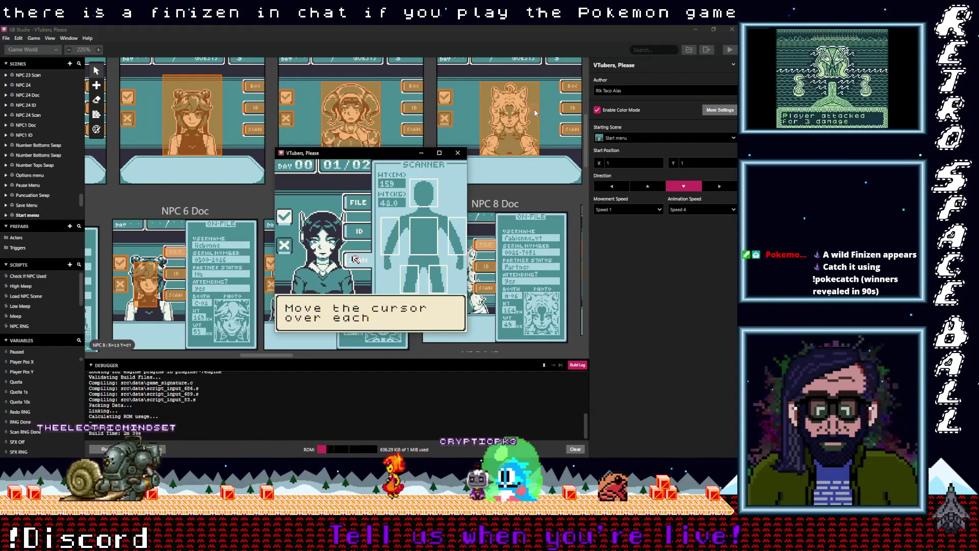
key("z")
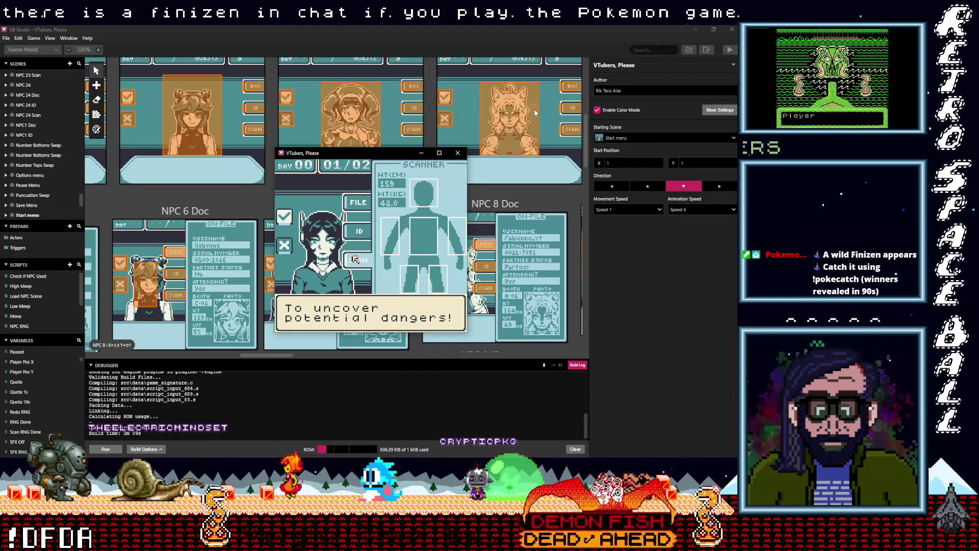
key("z")
Step: Scan across the guest's body to find contraband, then deny the impostor entry
key("Right")
key("Right")
key("Right")
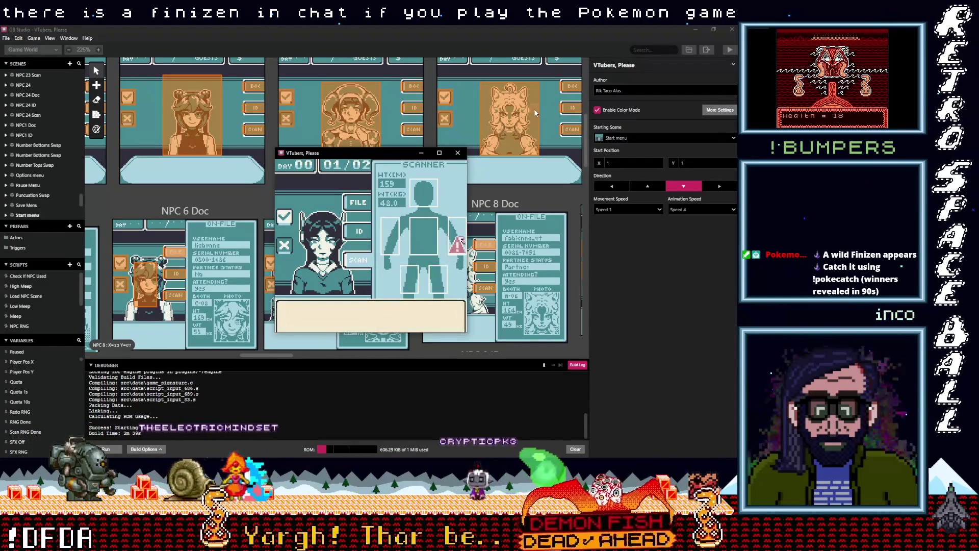
key("z")
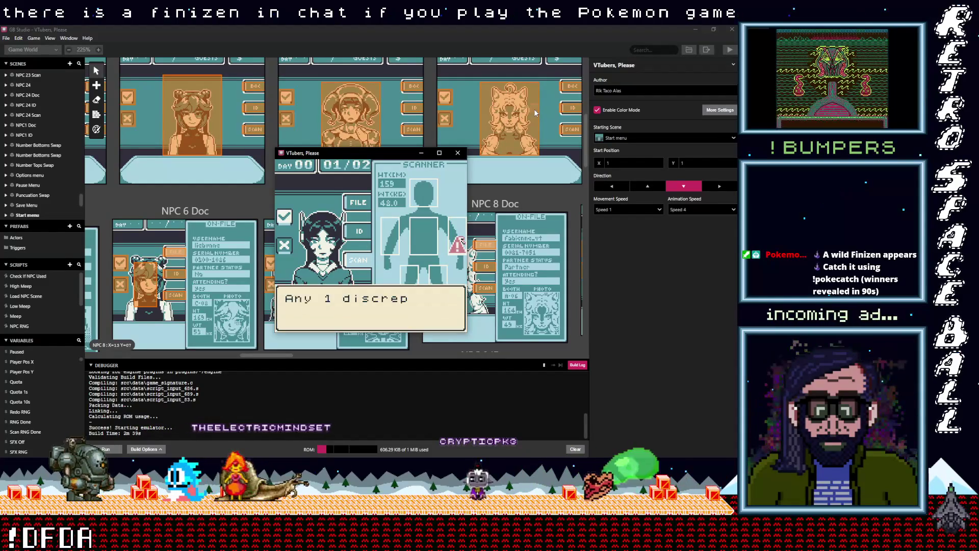
key("z")
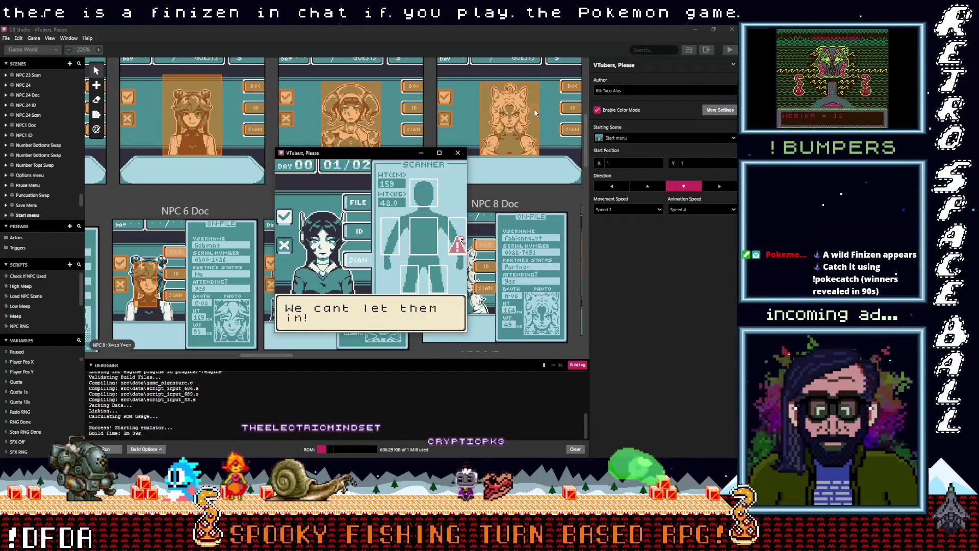
key("z")
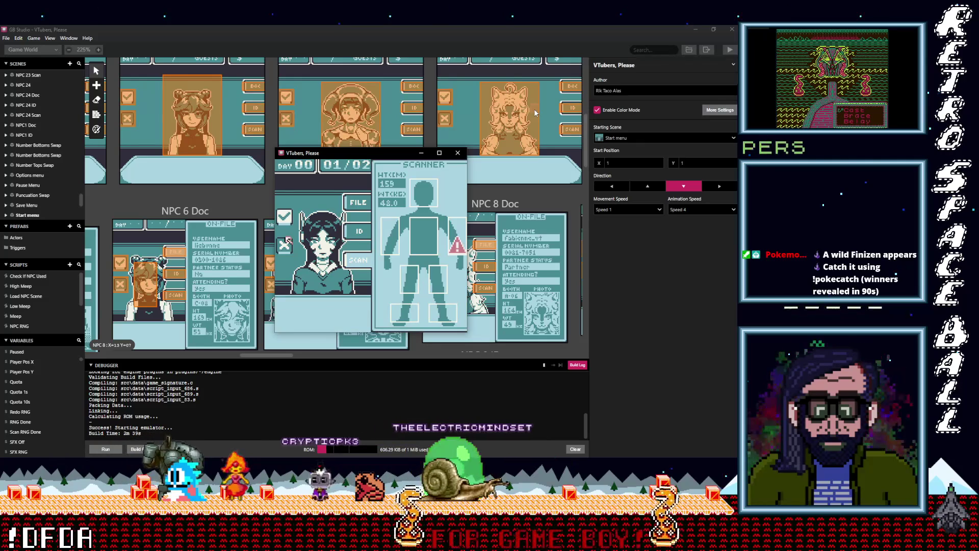
key("z")
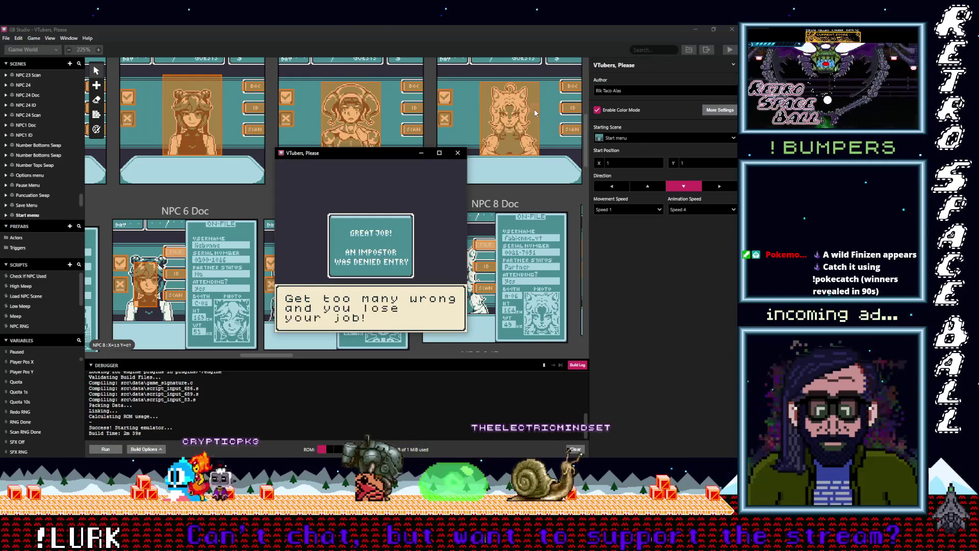
Step: Bring in the second guest and compare their on-file record with their ID card
key("z")
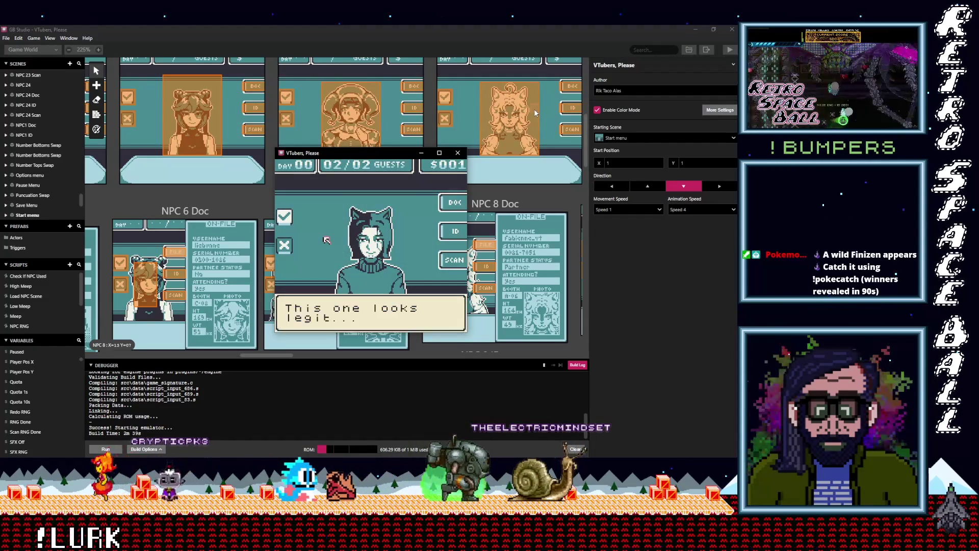
key("z")
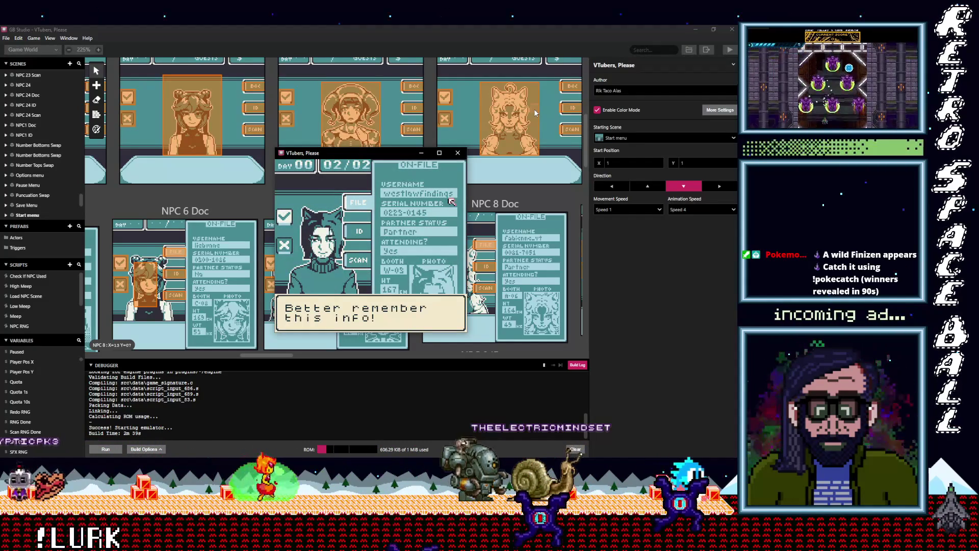
key("z")
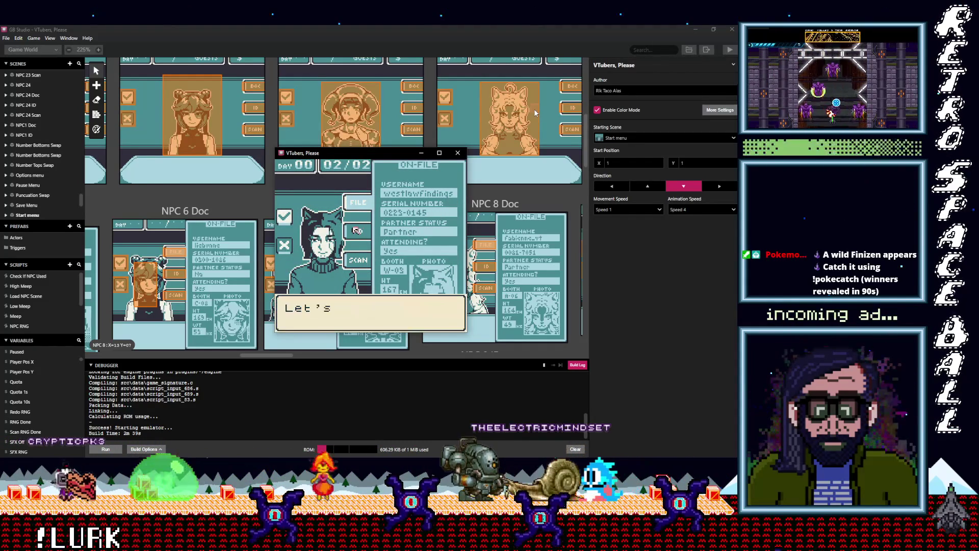
key("z")
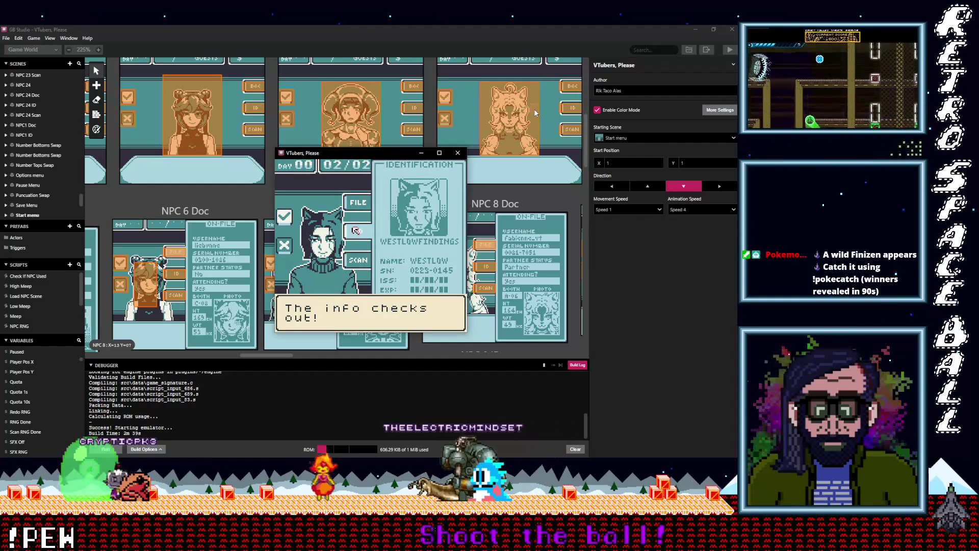
key("z")
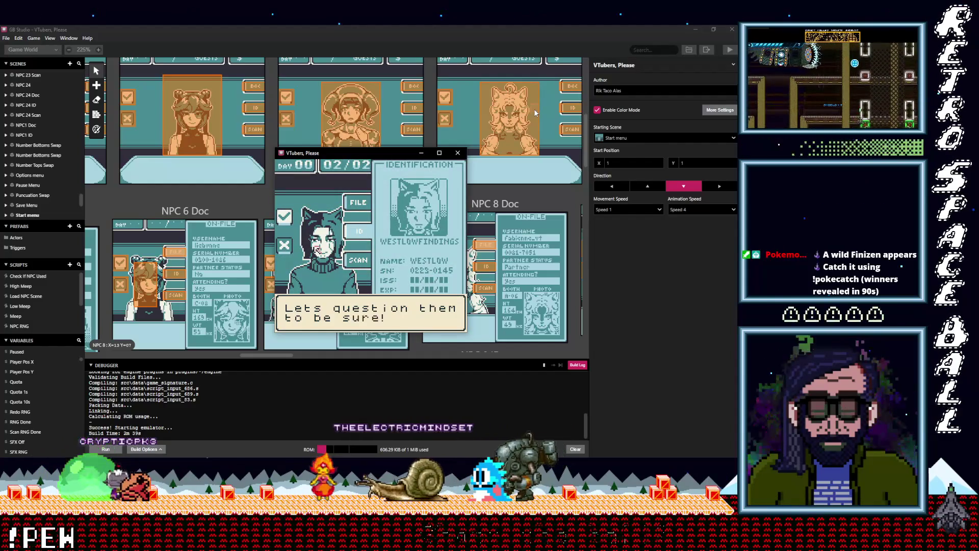
Step: Ask the guest about their partner status, then scan down their body to complete the check
key("z")
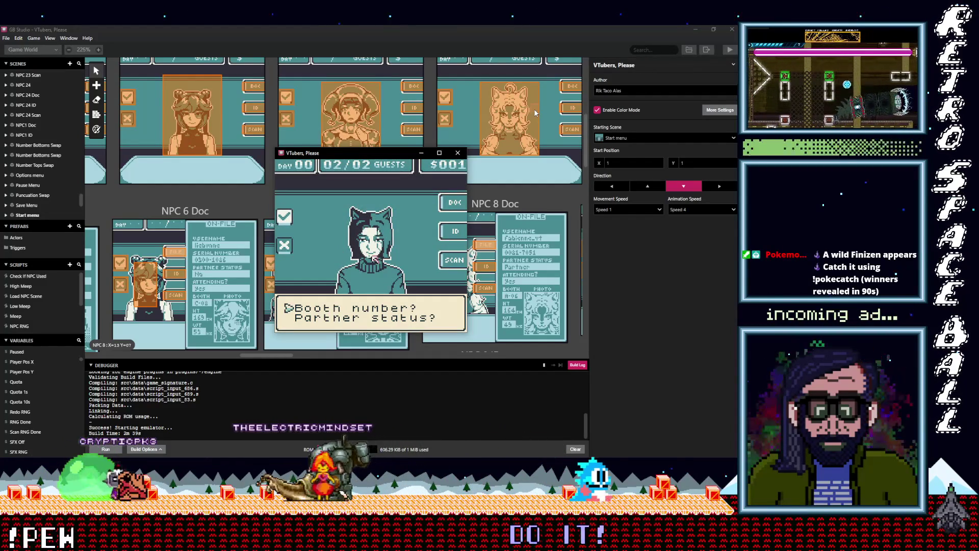
key("z")
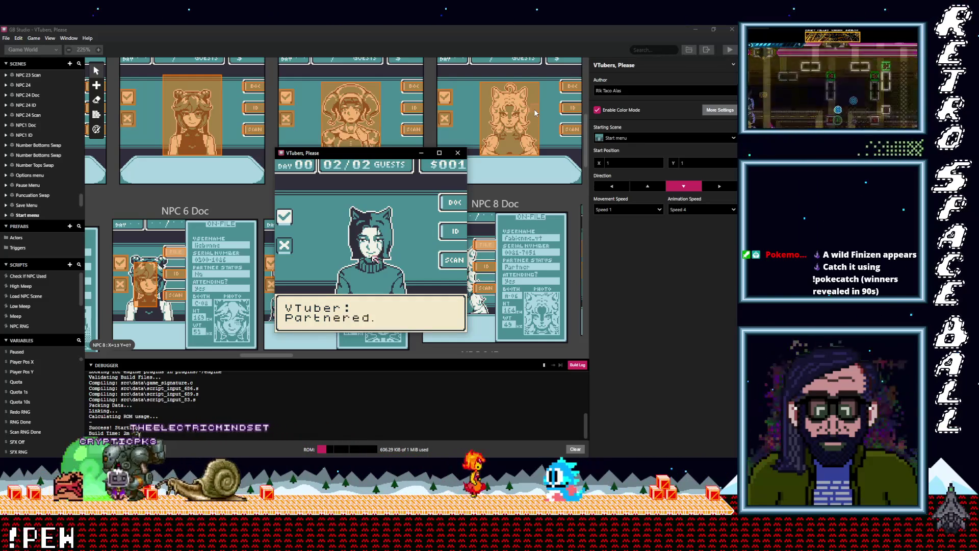
key("z")
key("z")
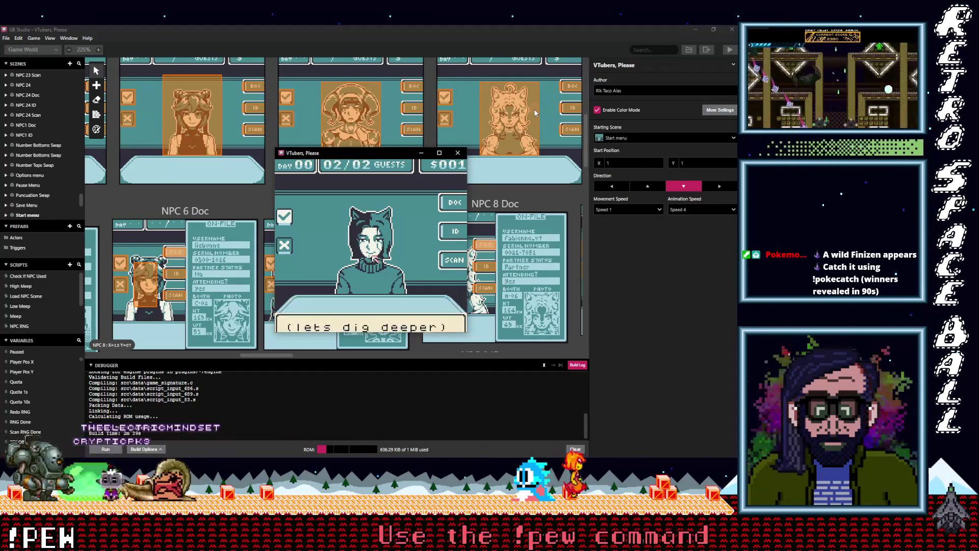
key("z")
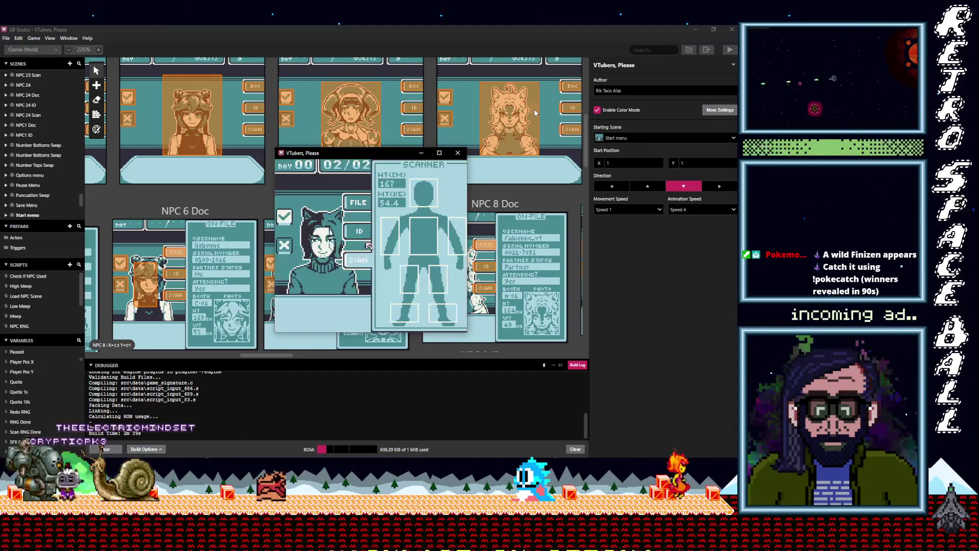
key("Right")
key("Down")
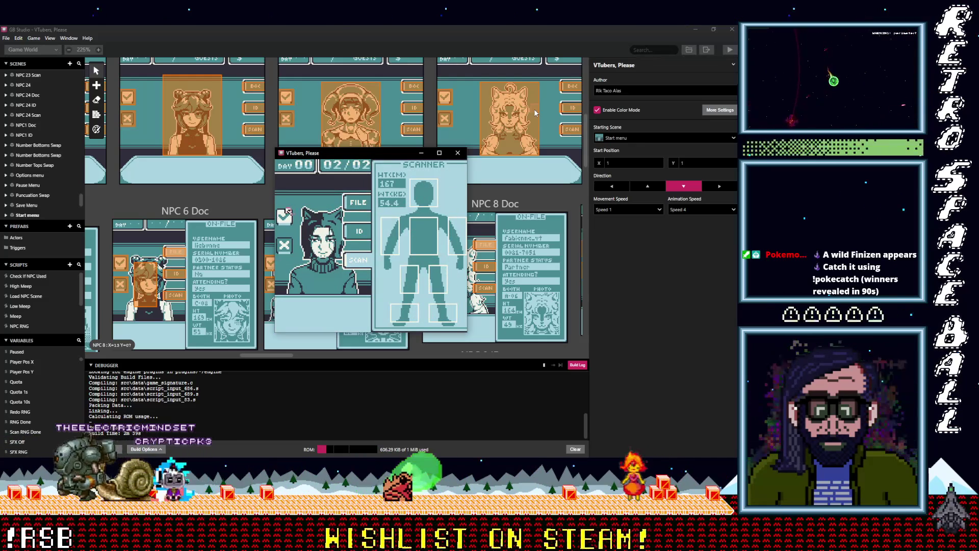
key("z")
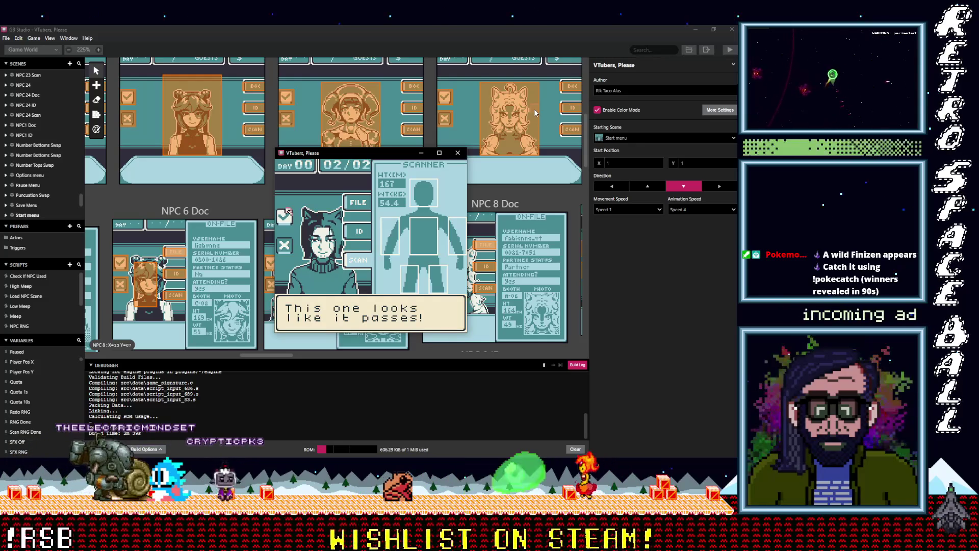
Step: Admit the valid guest and advance through the Day 00 summary ($002 earned, quota met) to the title menu
key("z")
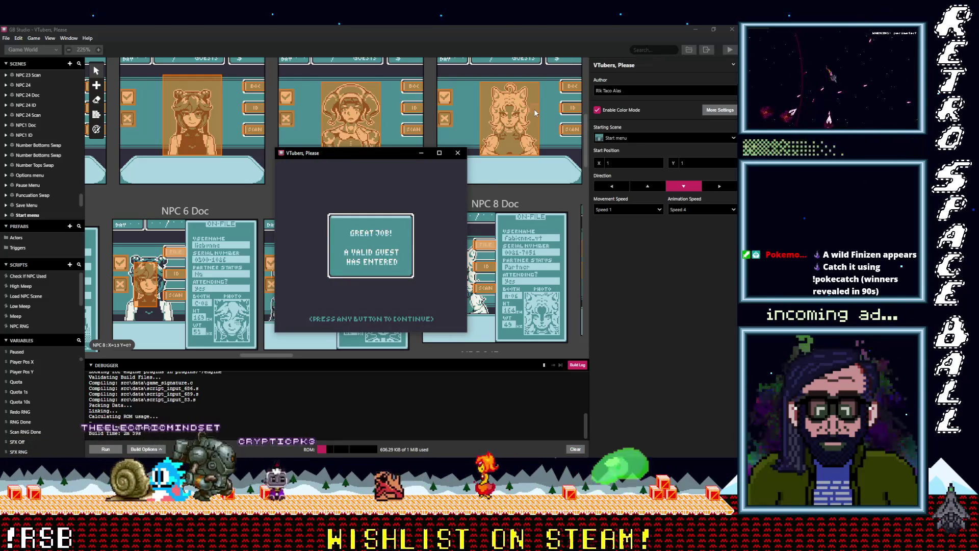
key("z")
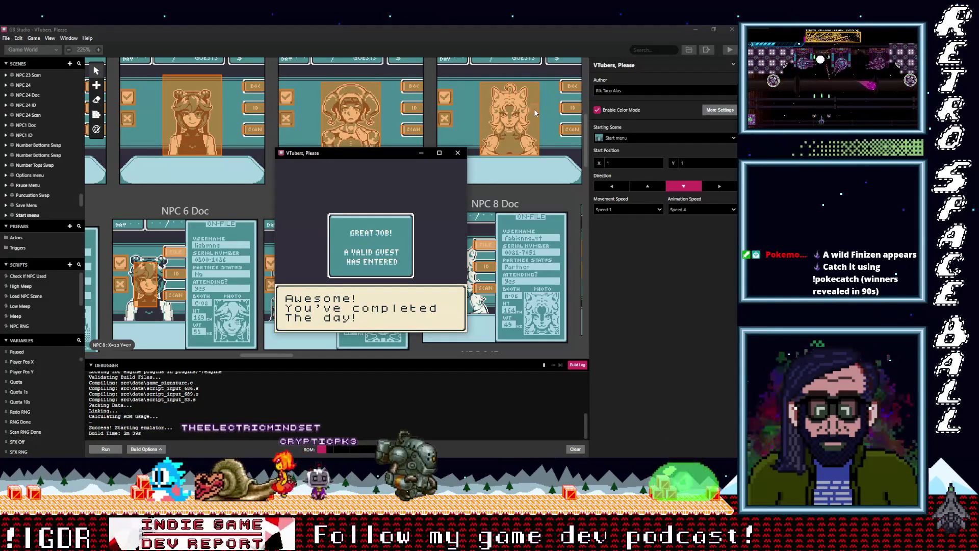
key("z")
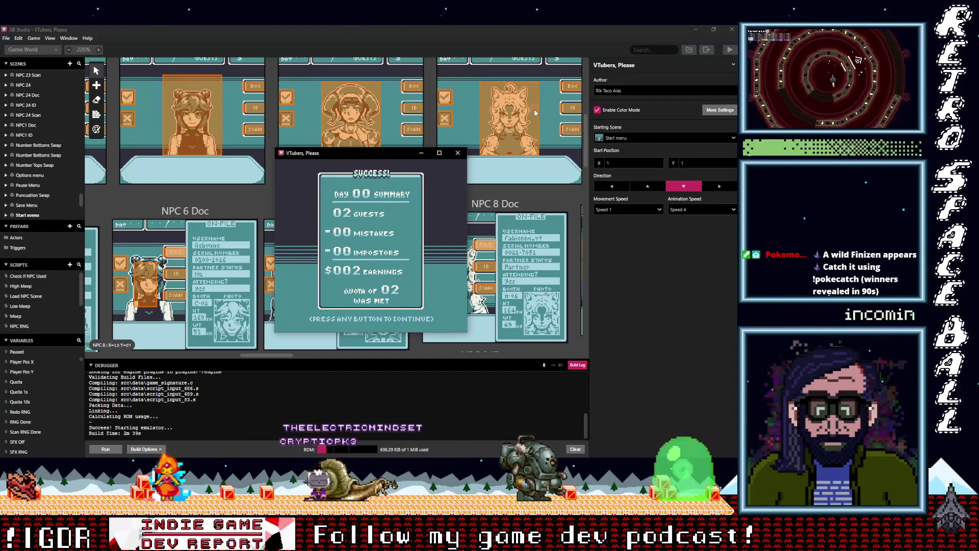
key("z")
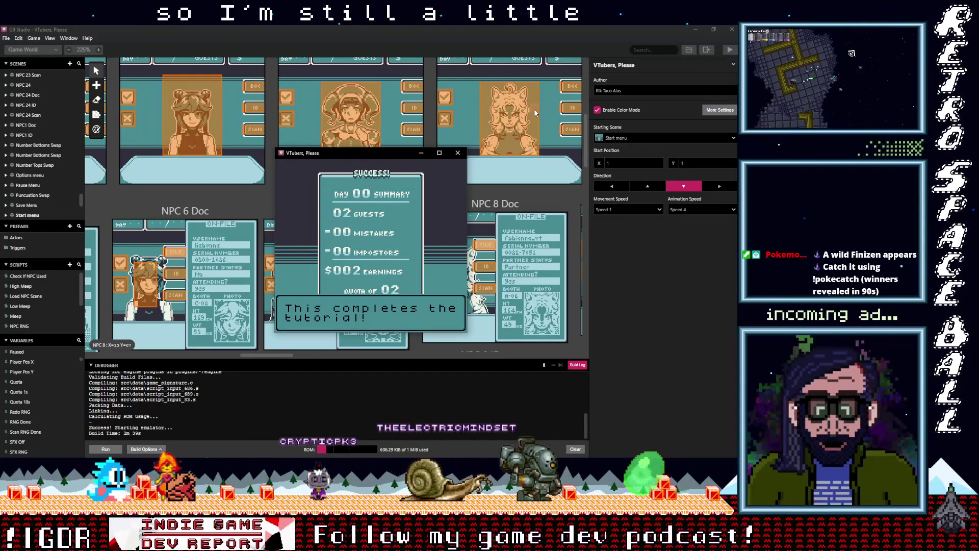
key("z")
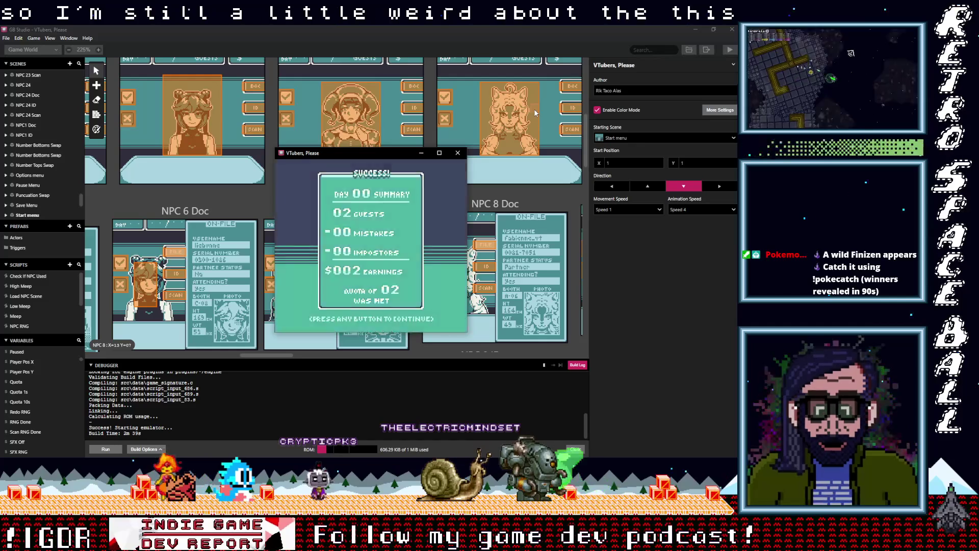
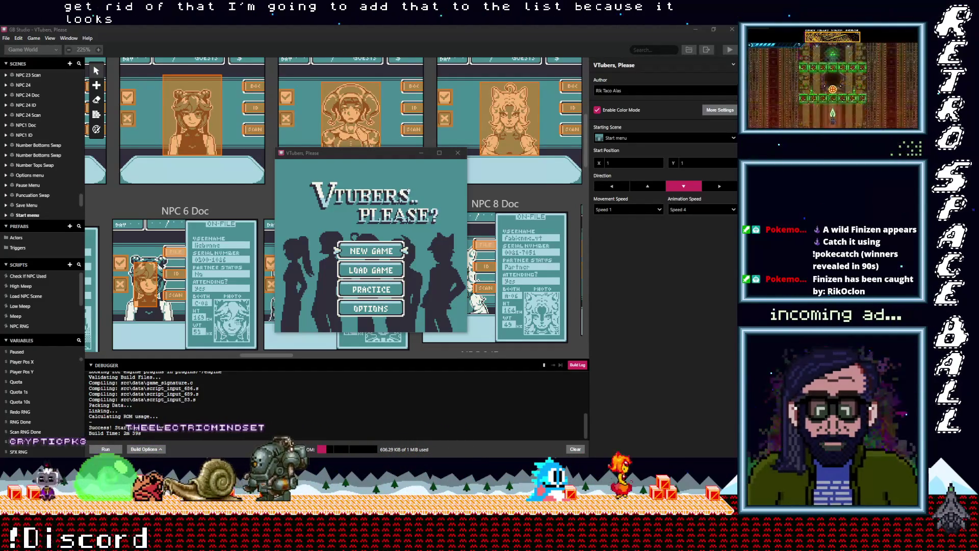
Step: Start a NEW GAME of VTubers, Please and continue past the Day 01 screen
left_click(339, 165)
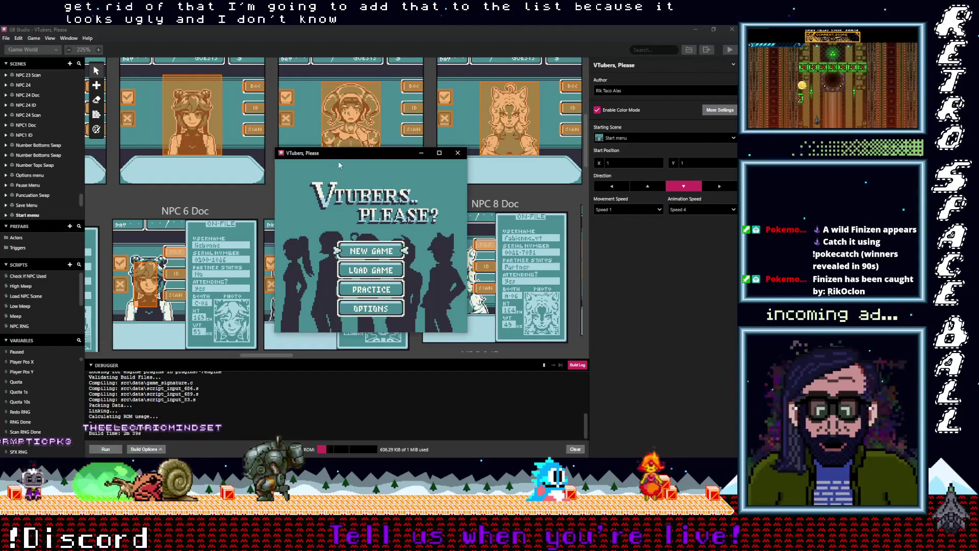
key("Up")
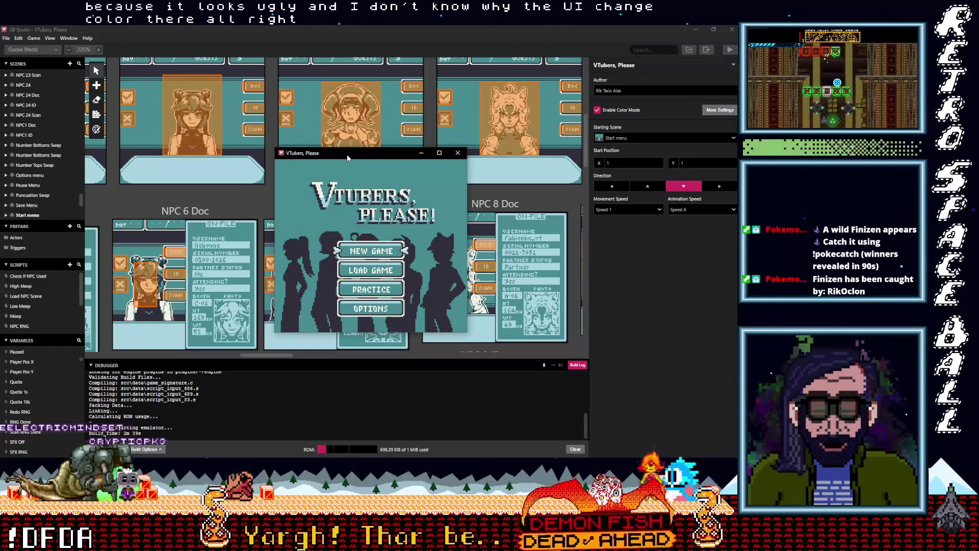
key("Return")
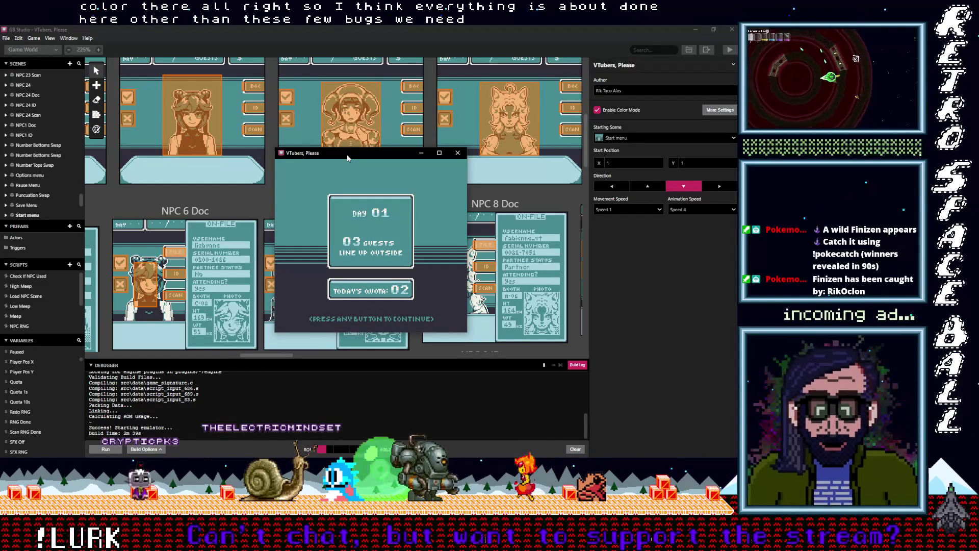
key("Return")
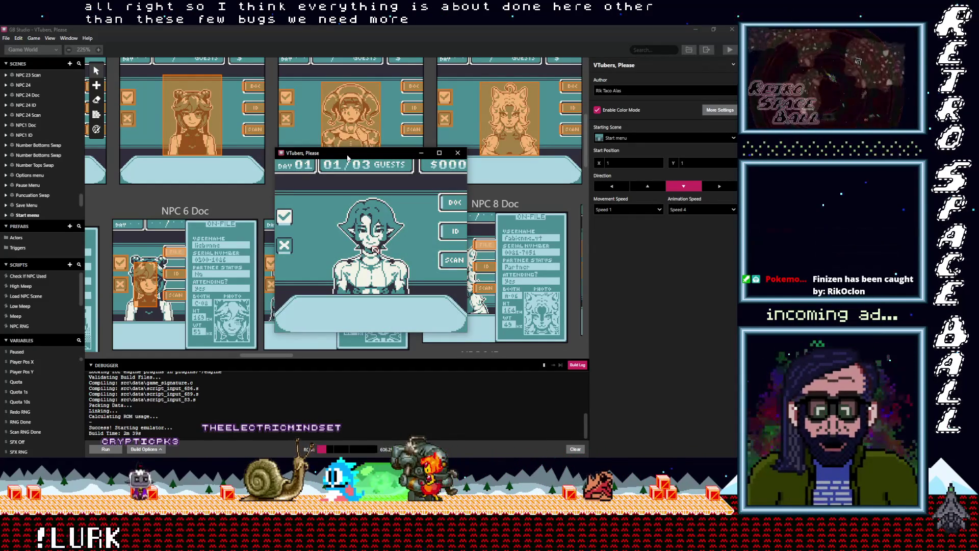
Step: Play through the first guest's booth-number dialogue, then pause the game
key("z")
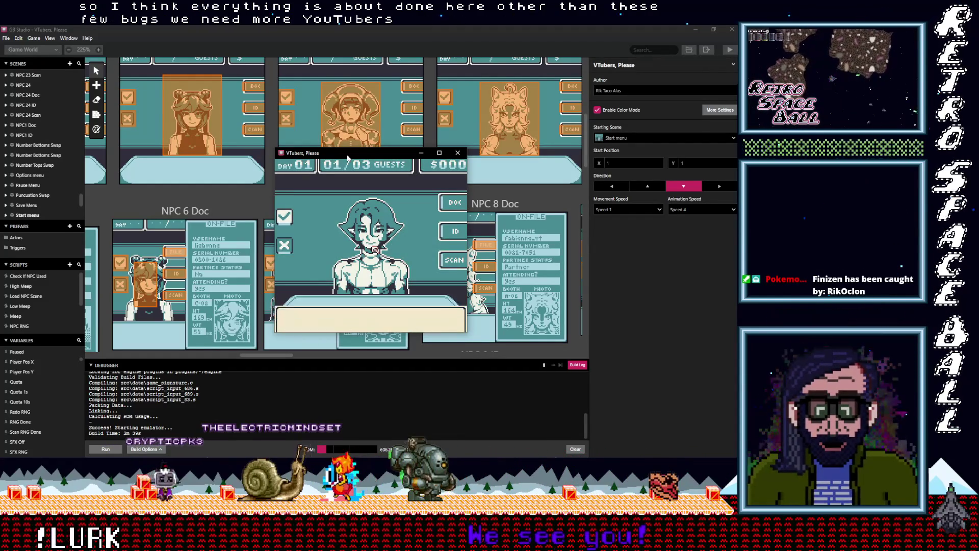
key("z")
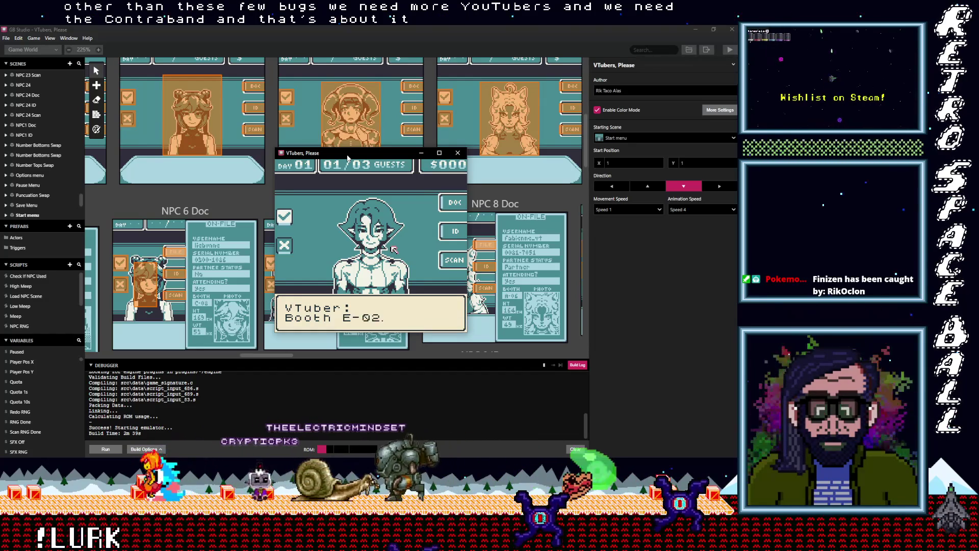
key("z")
key("Return")
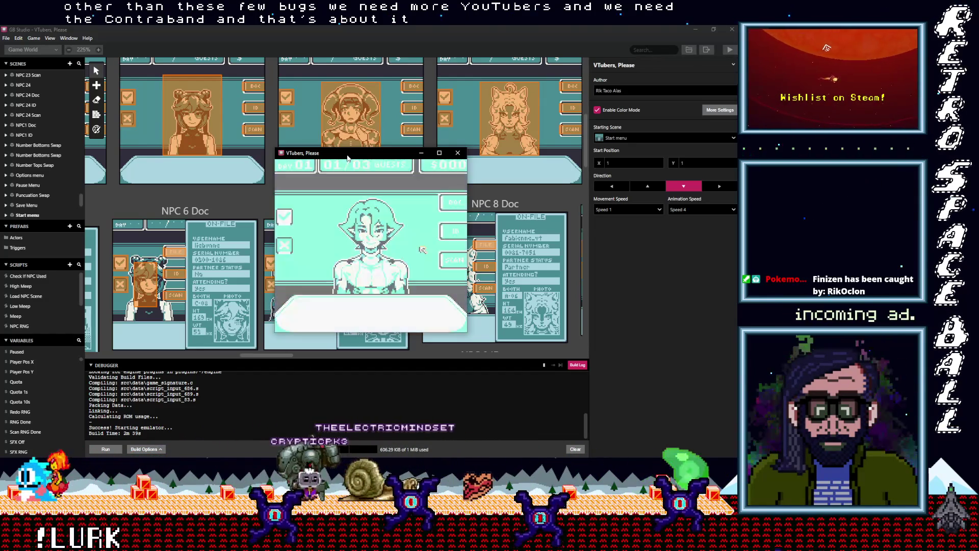
key("Down")
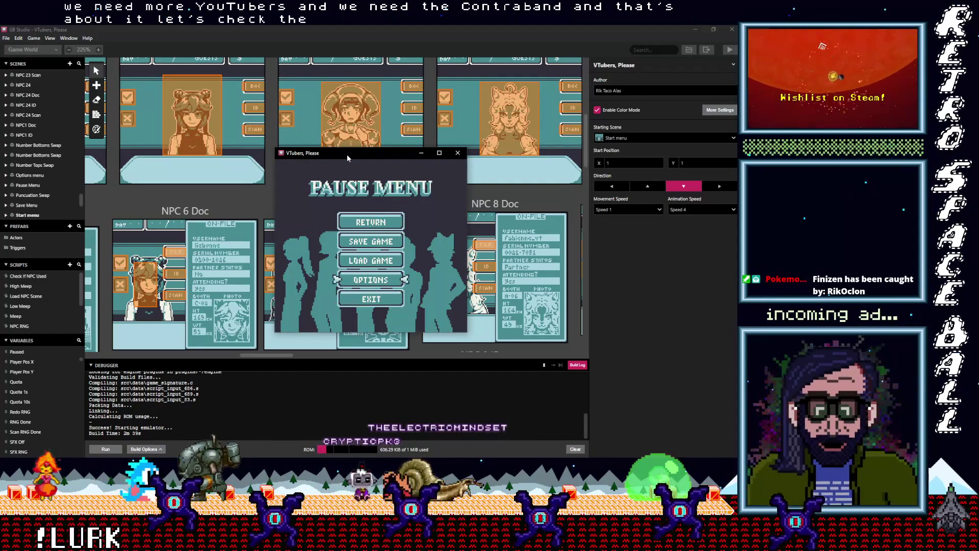
Step: From OPTIONS, view the CREDITS and the gamepad and keyboard CONTROLS pages
key("z")
key("Down")
key("Down")
key("Down")
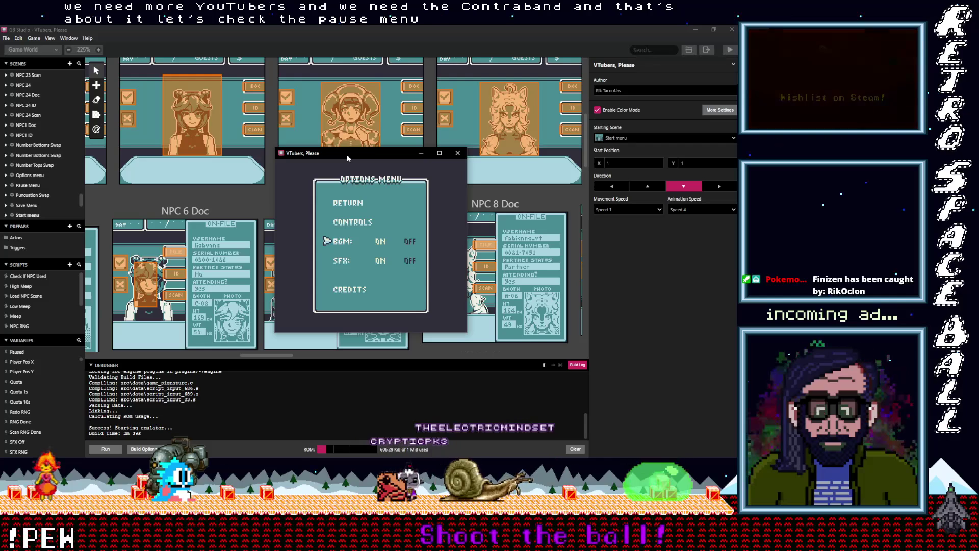
key("z")
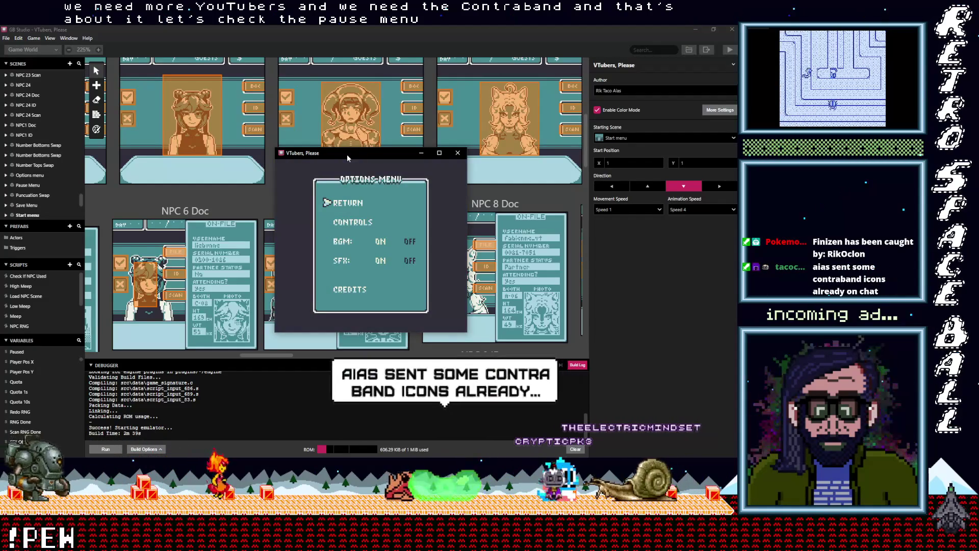
key("Down")
key("z")
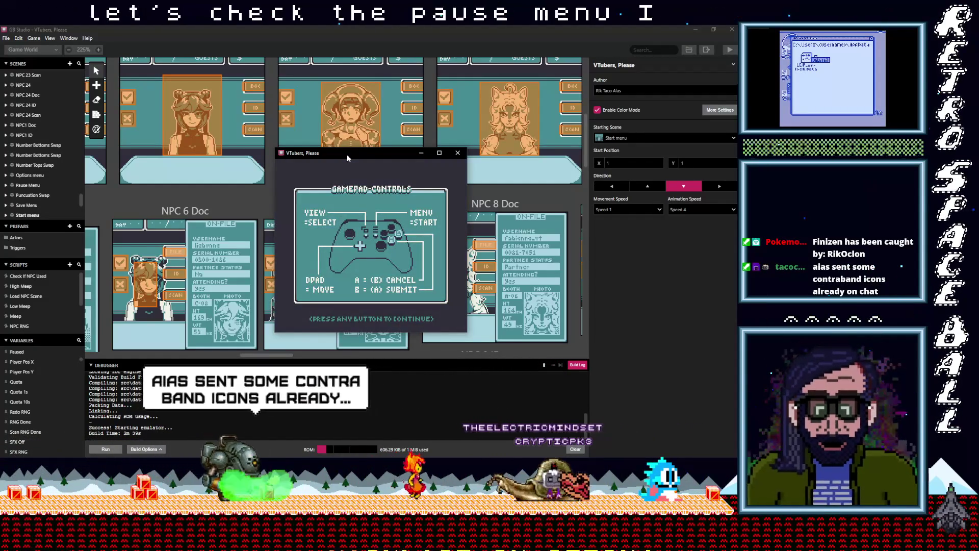
key("z")
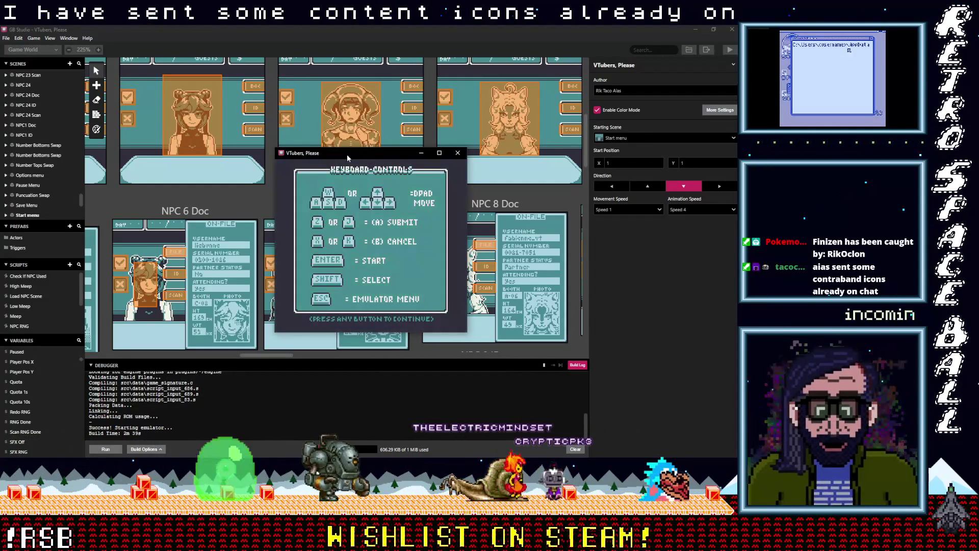
key("z")
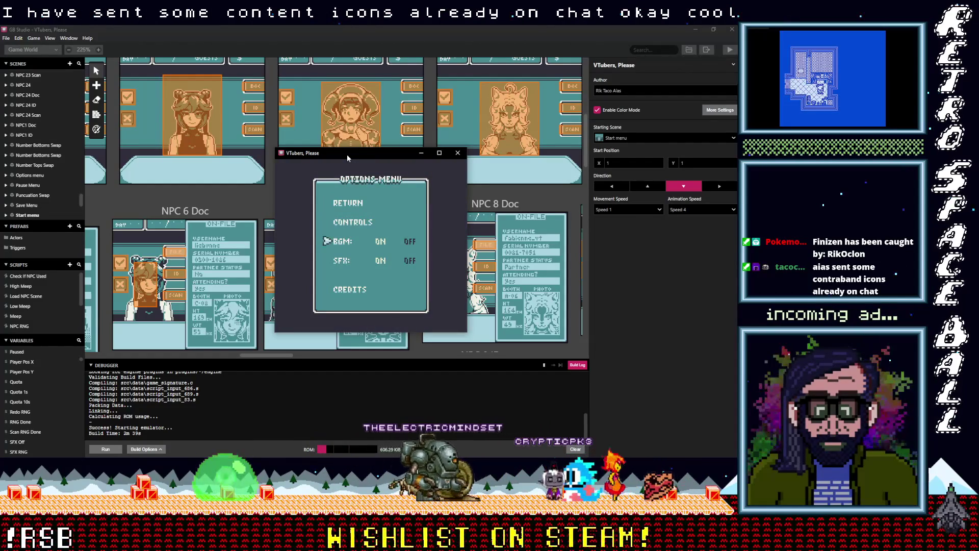
Step: Select RETURN to go back to the pause menu and highlight SAVE GAME
key("Up")
key("Up")
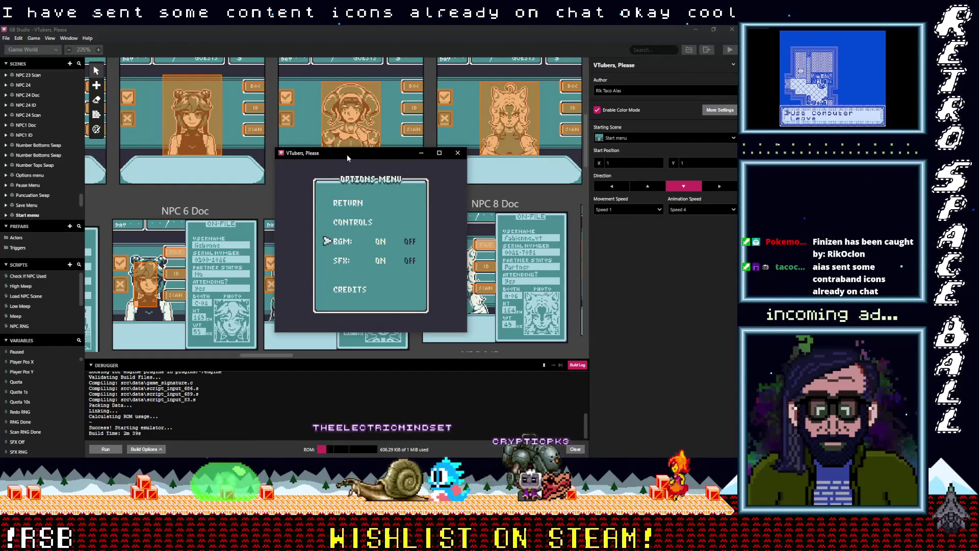
key("Up")
key("Up")
key("Up")
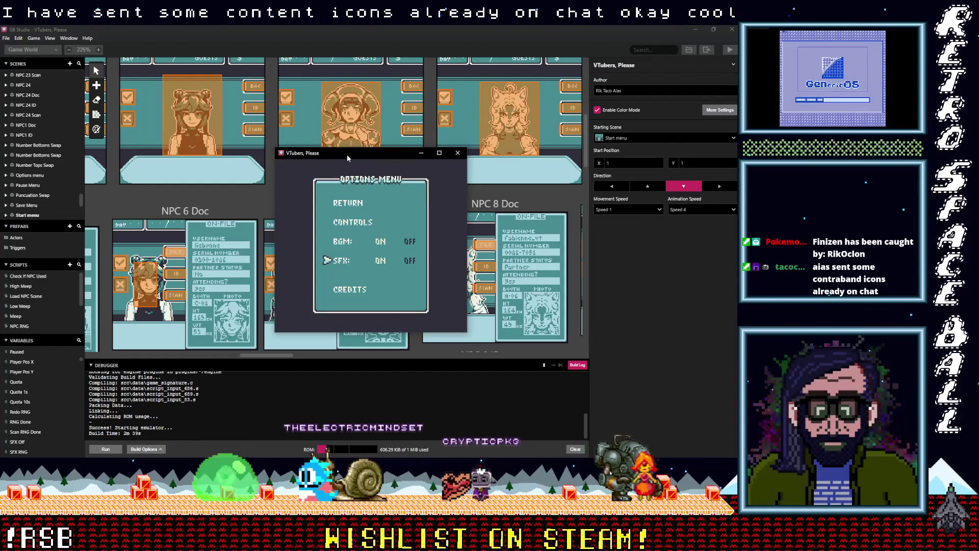
key("Up")
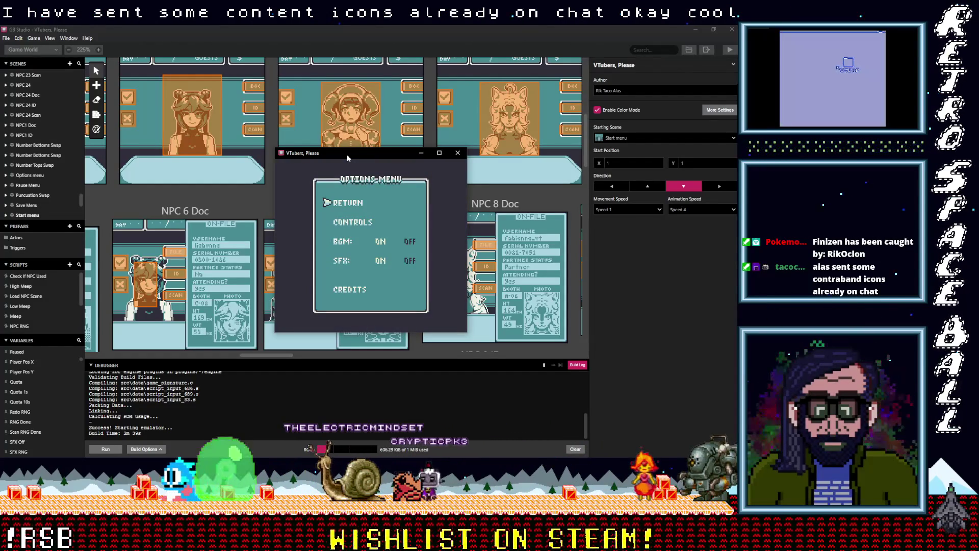
key("Return")
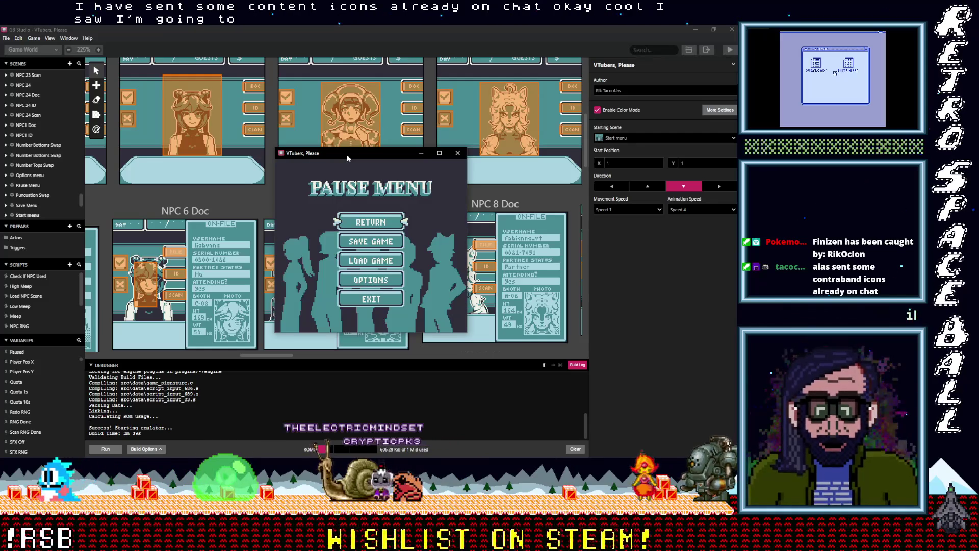
key("Up")
key("Up")
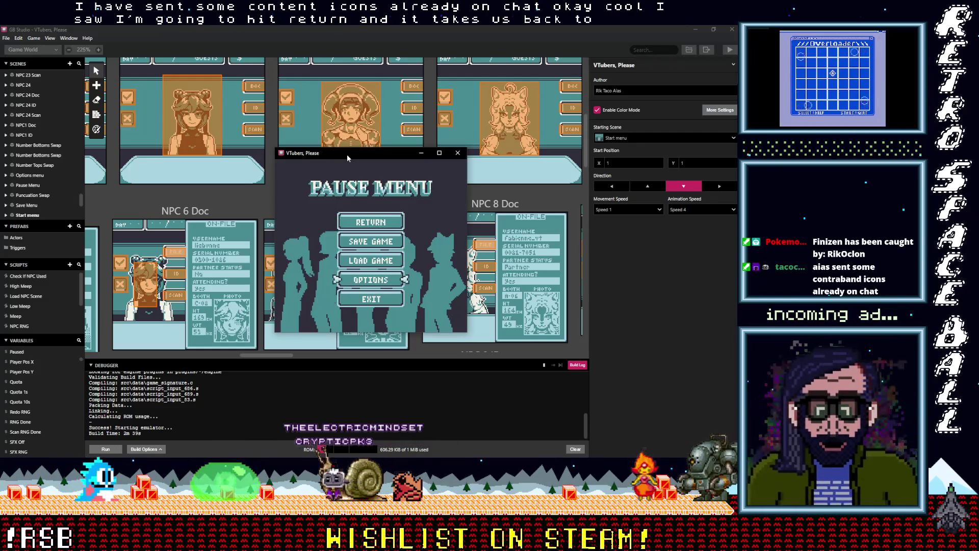
key("Up")
Step: Save the game into Save File 3 and dismiss the saved message
key("Return")
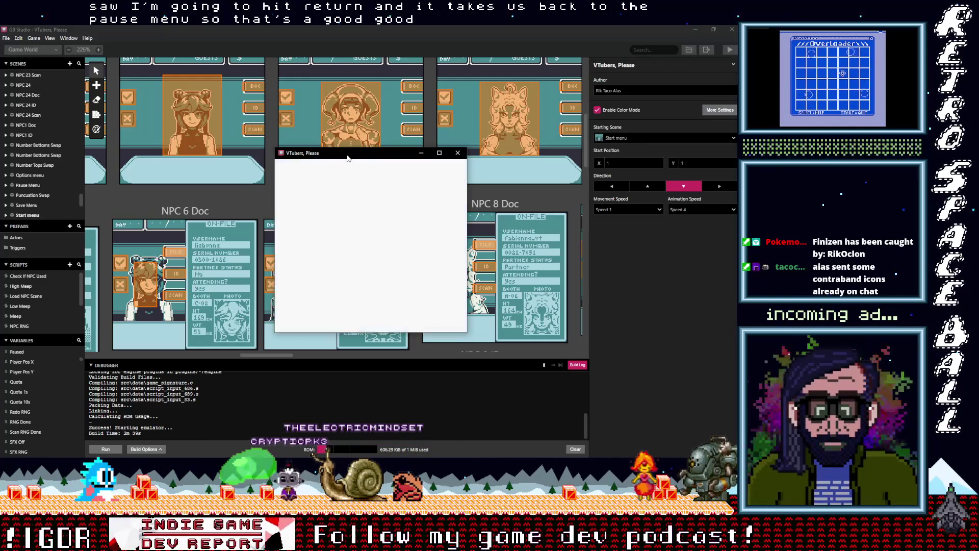
key("Down")
key("Down")
key("Return")
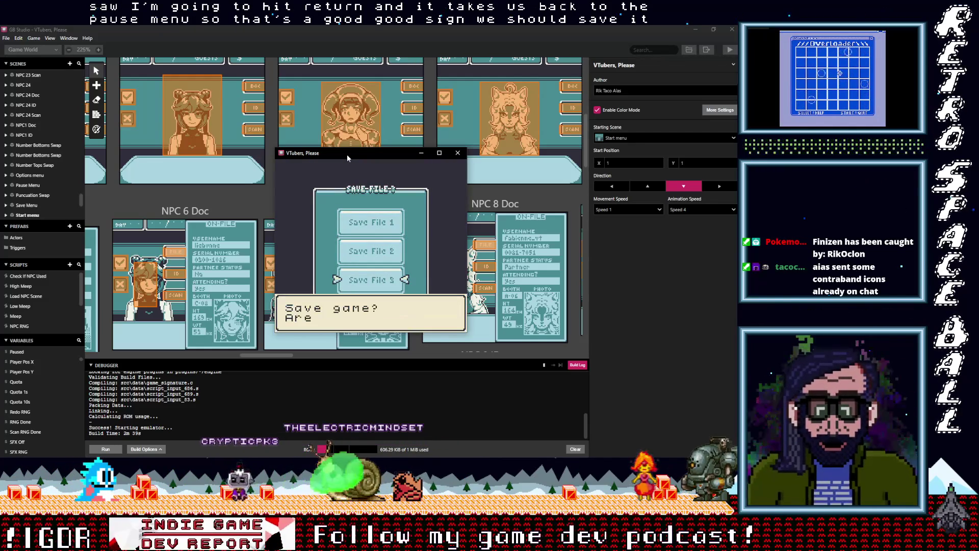
key("z")
key("z")
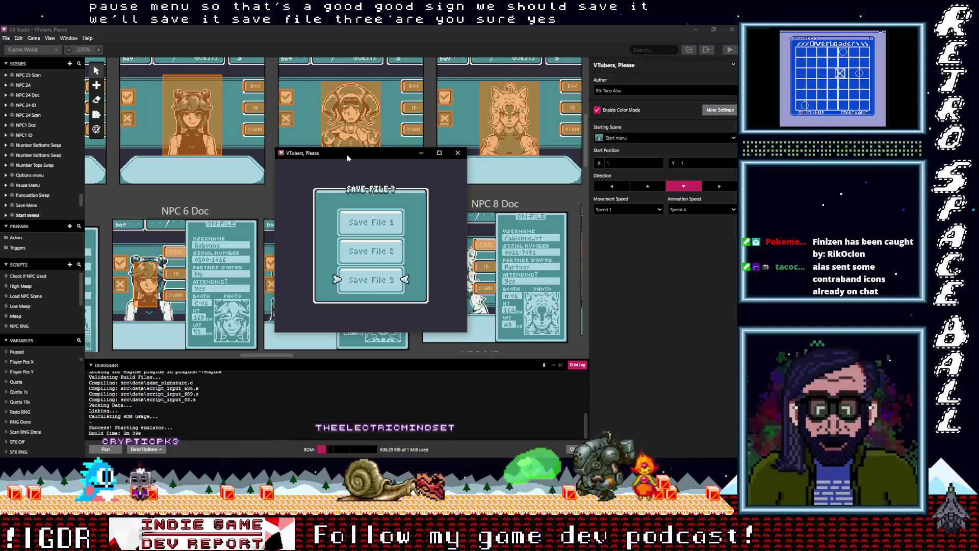
key("z")
Step: Try loading Save File 2 and dismiss the 'No Save Data Found' message
key("Down")
key("z")
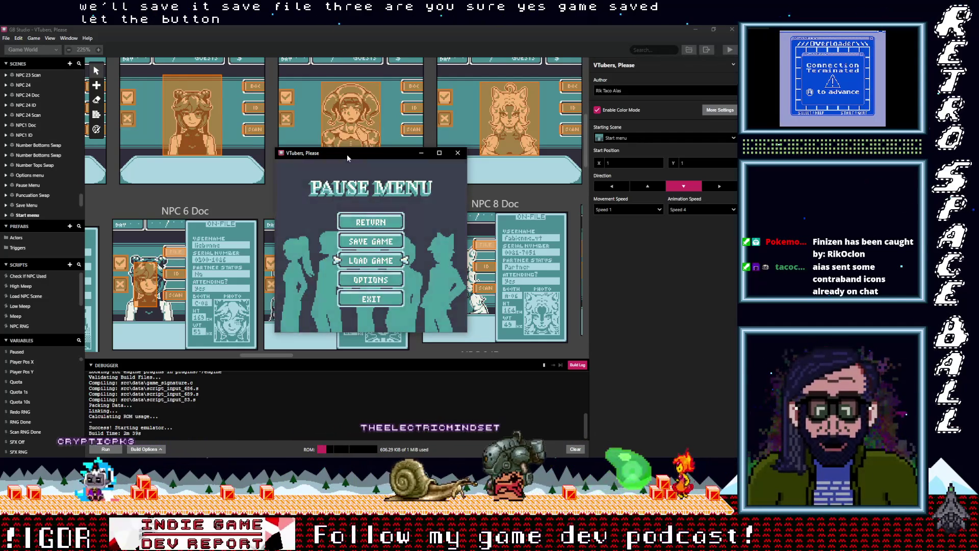
key("Down")
key("z")
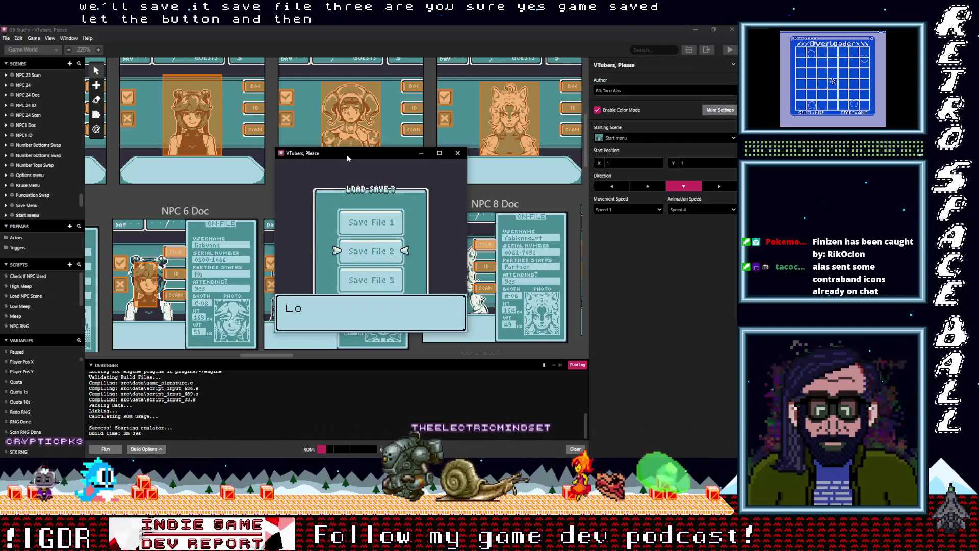
key("z")
key("z")
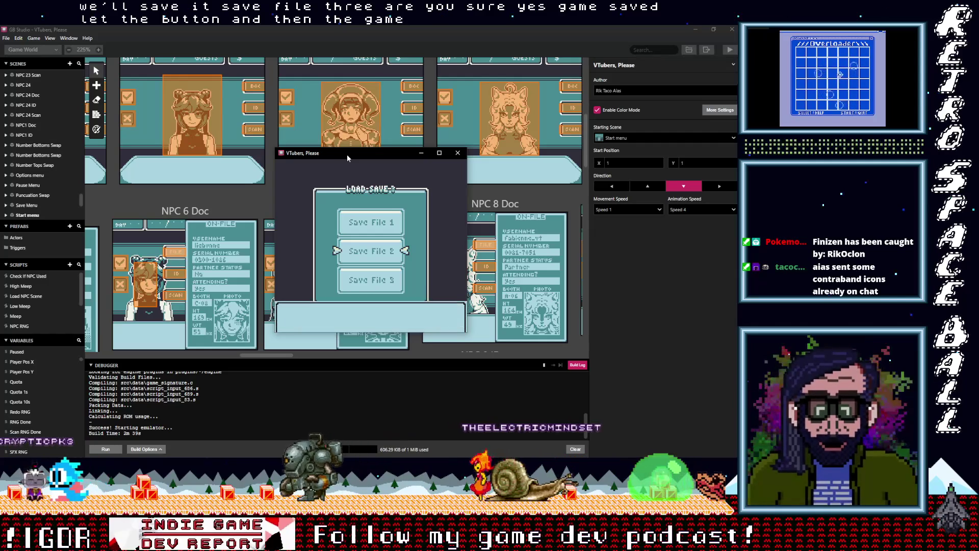
key("z")
key("Down")
Step: Try loading Save File 3, answering Yes, and dismiss 'No Save Data Found'
key("z")
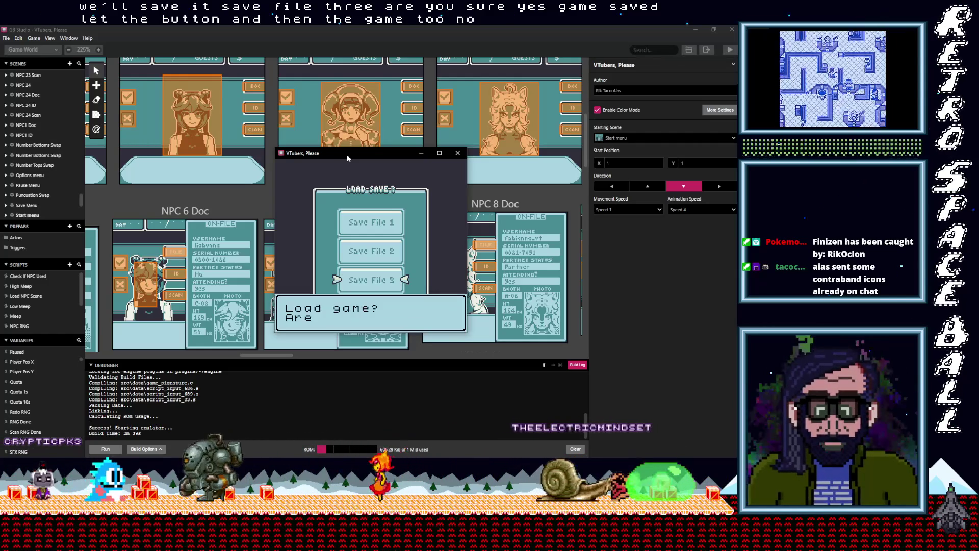
key("z")
key("z")
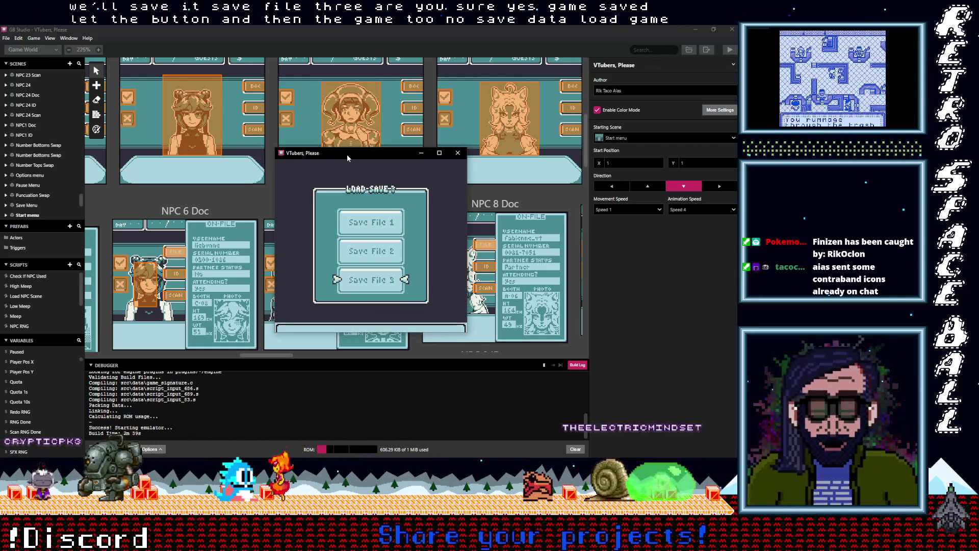
key("z")
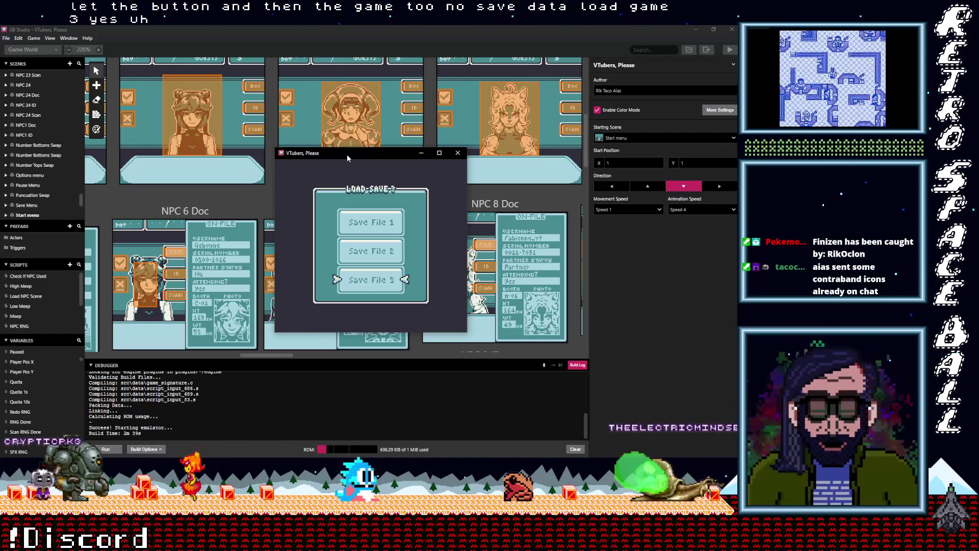
key("Up")
key("Up")
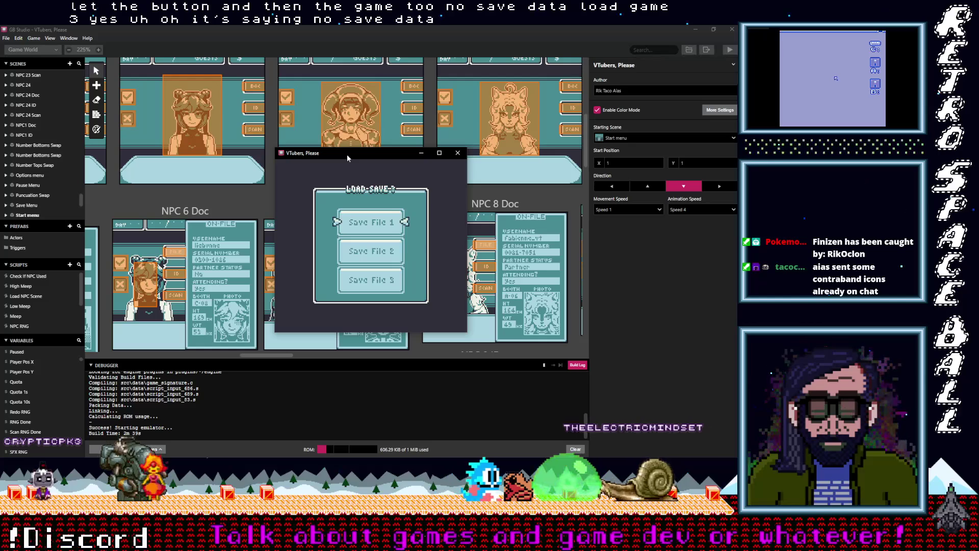
key("Down")
key("Down")
key("z")
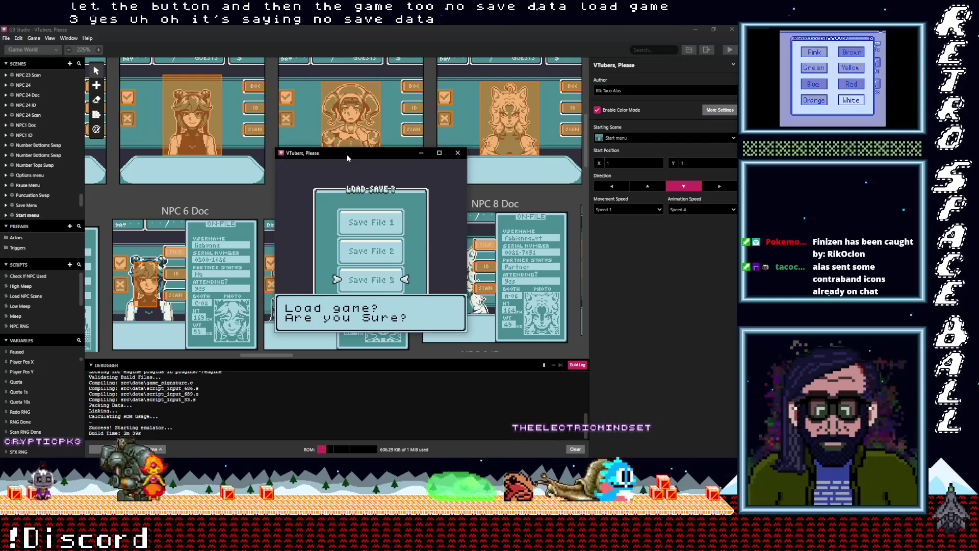
key("z")
key("z")
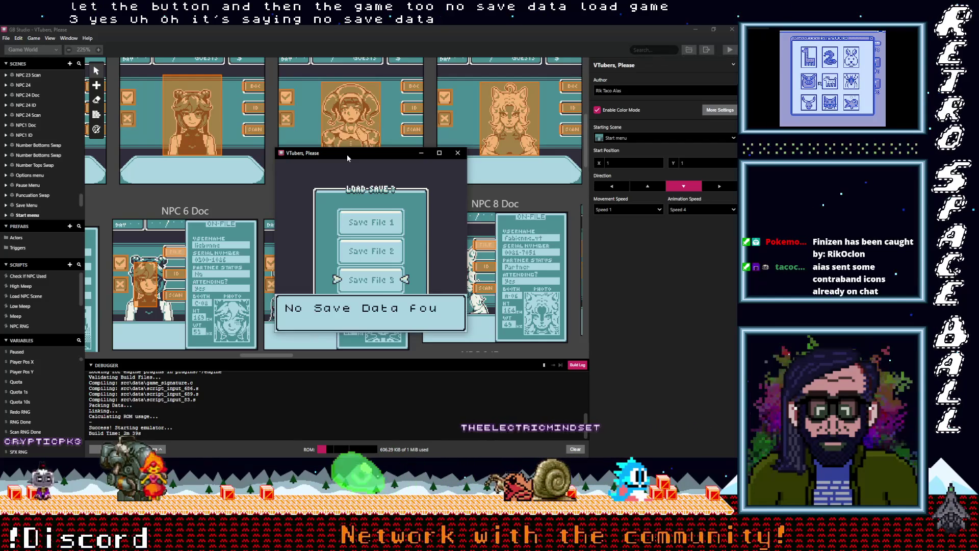
key("z")
key("Up")
key("Up")
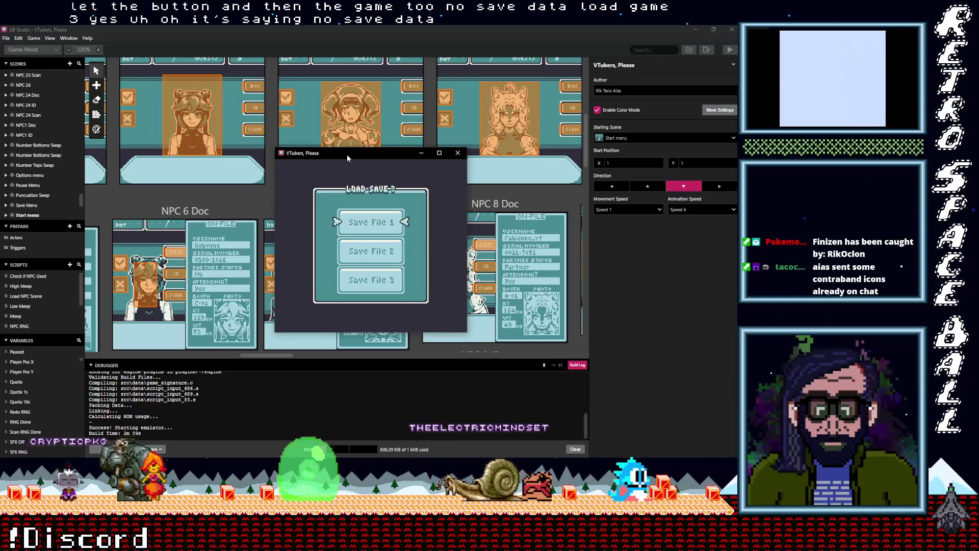
Step: Retry loading Save File 3, dismiss 'No Save Data Found', and return to the Pause Menu
key("x")
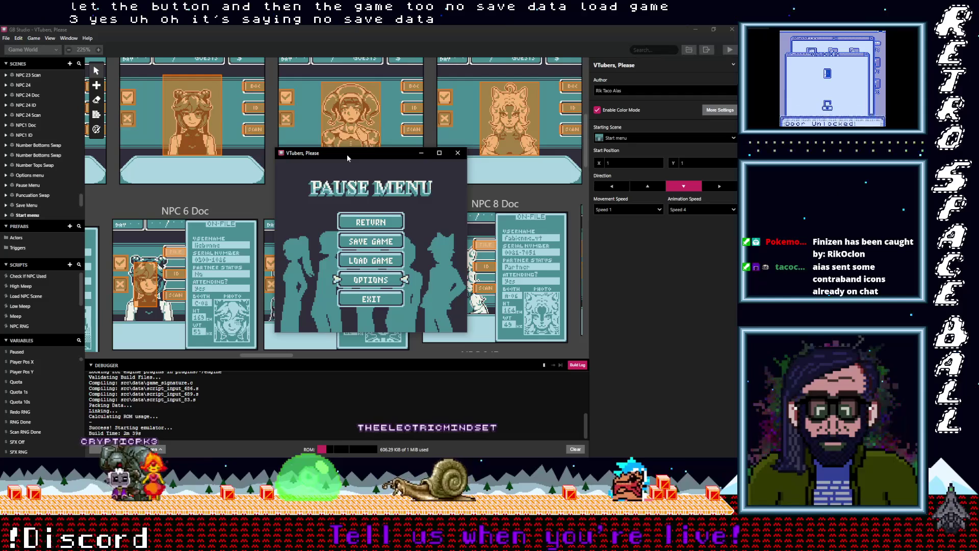
key("Up")
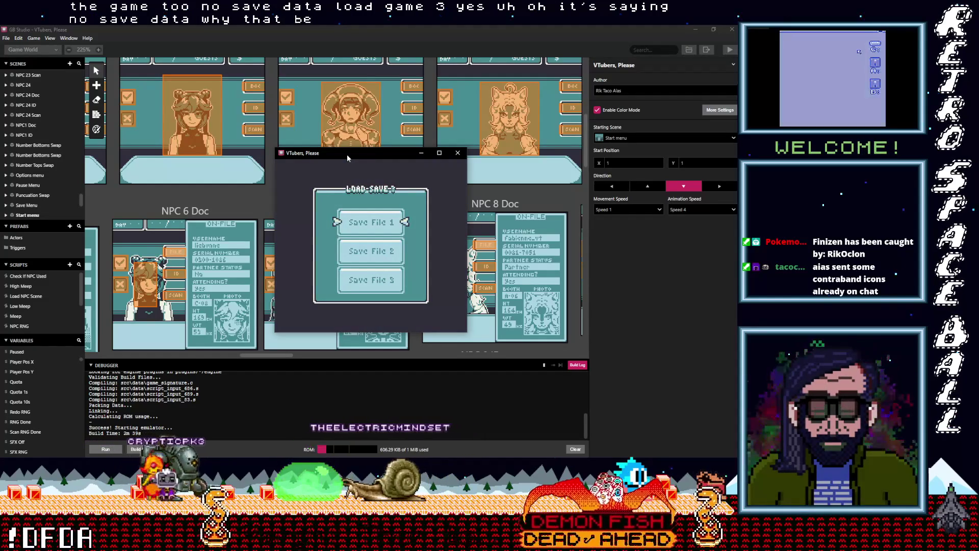
key("Down")
key("Down")
key("z")
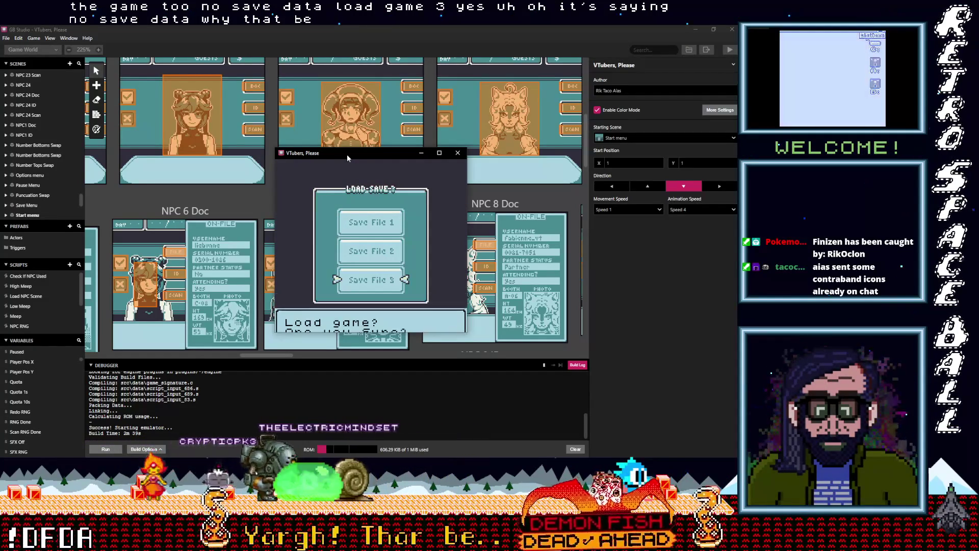
key("z")
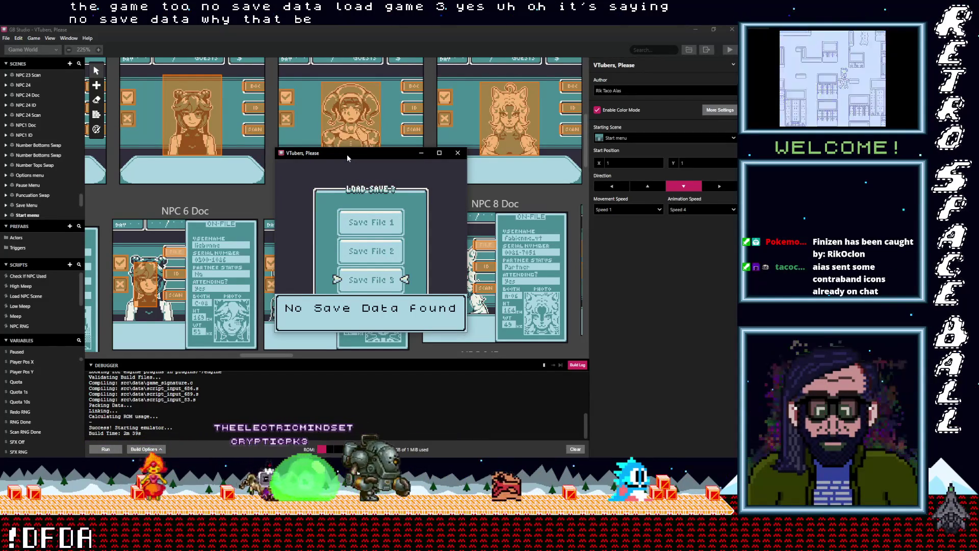
key("z")
key("x")
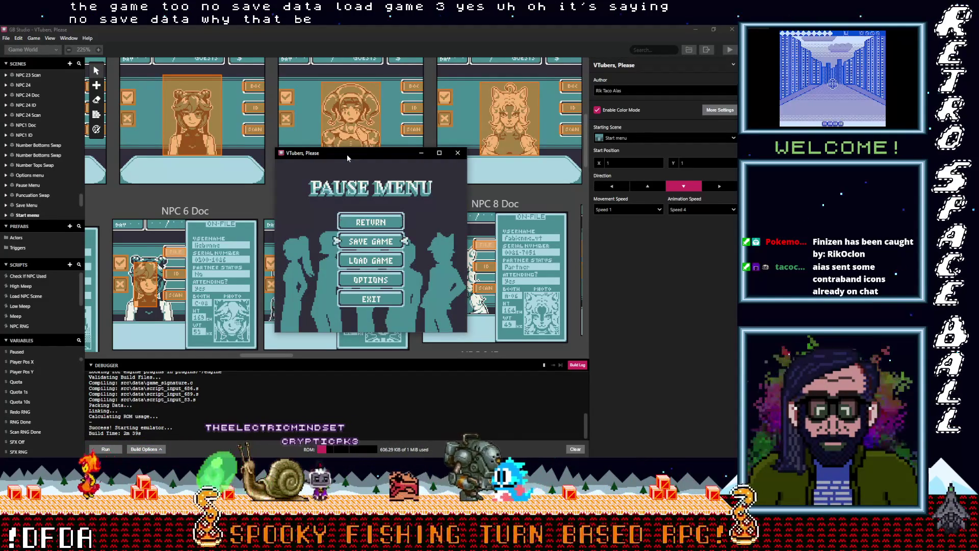
Step: Save to Save File 1, load it back with Yes, then close the emulator window
key("z")
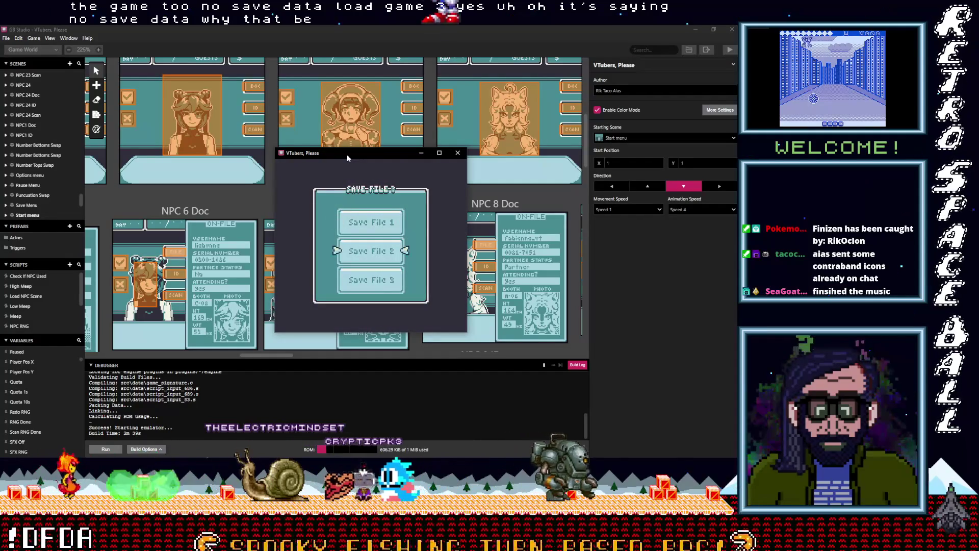
key("z")
key("z")
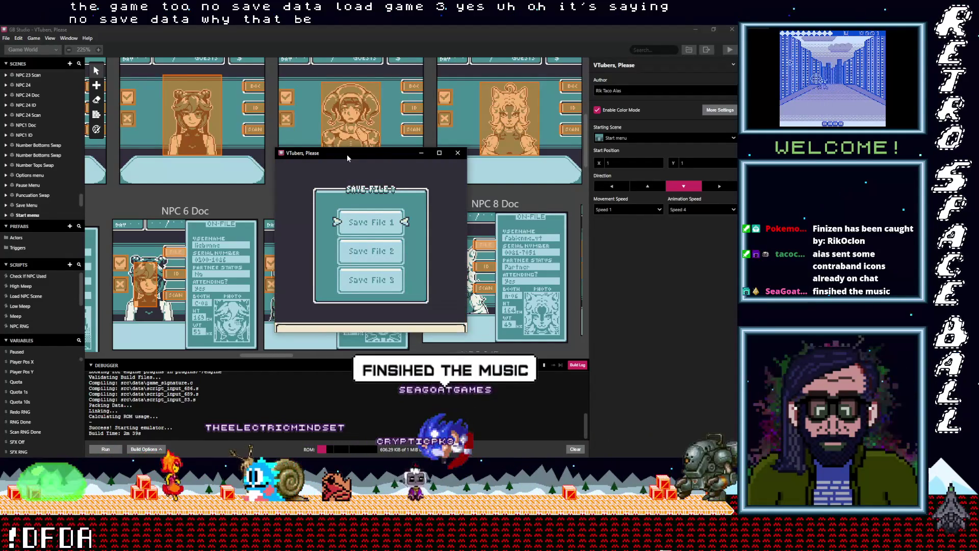
key("z")
key("z")
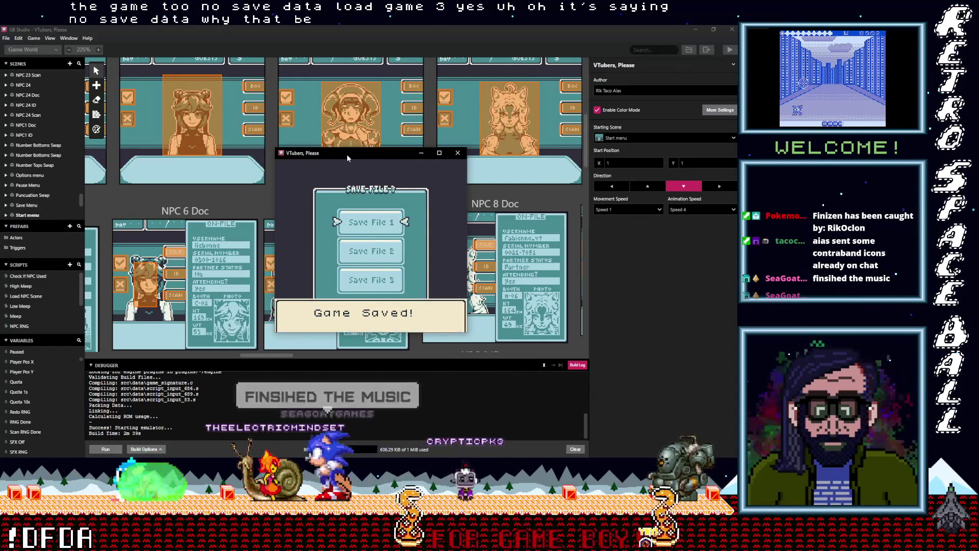
key("Down")
key("Down")
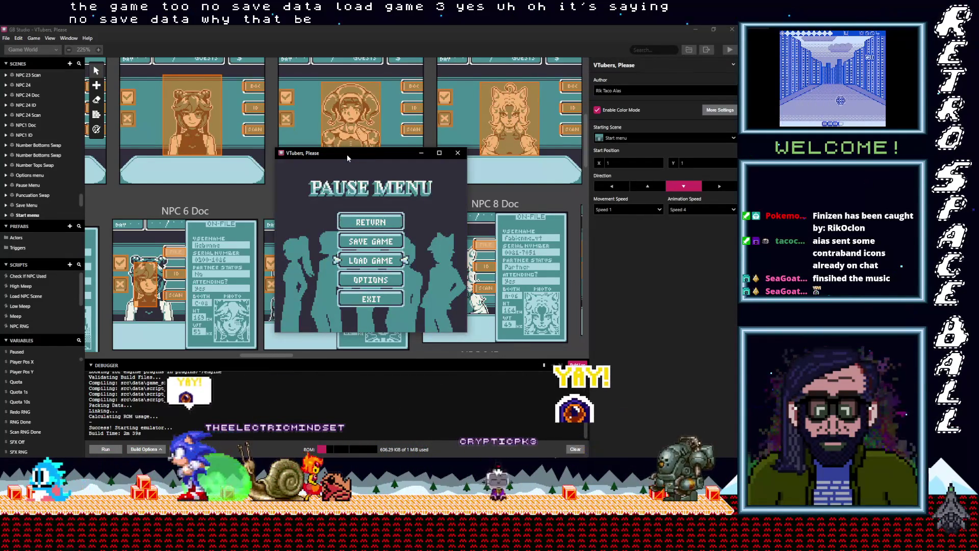
key("z")
key("z")
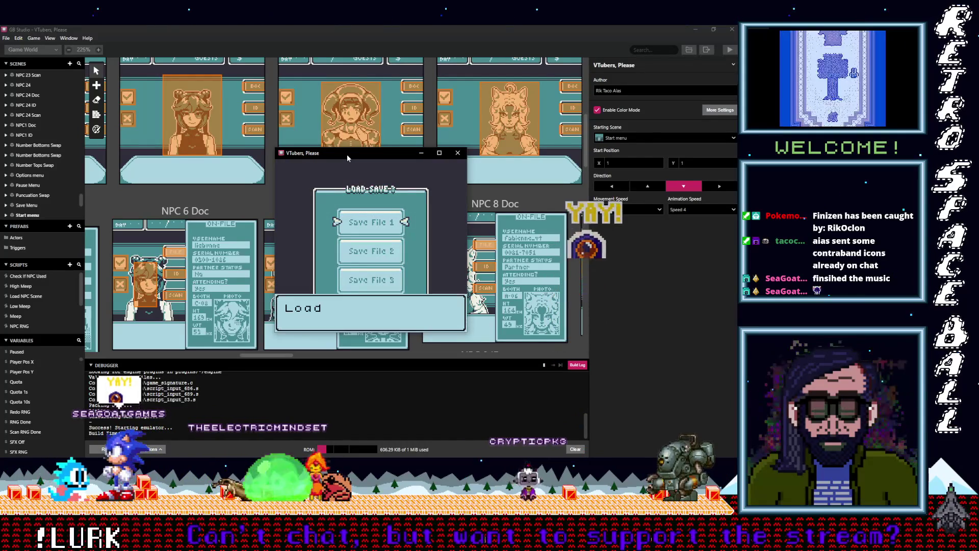
key("z")
key("z")
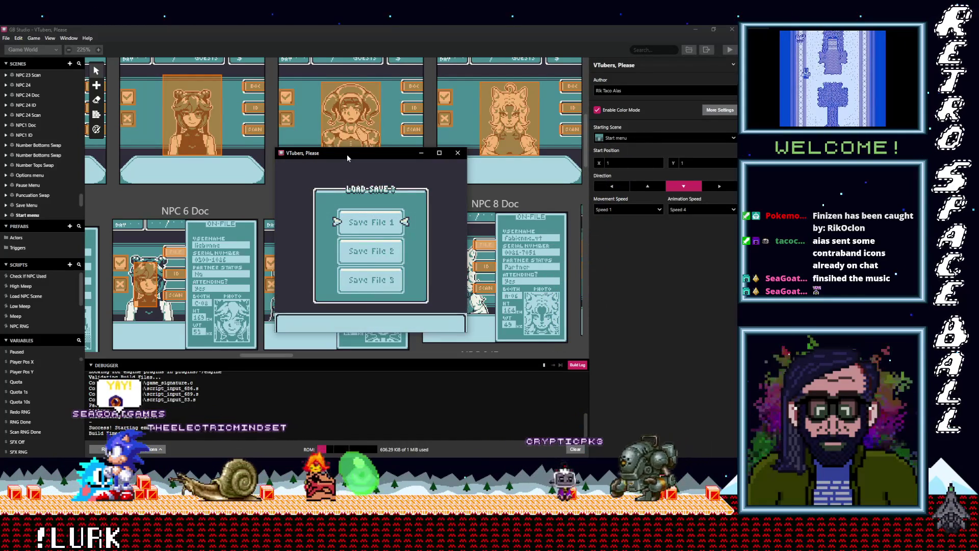
key("z")
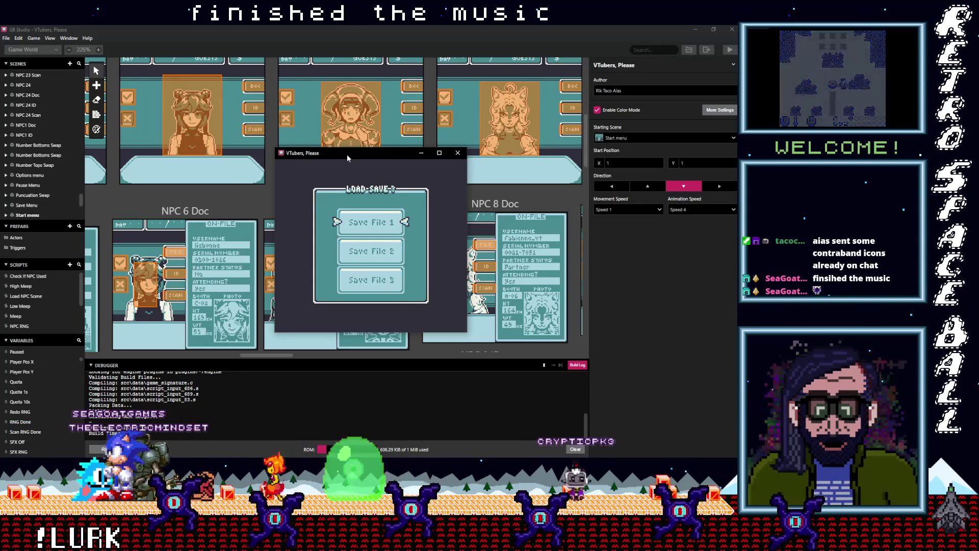
left_click(457, 153)
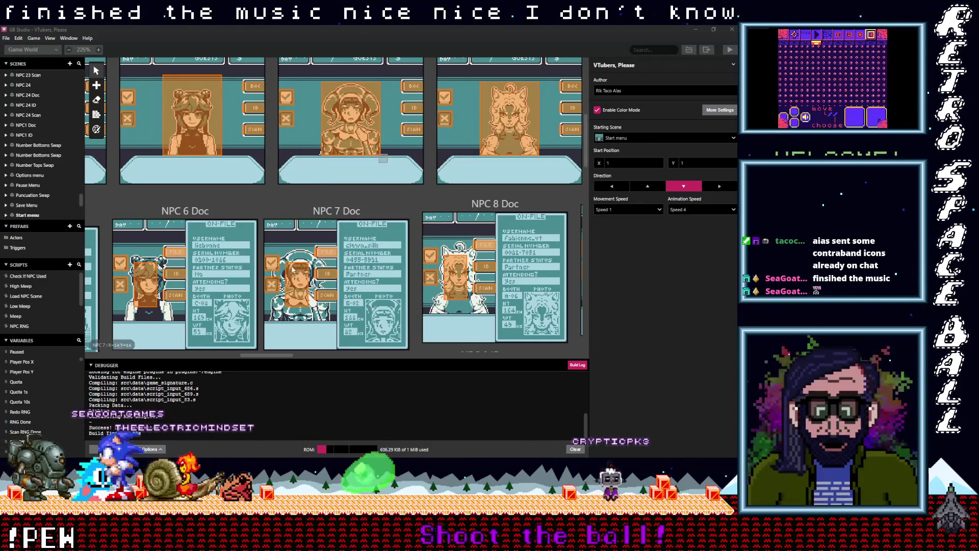
scroll(238, 275, "down", 5)
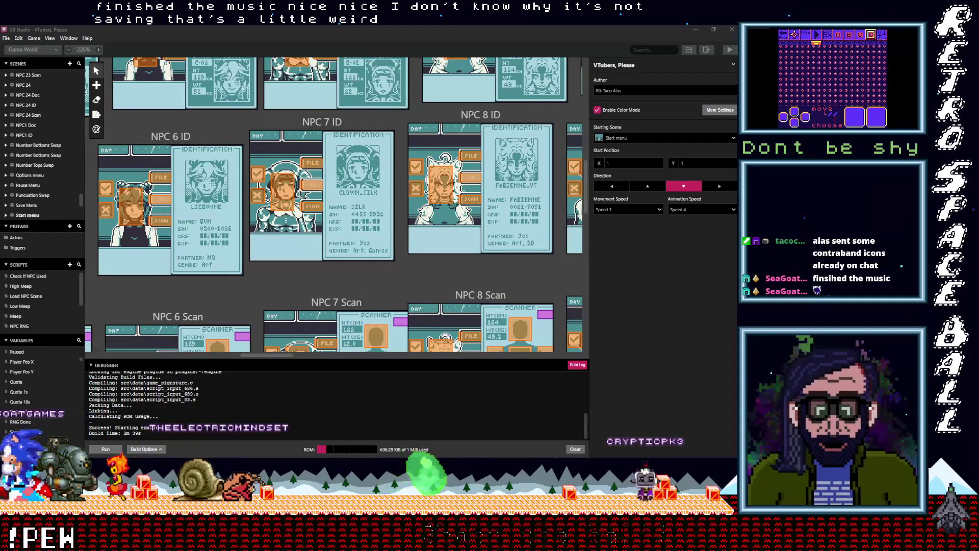